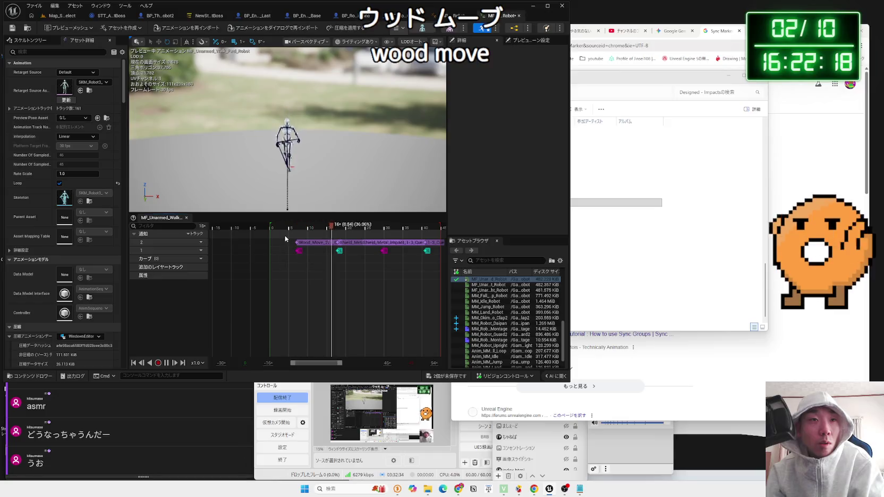
Check the Wood_Move notify's sound list, then switch to the Map_StageSelect level.
click(306, 242)
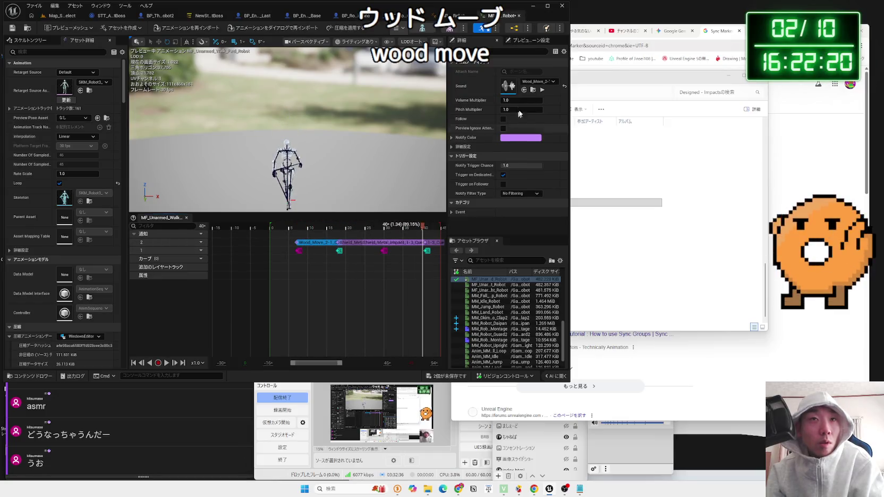
click(540, 82)
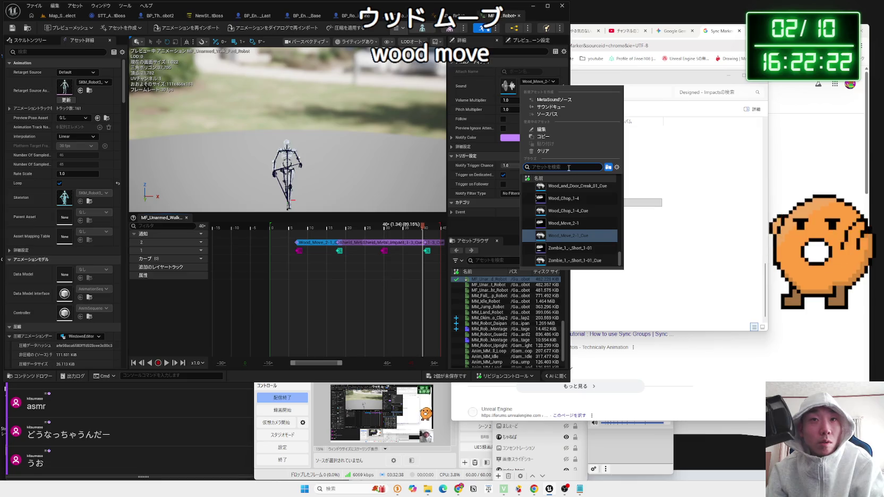
mouse_move(582, 227)
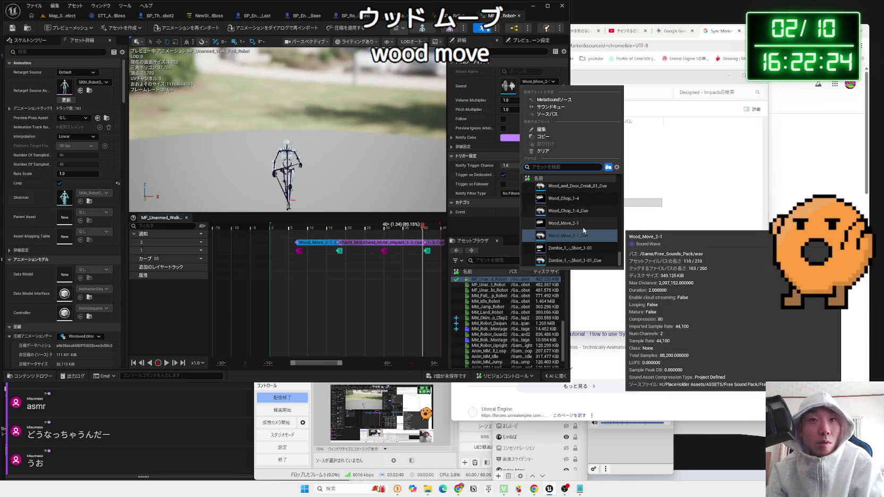
scroll(582, 226, up, 3)
scroll(582, 229, up, 2)
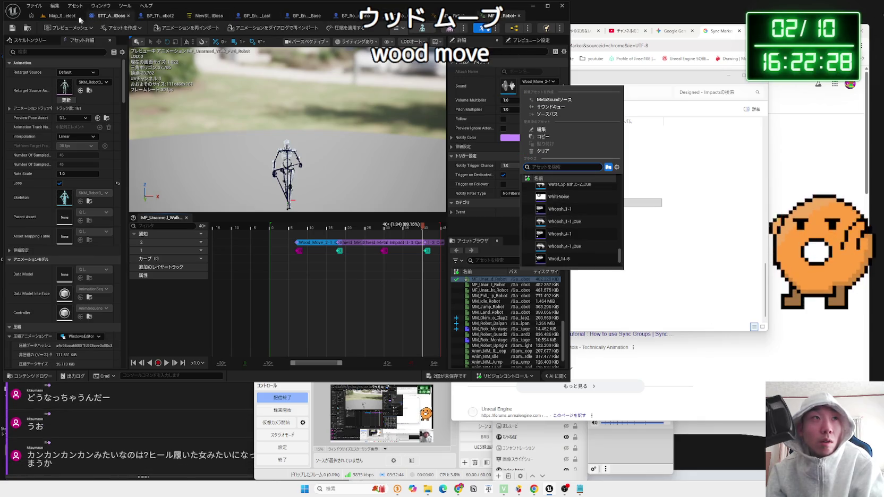
click(60, 17)
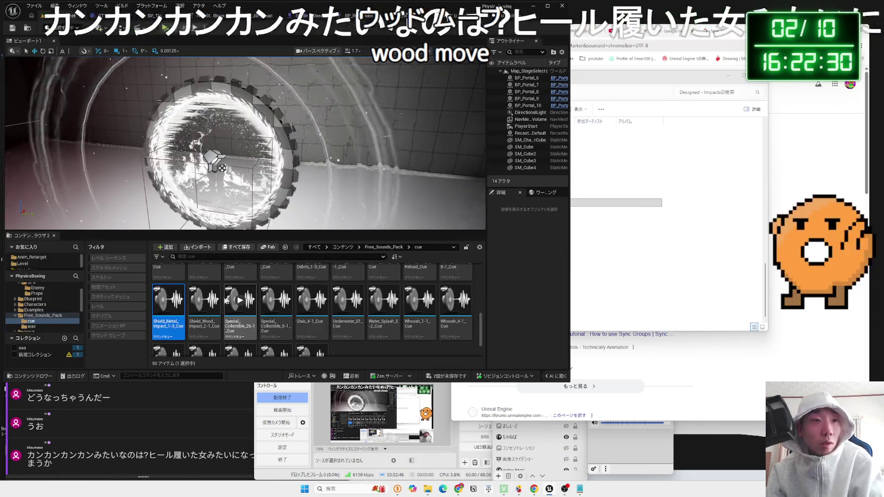
Preview Shield_Metal_Impact_1-3_Cue and Shield_Wood_Impact_2-1_Cue, then bring up the walk notify's sound choices.
click(169, 302)
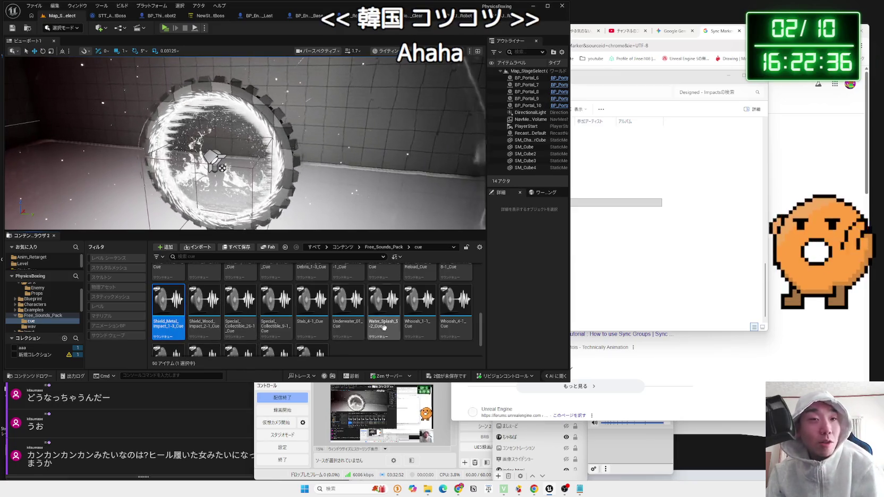
click(180, 301)
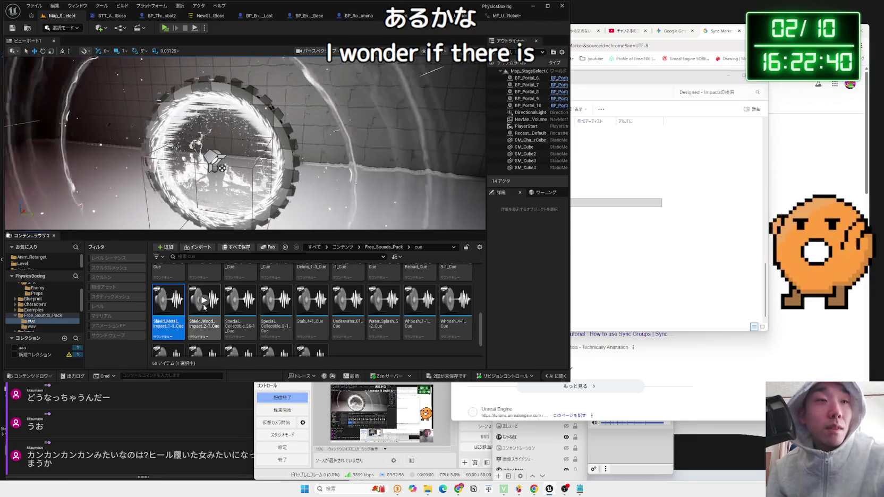
click(205, 301)
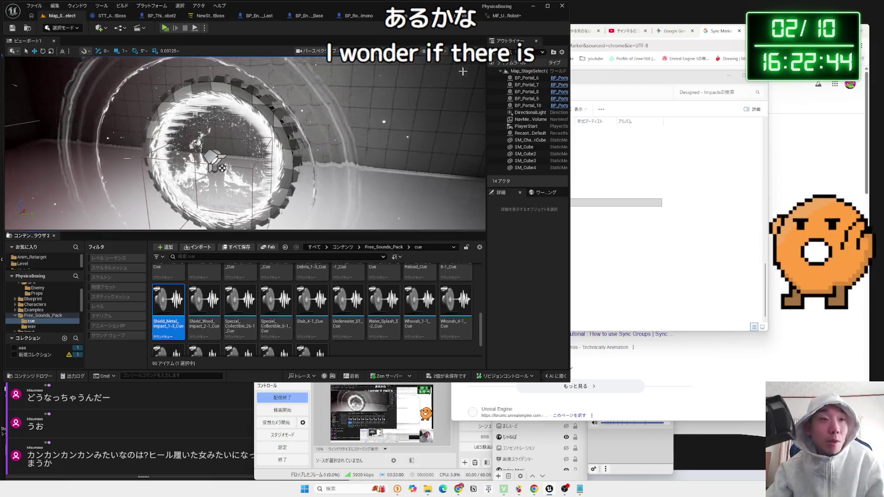
click(506, 15)
click(536, 81)
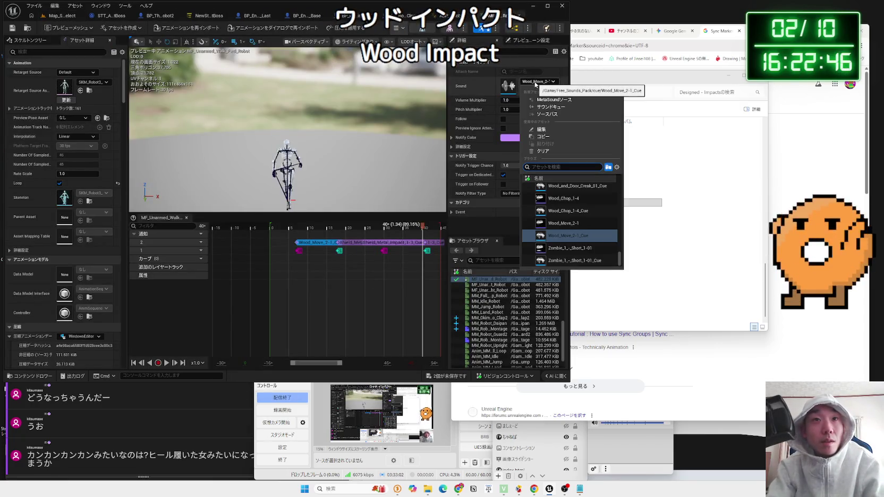
Assign Shield_Wood_Impact_2-1_Cue to the first two footstep notifies, searching 'wood im'.
text(wood im)
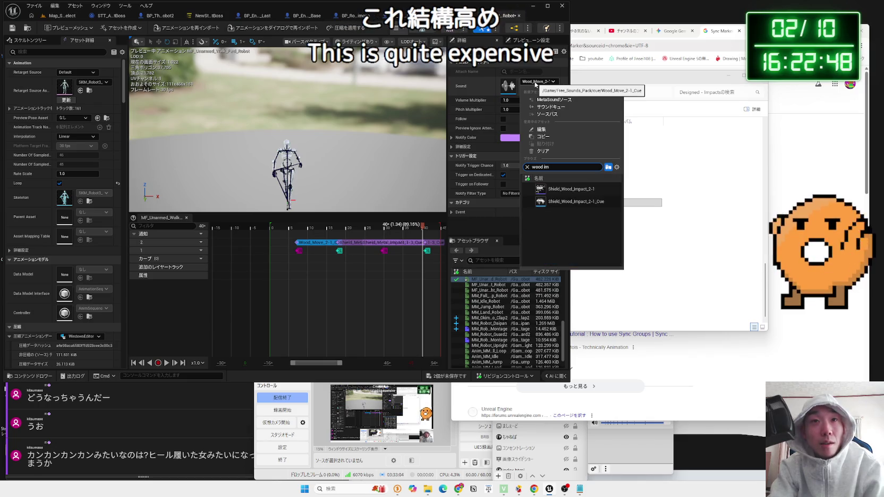
click(566, 202)
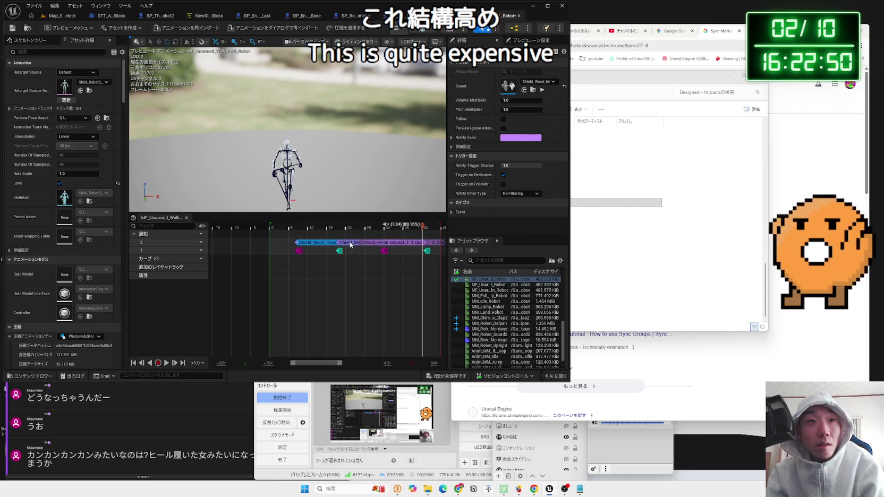
click(541, 84)
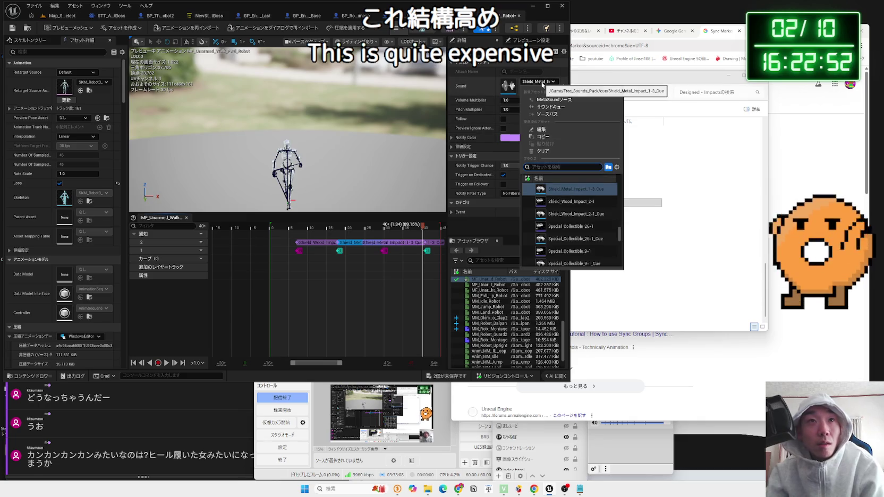
text(wod )
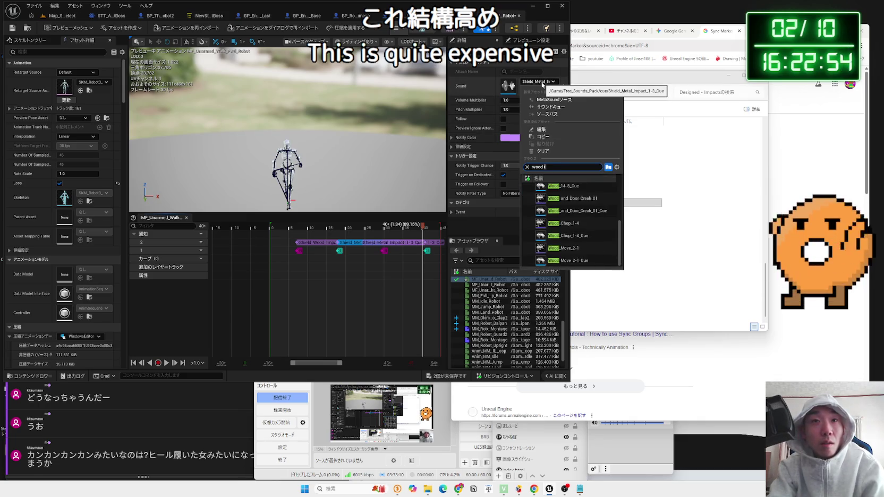
text(im)
click(562, 202)
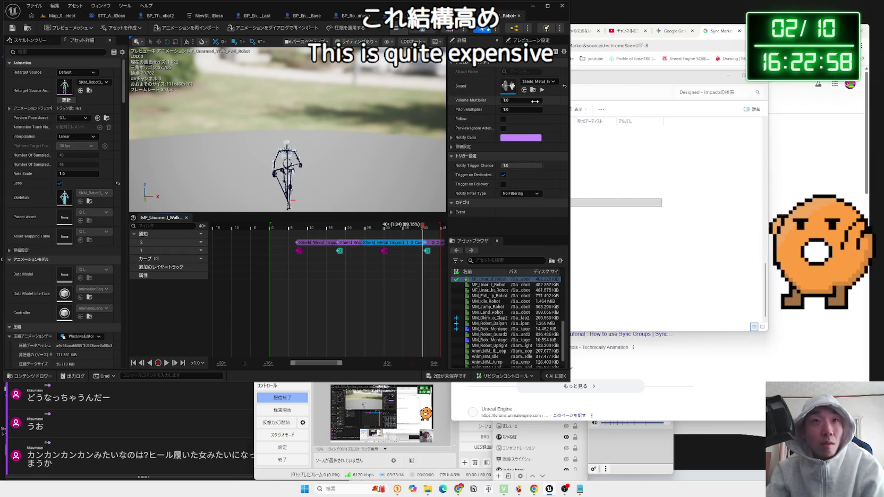
Set the remaining two footstep notifies to Shield_Wood_Impact_2-1_Cue and locate the cue asset.
click(539, 82)
text(im)
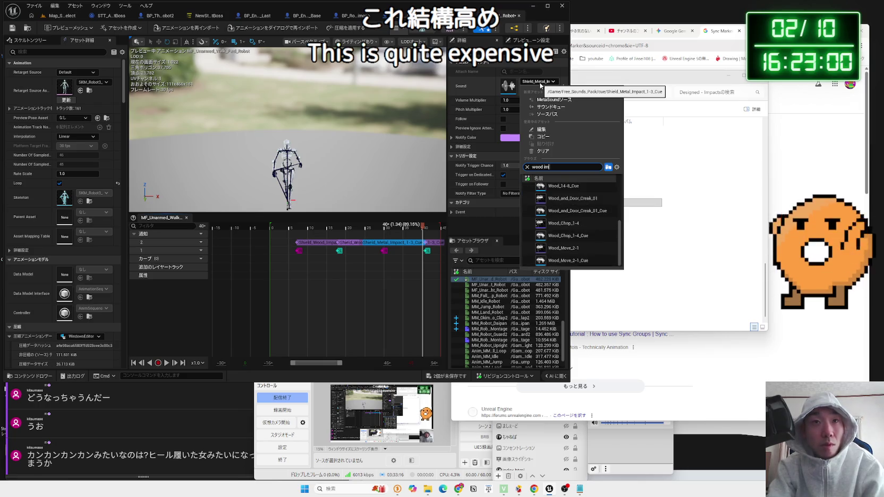
click(562, 202)
click(433, 243)
click(539, 83)
text(woo)
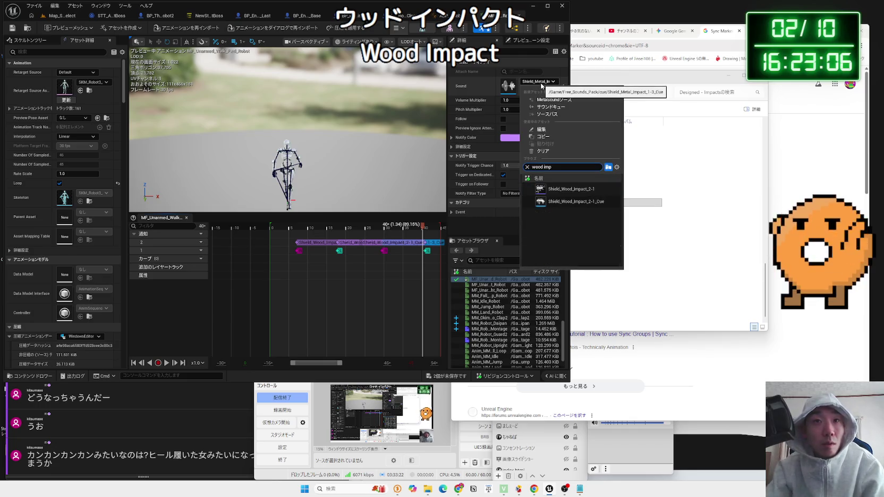
click(560, 200)
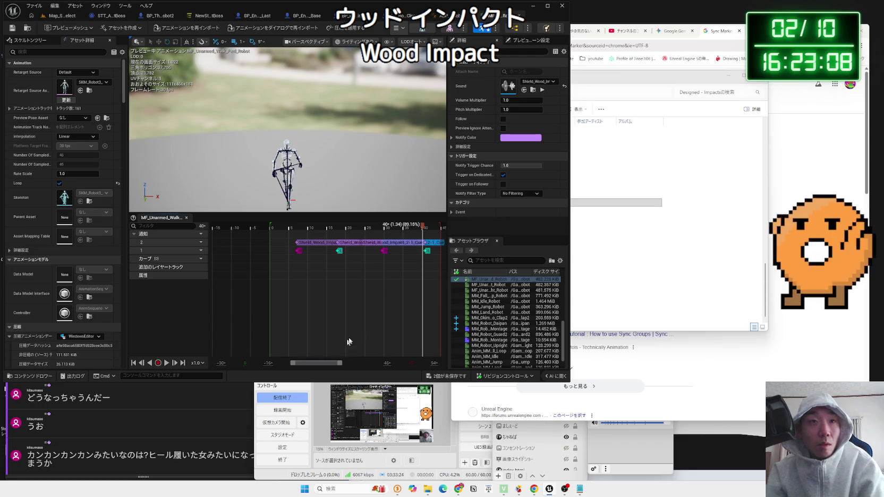
click(534, 90)
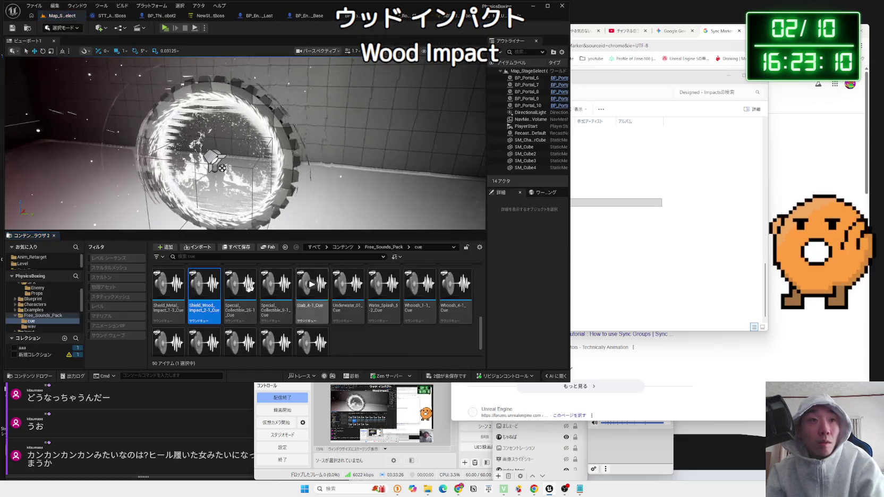
Raise Shield_Wood_Impact_2-1_Cue's Volume Multiplier to 1.5, save it, and start a level test play.
double_click(208, 309)
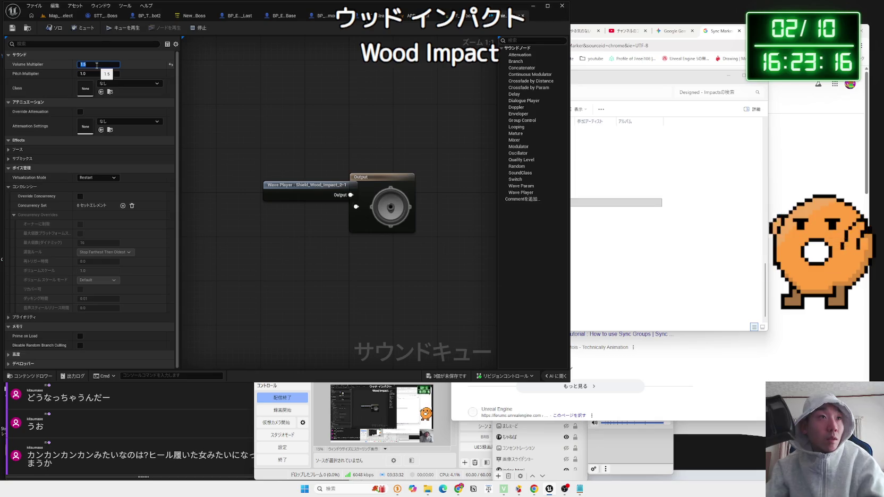
click(13, 32)
click(64, 16)
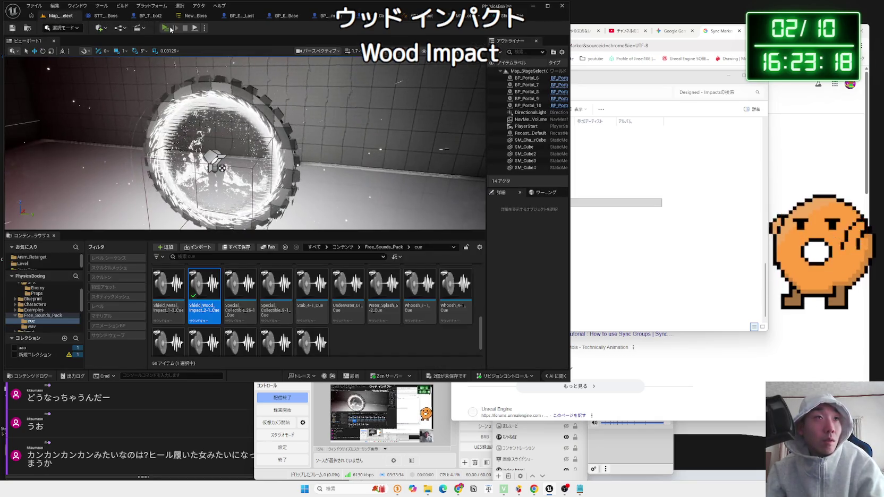
click(170, 29)
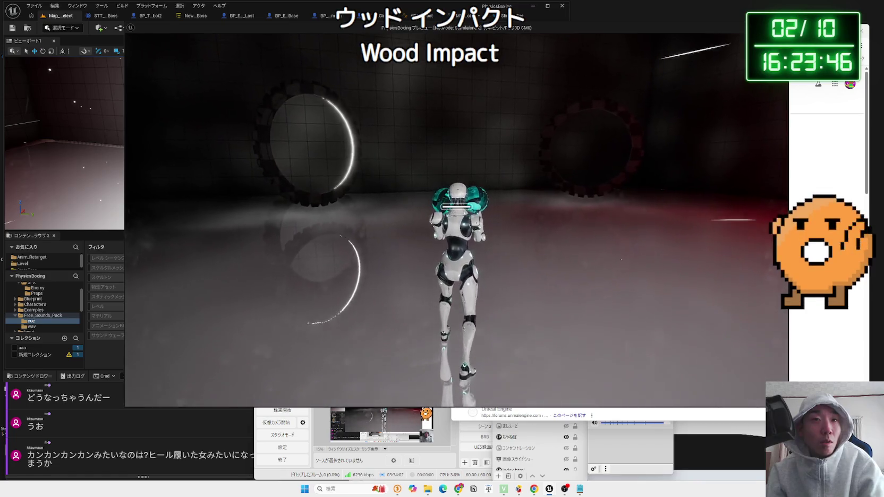
End the robot-walking test play and return to the editor.
key(Escape)
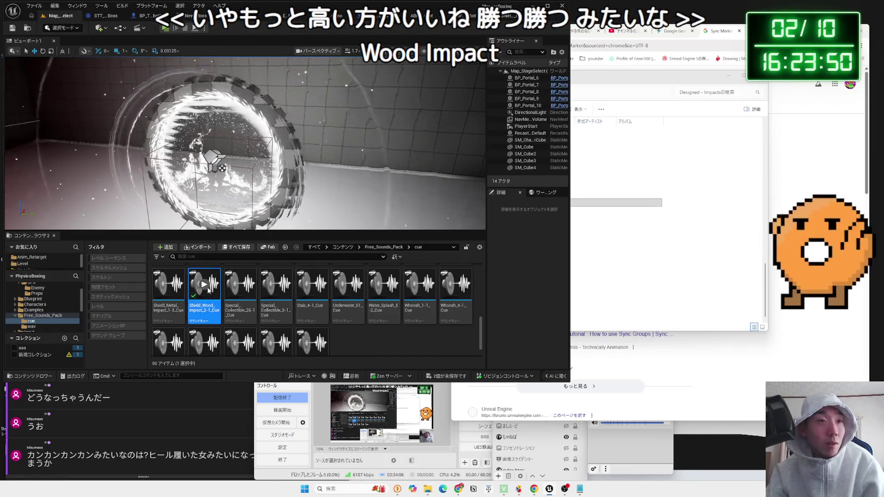
click(243, 288)
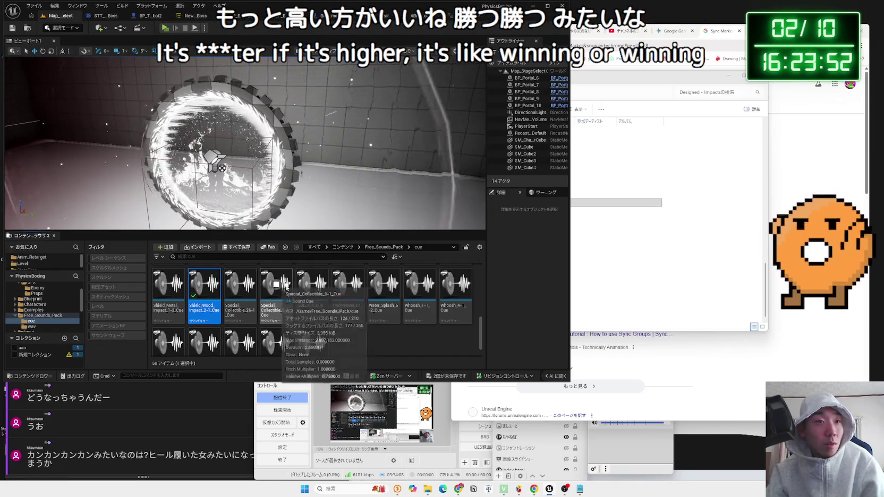
click(312, 285)
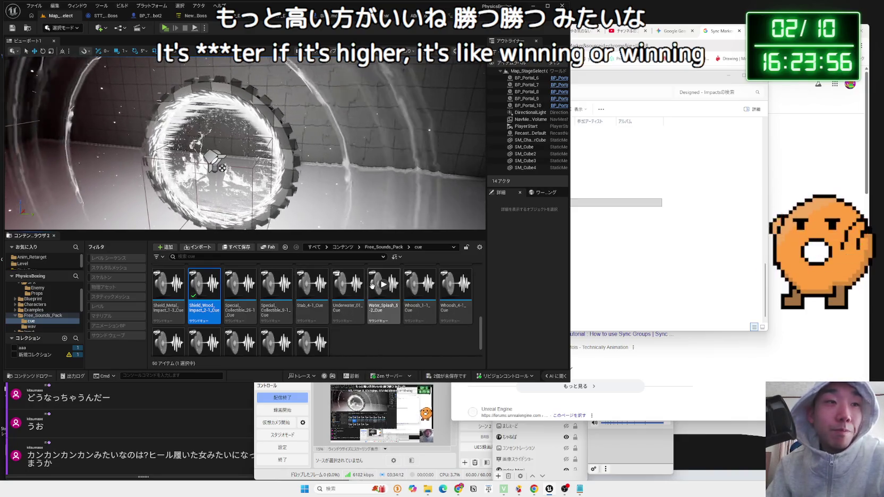
click(416, 285)
scroll(415, 285, up, 1)
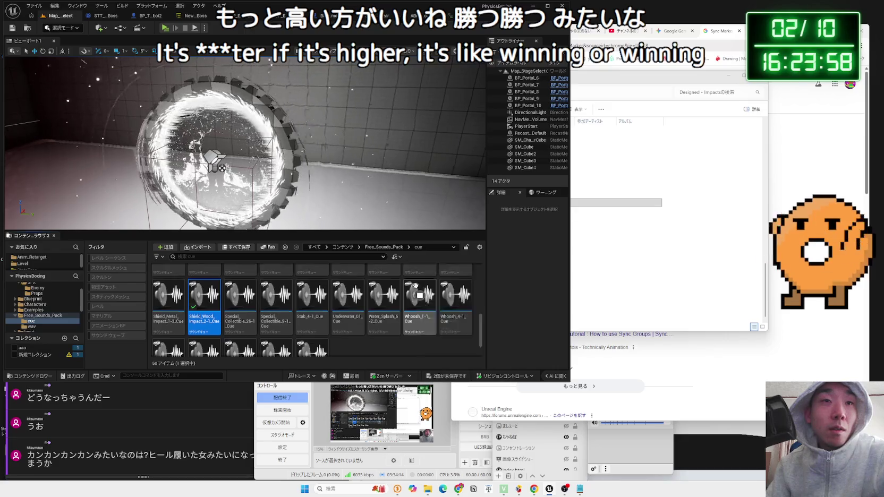
scroll(450, 279, up, 2)
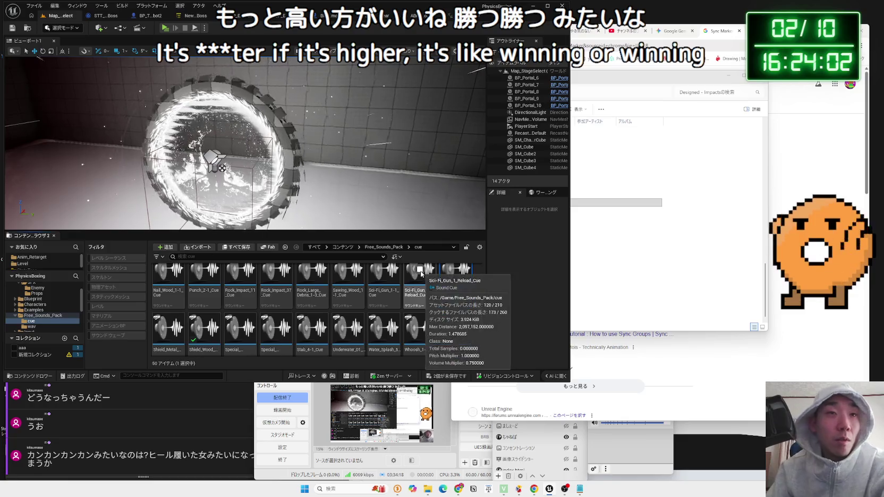
click(383, 270)
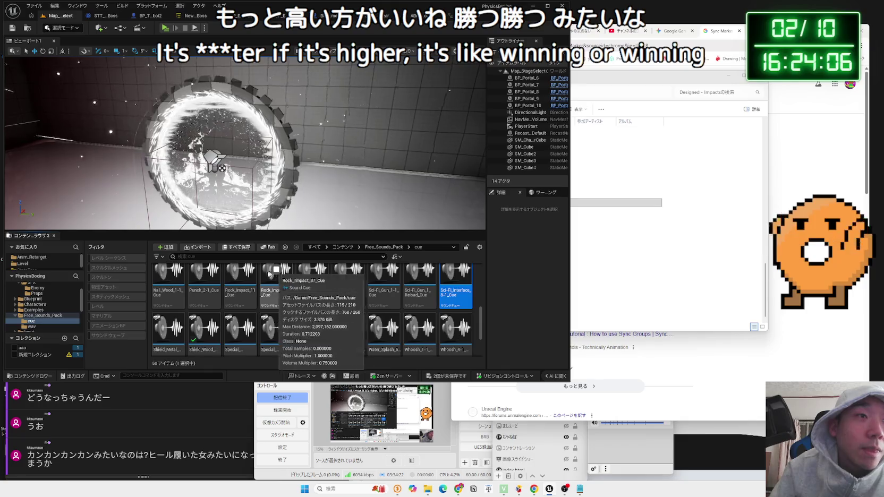
click(240, 270)
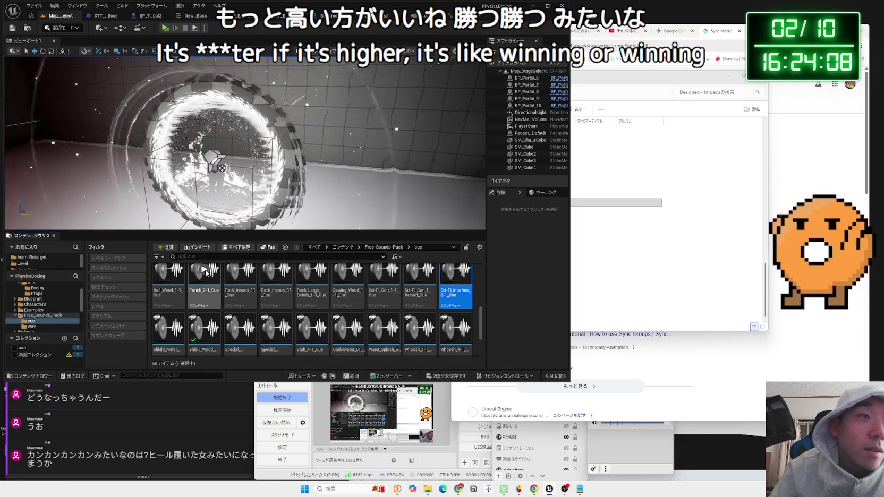
scroll(173, 273, up, 2)
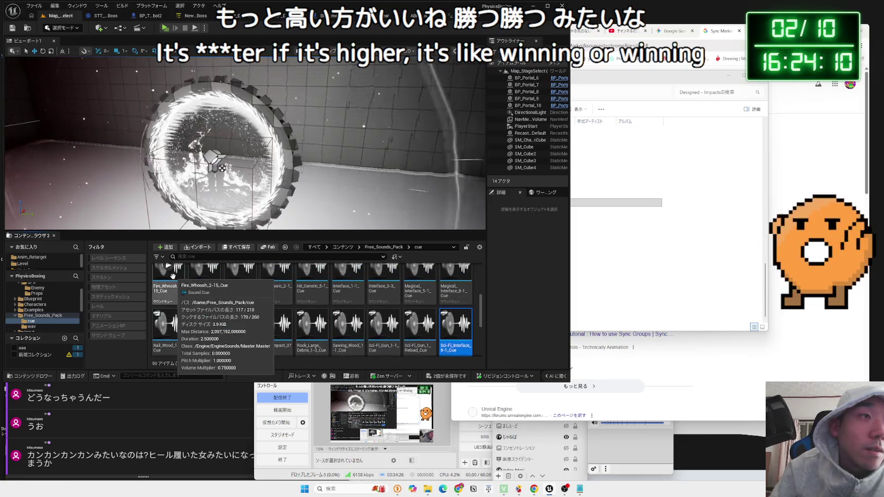
scroll(193, 282, up, 1)
click(203, 288)
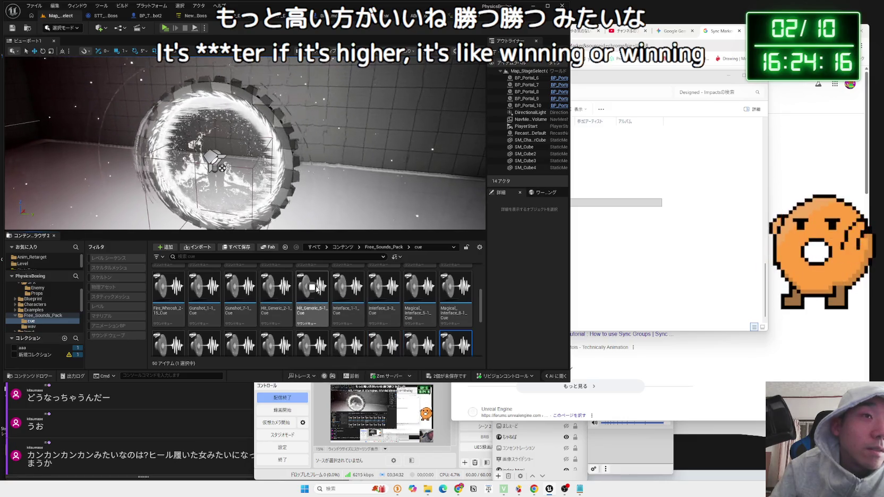
click(274, 288)
click(354, 287)
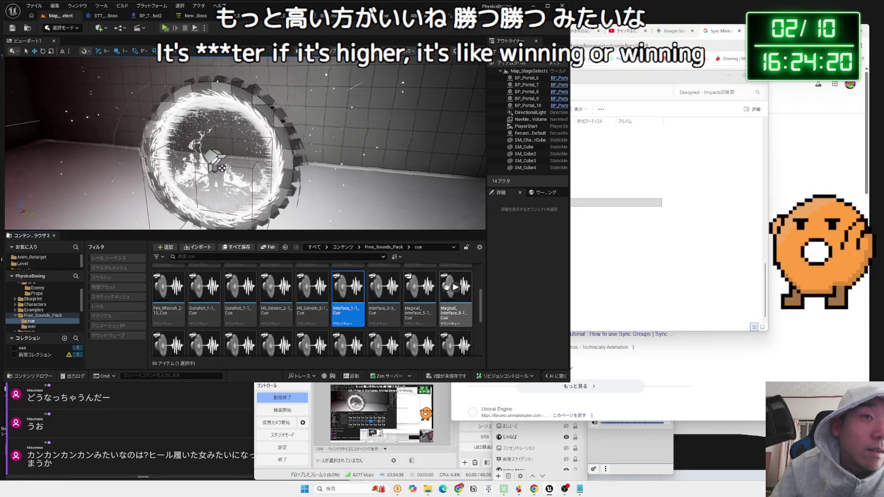
scroll(451, 287, up, 2)
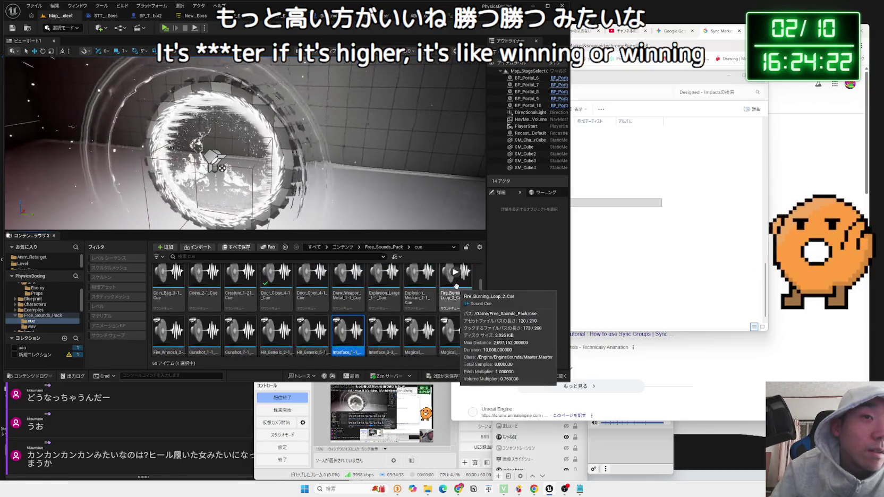
scroll(454, 282, up, 1)
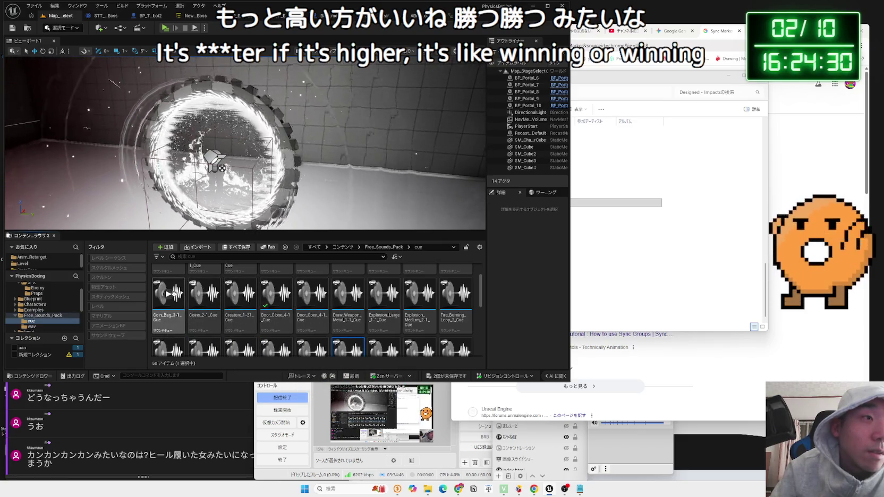
scroll(181, 292, up, 2)
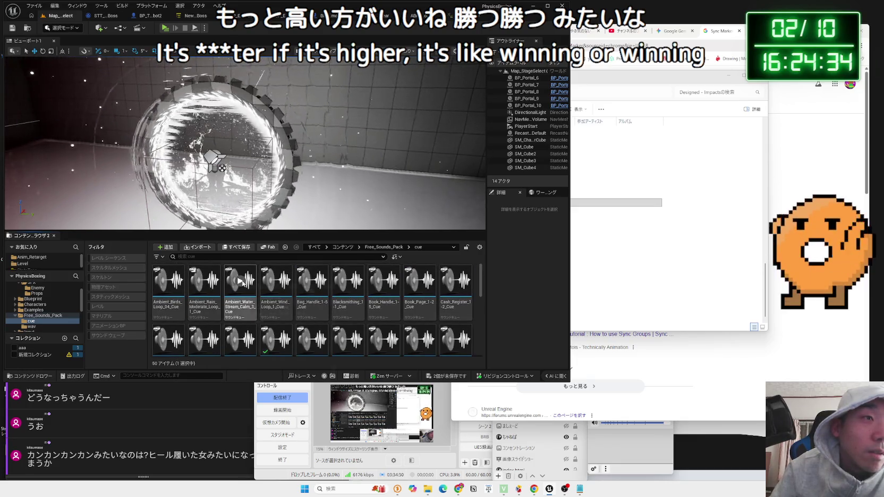
click(276, 281)
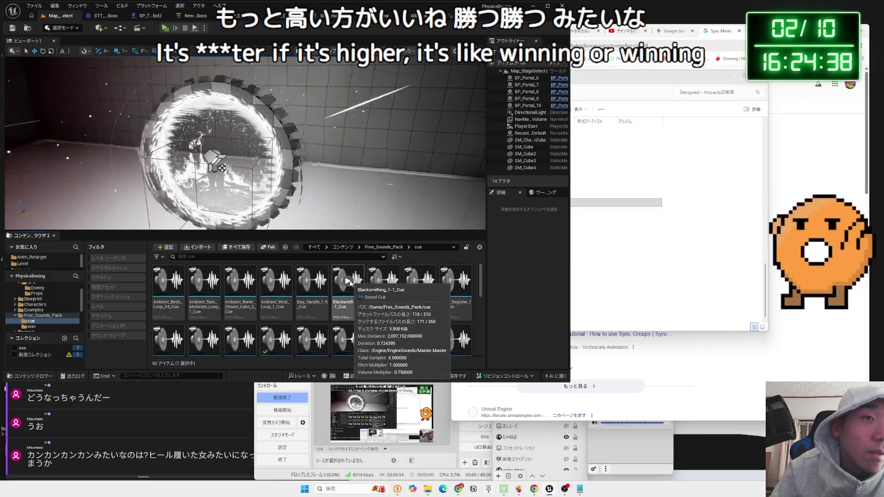
click(348, 282)
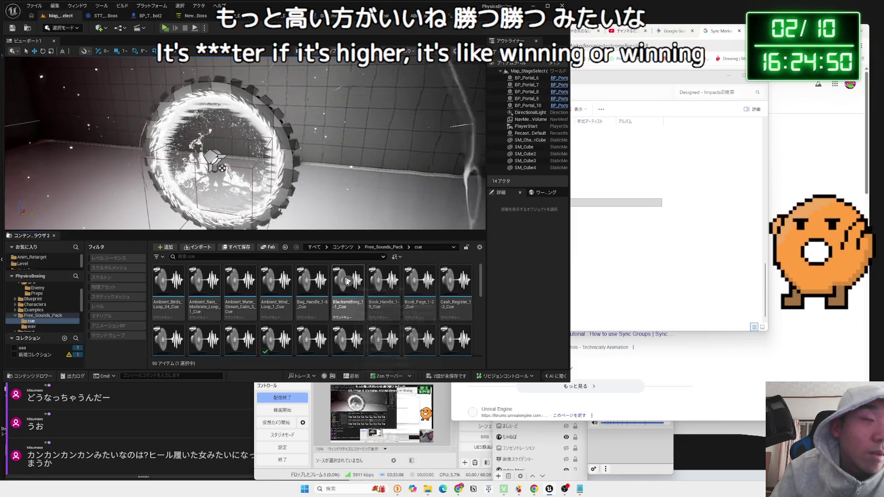
click(385, 281)
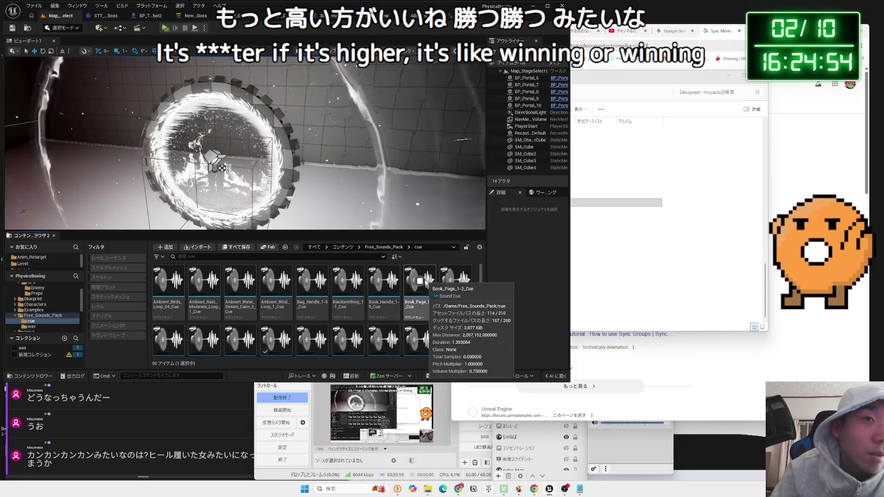
click(375, 285)
mouse_move(344, 284)
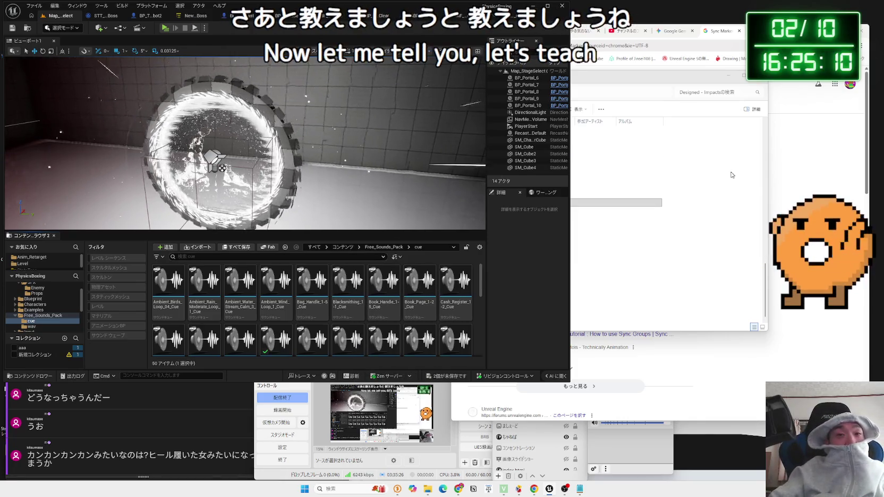
key(alt+Tab)
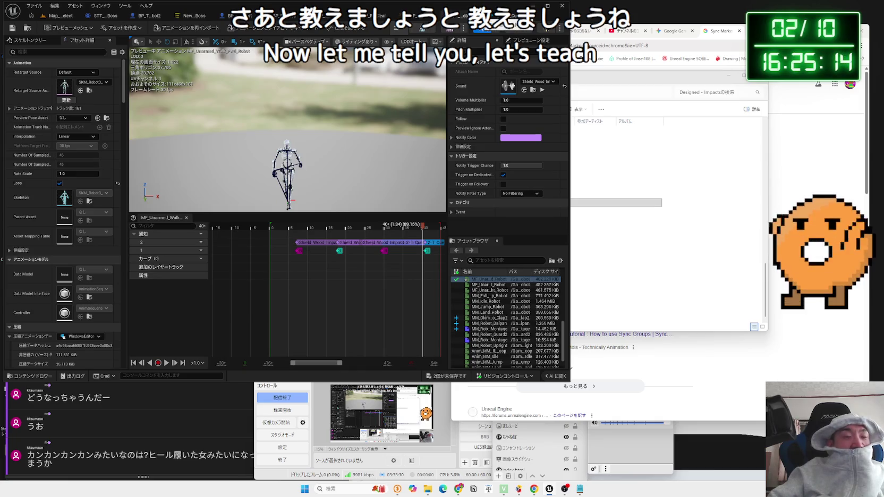
Glance at the Designed - Impacts folder, then open the ABP_Unarmed_Robot animation blueprint graph.
click(614, 81)
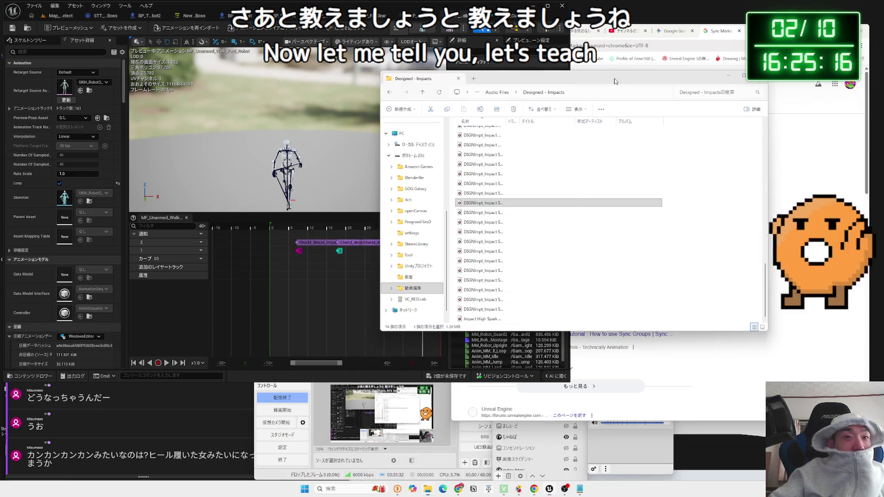
key(alt+Tab)
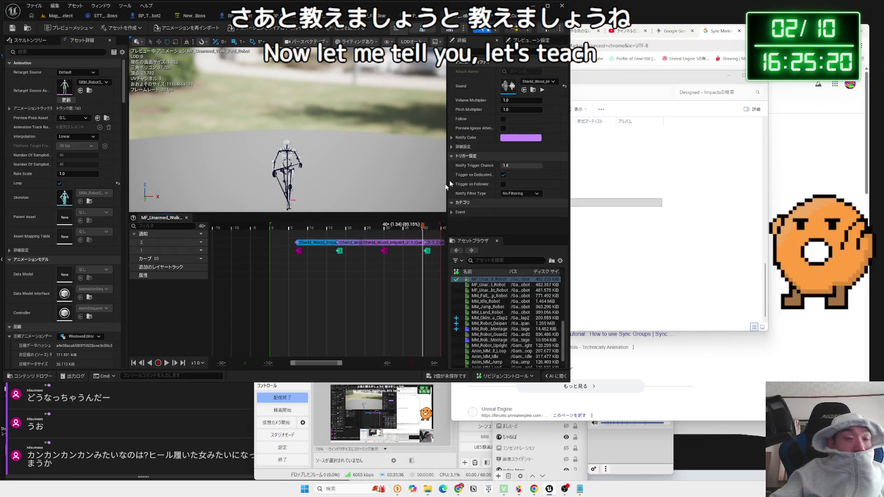
click(413, 20)
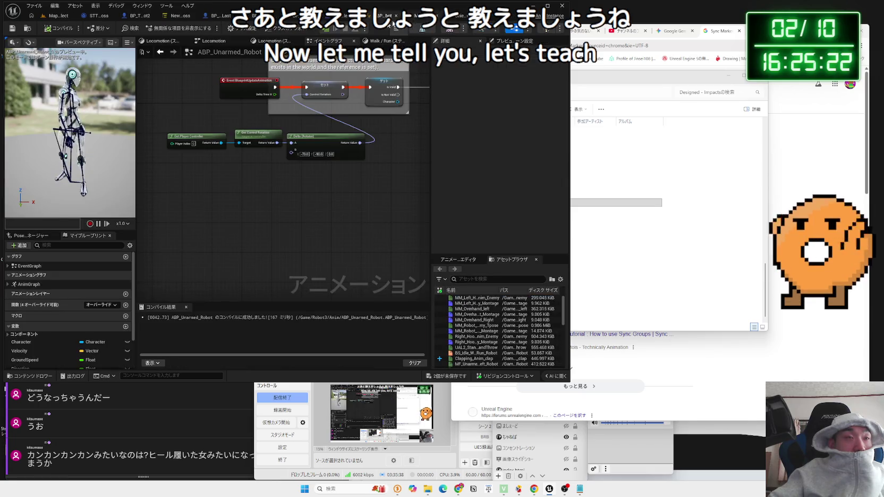
Bring the Map_StageSelect level editor back to the front.
click(56, 19)
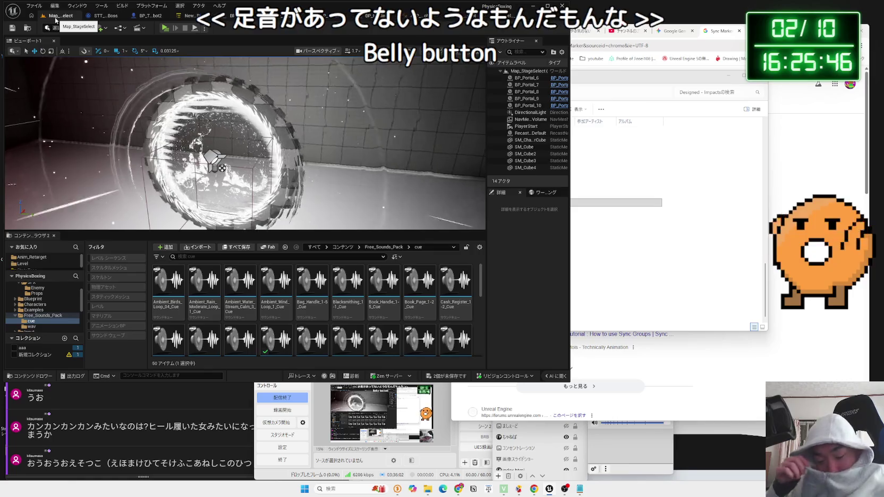
Run and stop a footstep test play, then show the walk animation notify's sound choices.
click(166, 28)
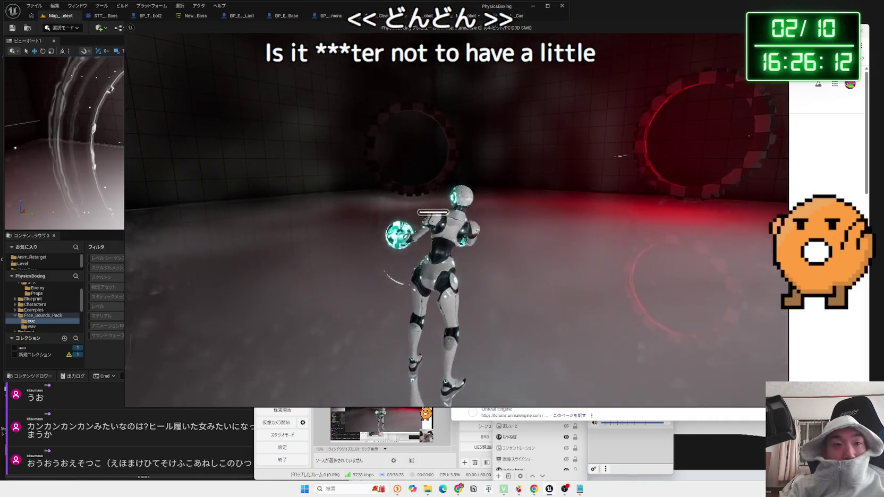
key(Escape)
click(469, 20)
click(466, 17)
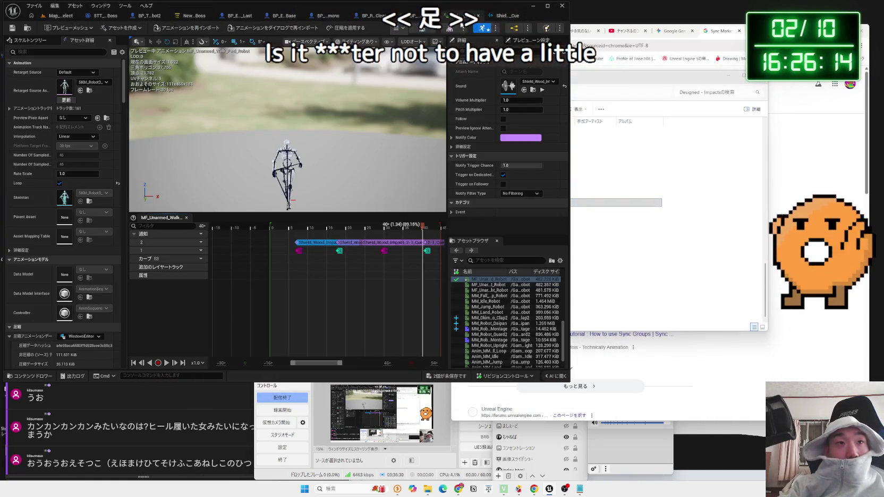
click(537, 82)
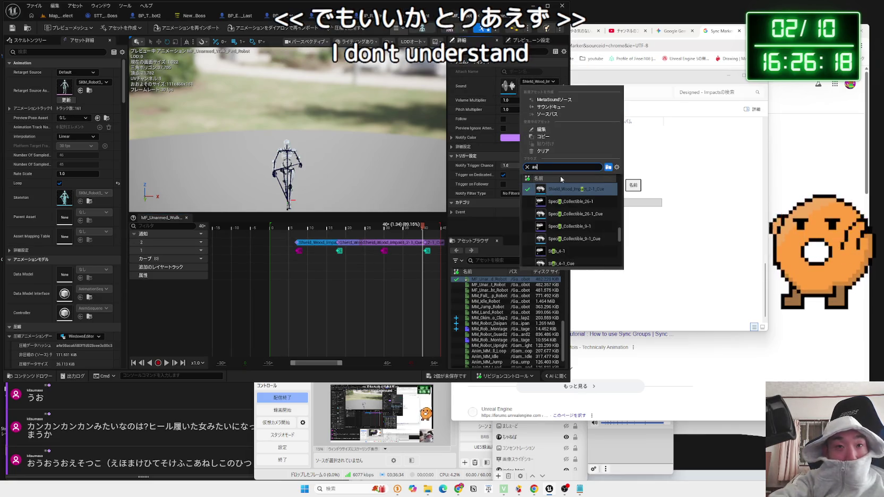
Set the first three footstep notifies' sound to SFX_ashioto.
text(hioto)
click(558, 189)
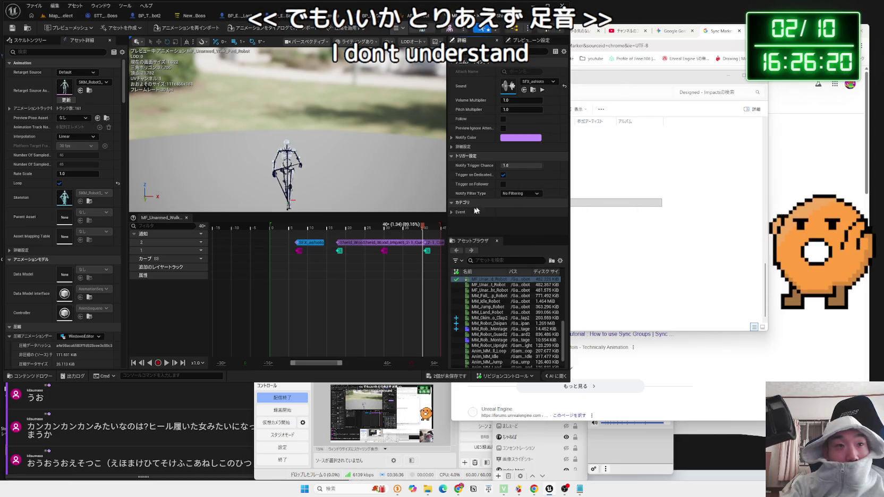
click(535, 82)
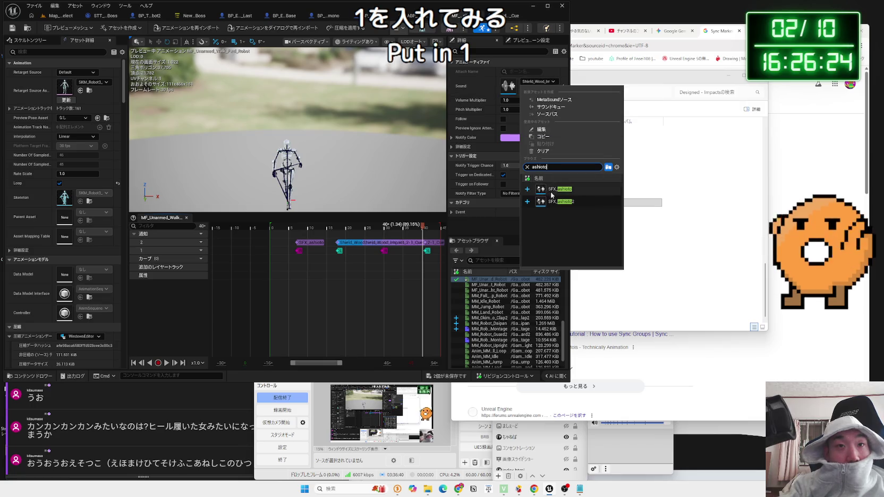
click(552, 191)
click(543, 82)
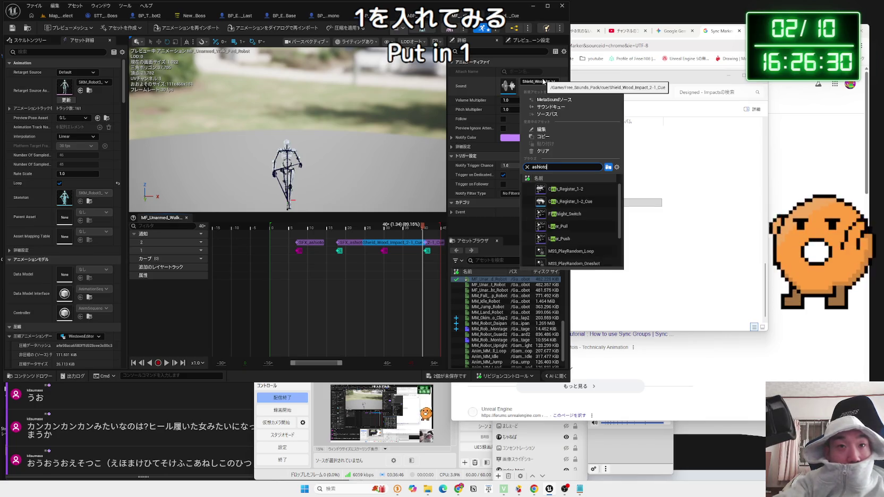
click(558, 190)
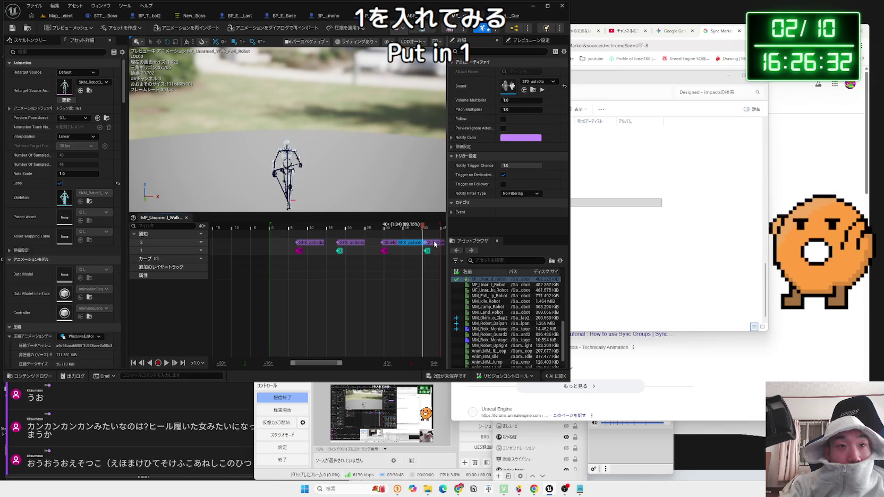
Set the last notify to SFX_ashioto, save the walk animation, and return to the level.
scroll(413, 251, up, 3)
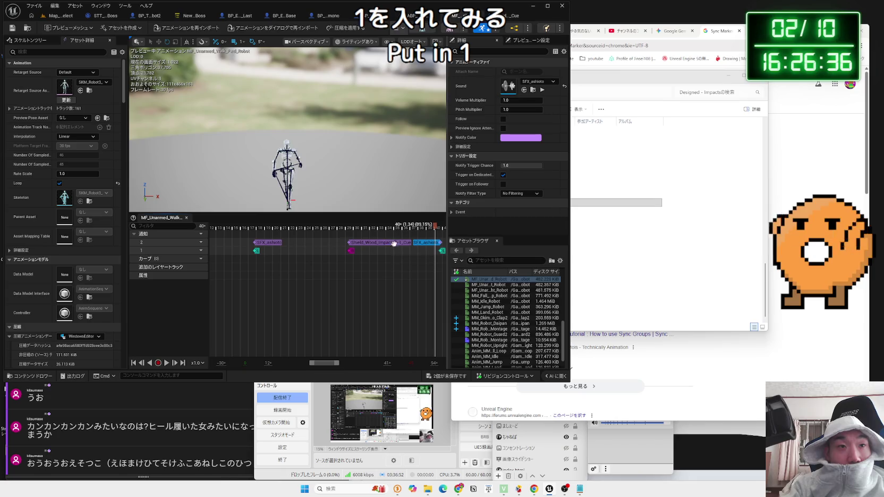
click(528, 84)
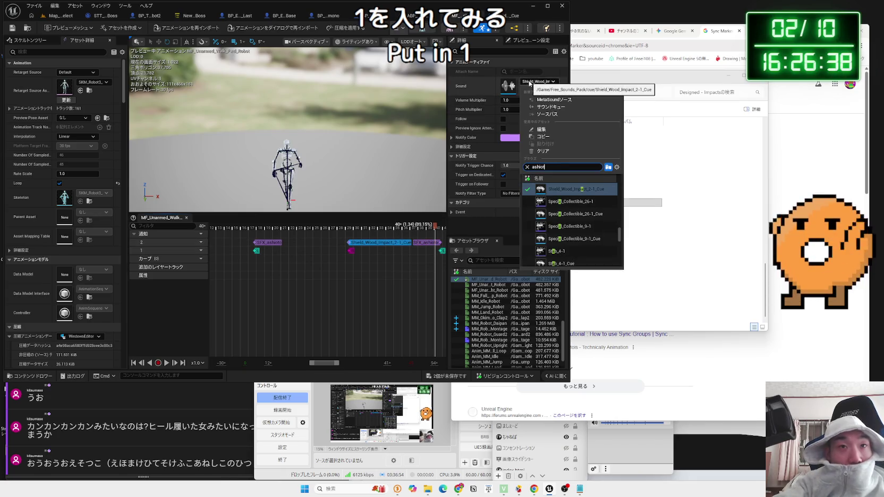
click(554, 189)
scroll(369, 292, down, 4)
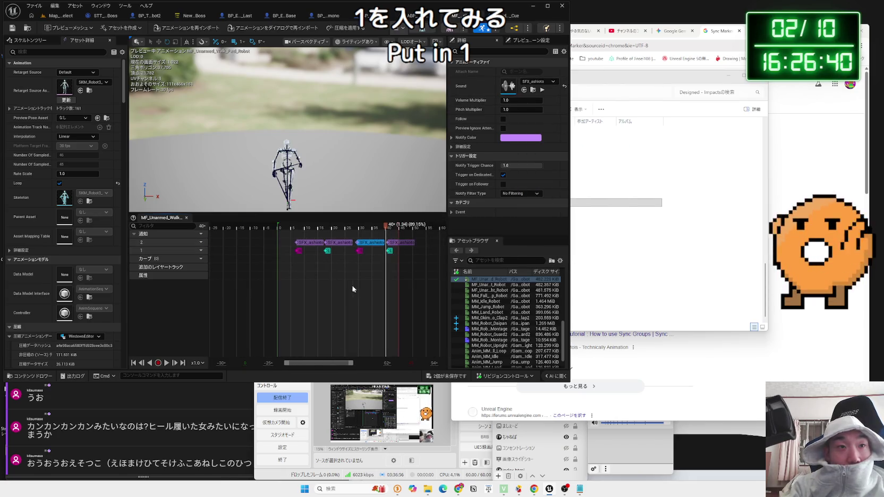
click(12, 28)
click(60, 15)
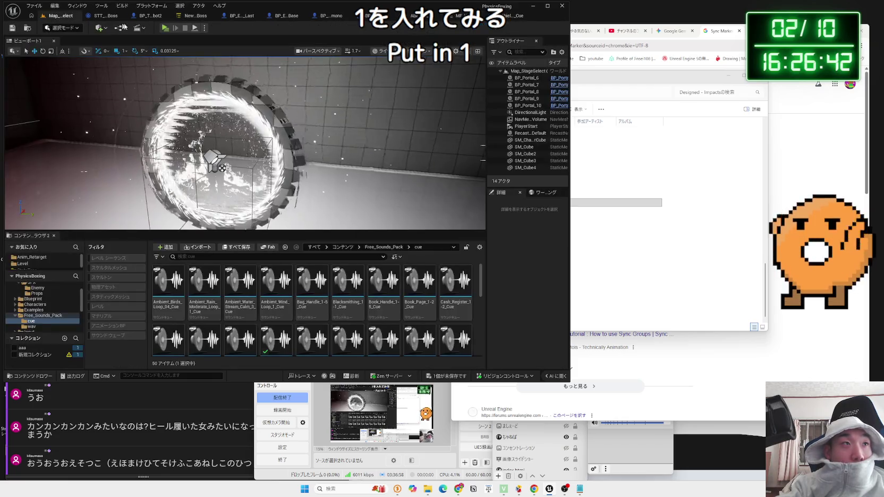
Play-test with WASD movement and punches, then reopen the walk animation and wood impact cue.
key(alt+p)
key(w)
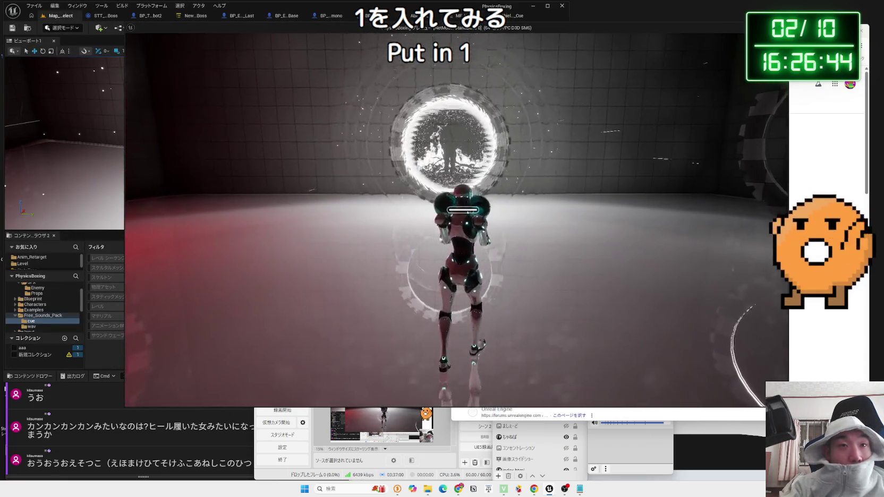
key(1)
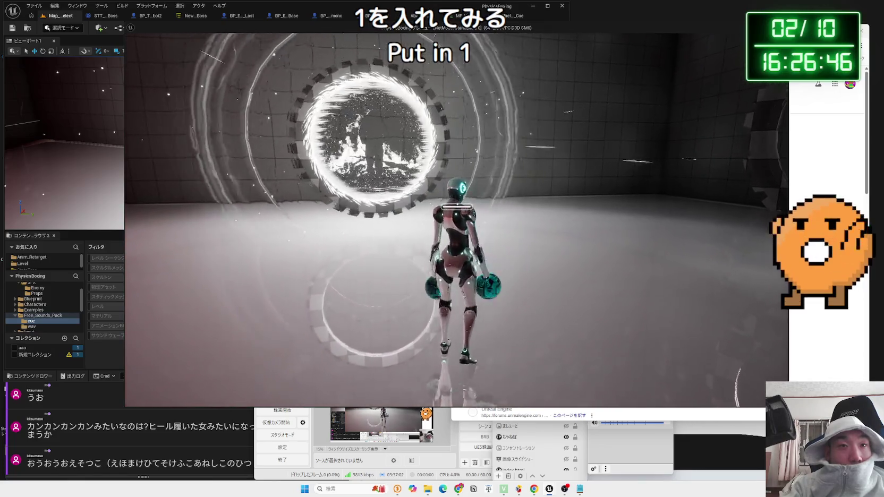
key(a)
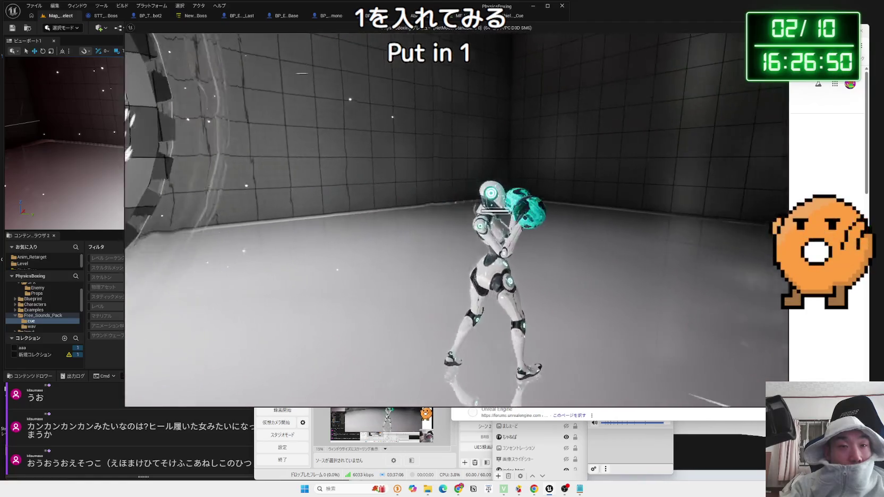
key(d)
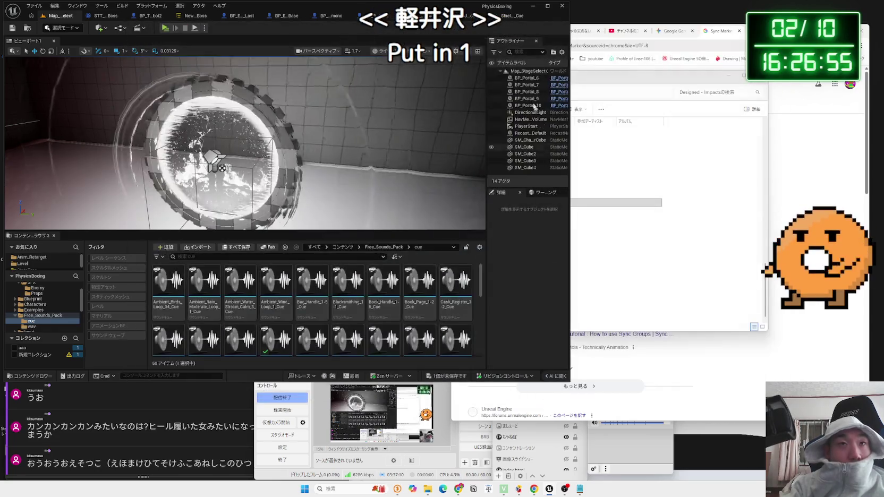
key(Escape)
click(458, 16)
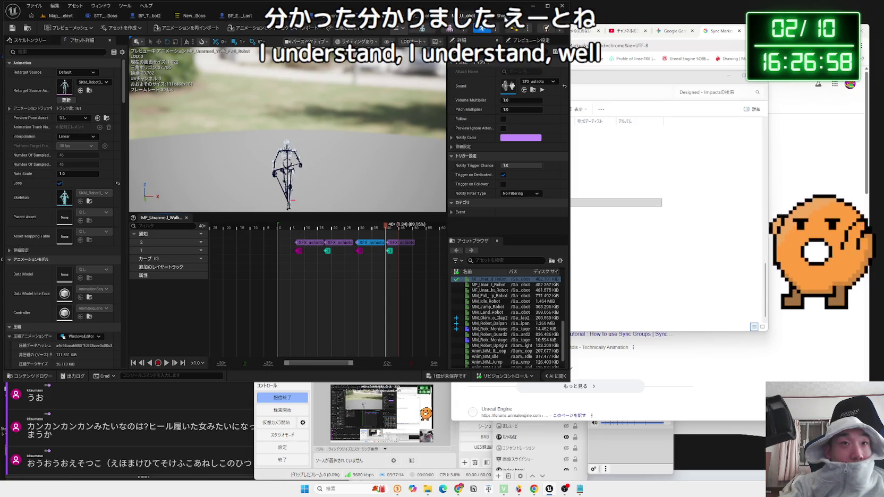
click(504, 16)
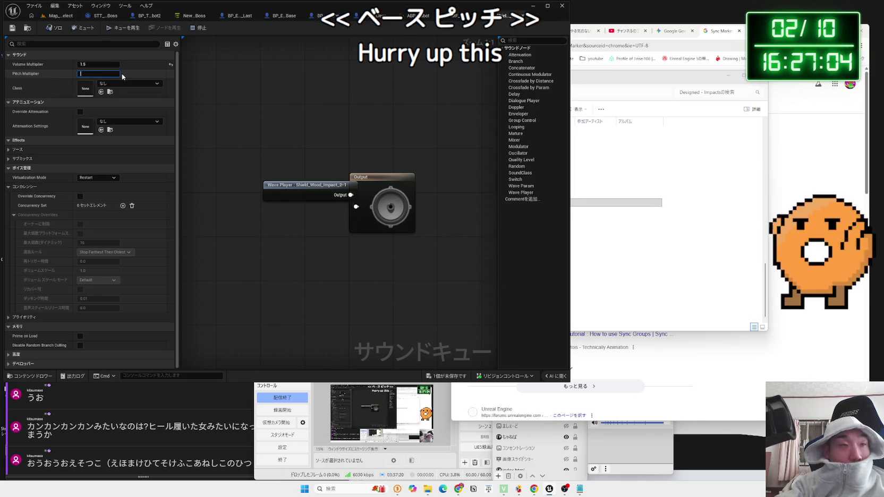
Run a quick test play of the level and stop it.
click(44, 16)
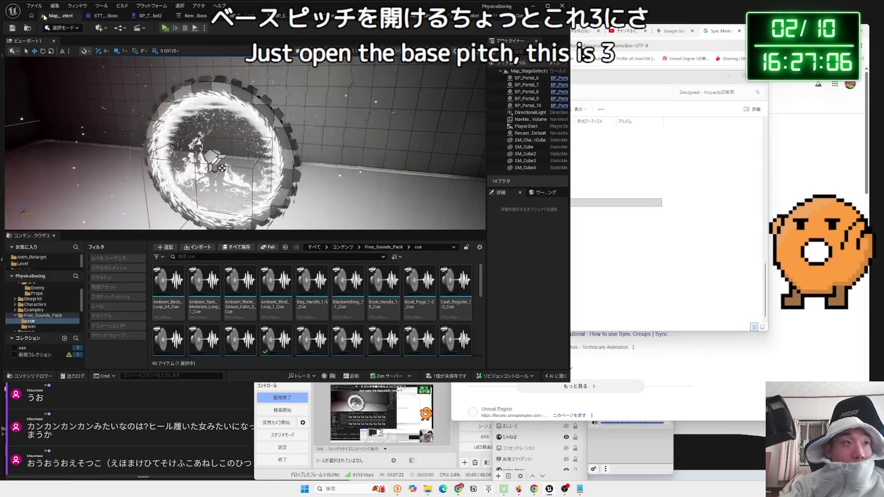
click(165, 28)
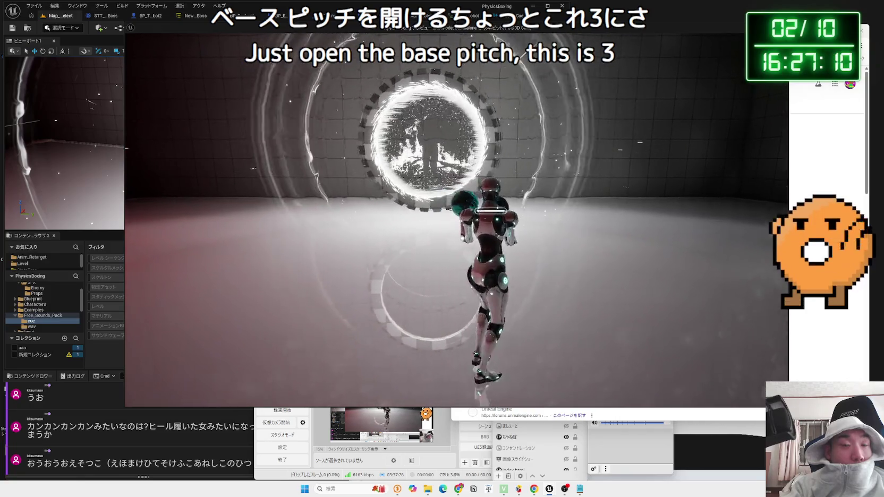
key(Escape)
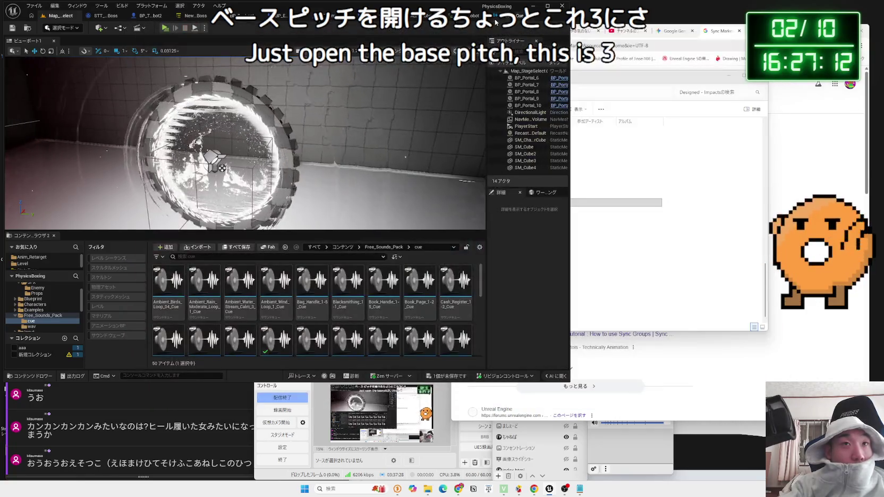
Reset Shield_Wood_Impact_2-1's pitch multiplier to 1.0, save both modified assets, and open SFX_ashioto.
click(507, 18)
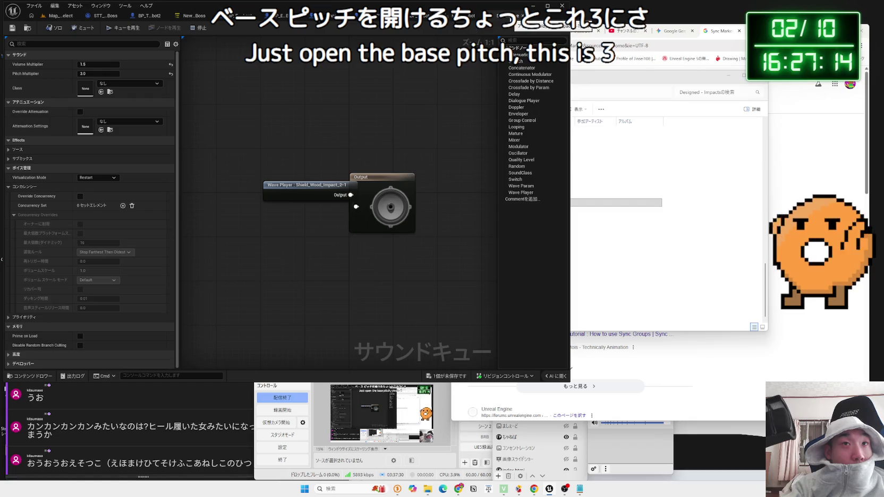
click(170, 73)
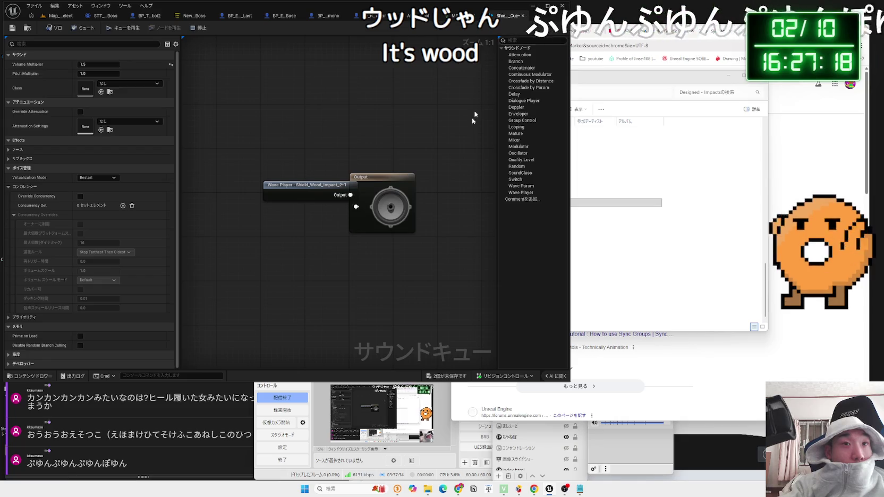
click(453, 379)
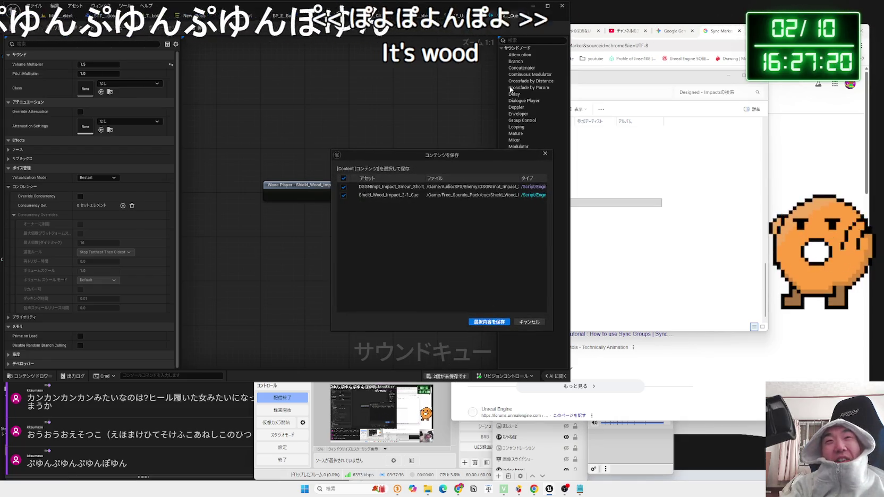
click(489, 322)
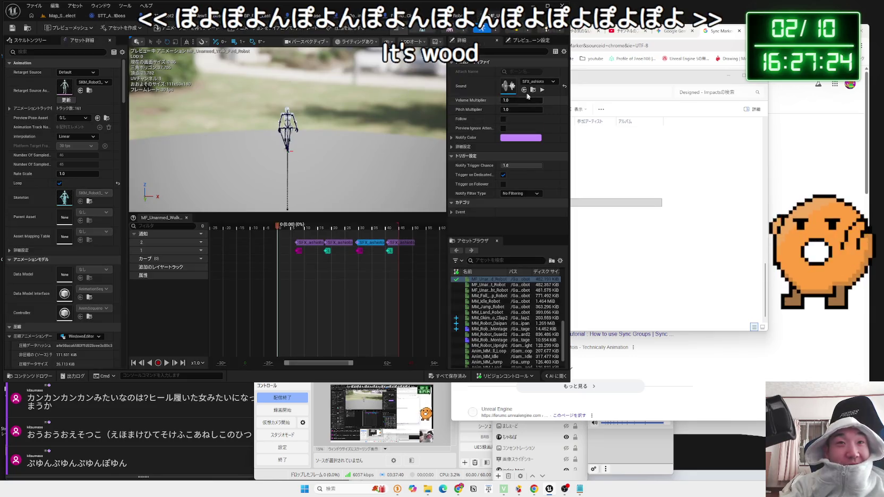
click(533, 89)
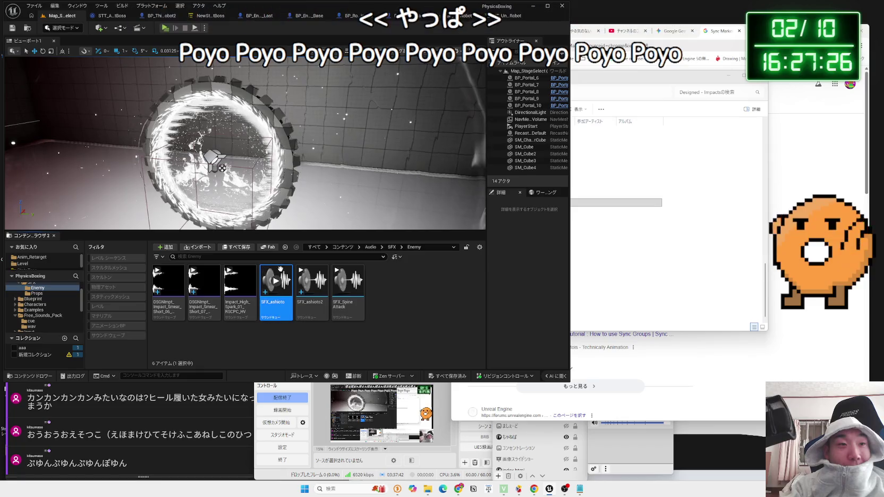
double_click(280, 269)
Set the SFX_ashioto cue's pitch multiplier to 3.0.
click(96, 73)
text(3)
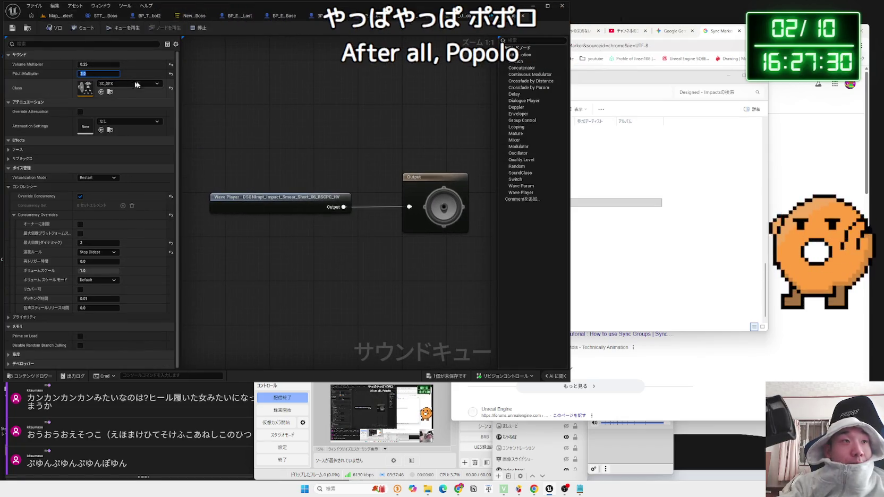
key(Return)
Walk the robot around in a play session to hear the footsteps, then search Windows for 'saundo'.
click(12, 27)
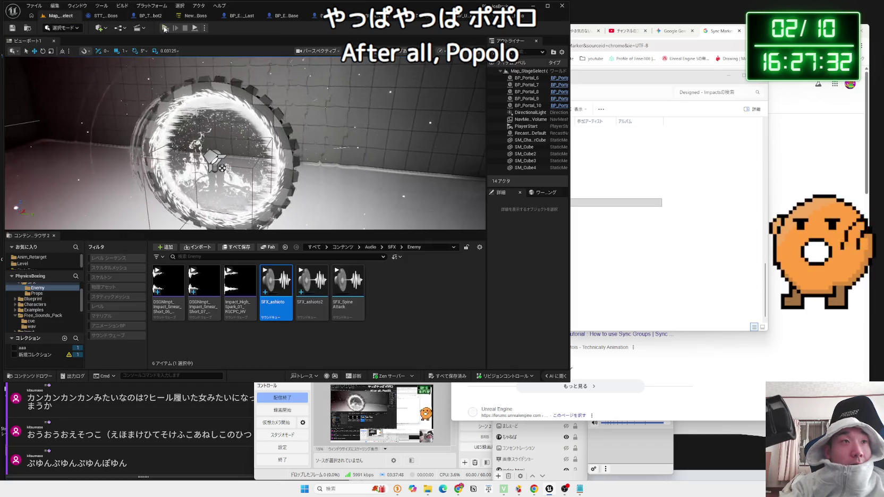
key(alt+p)
key(w)
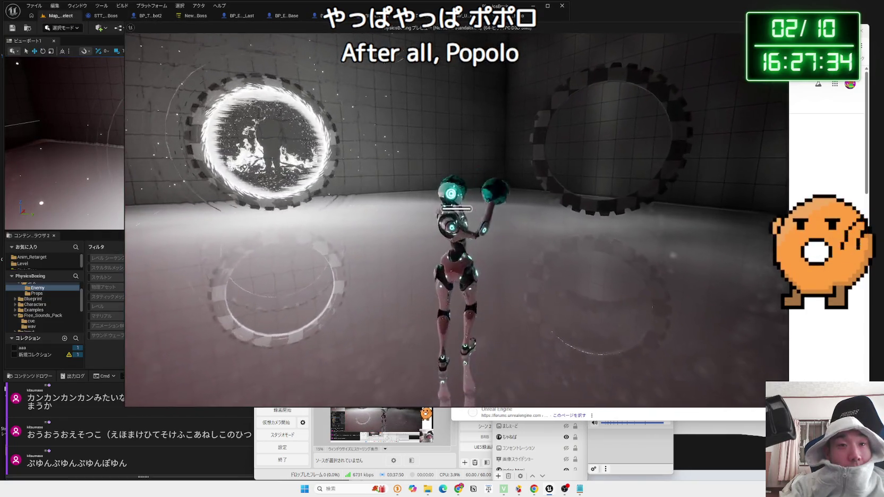
key(w)
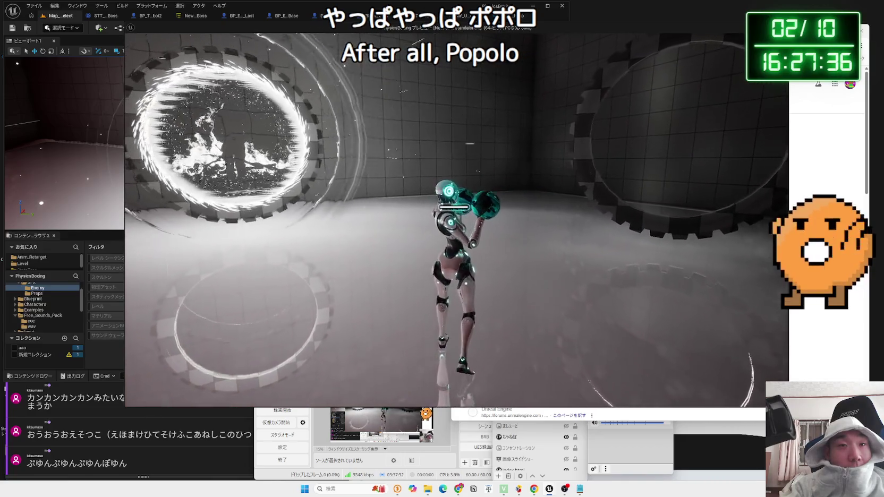
key(w)
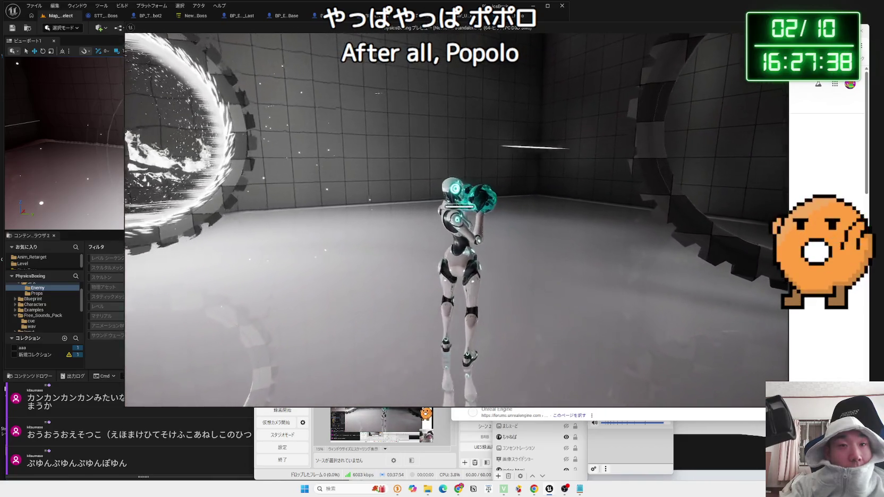
key(w)
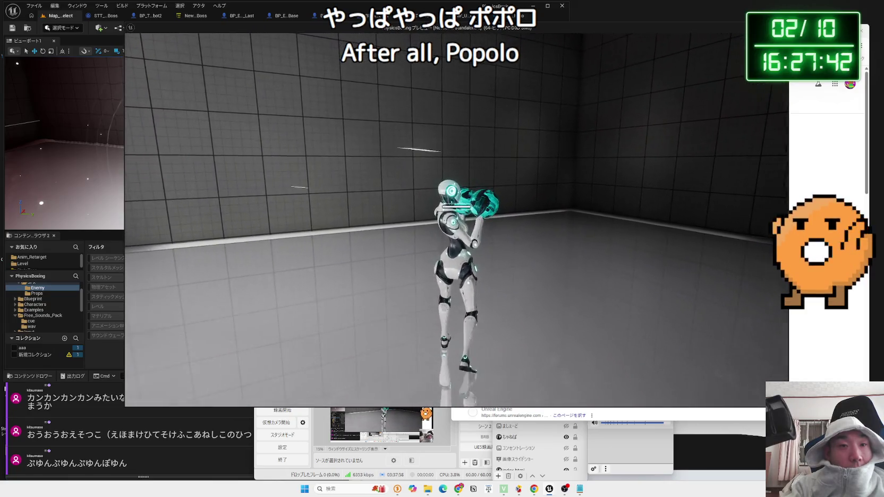
key(w)
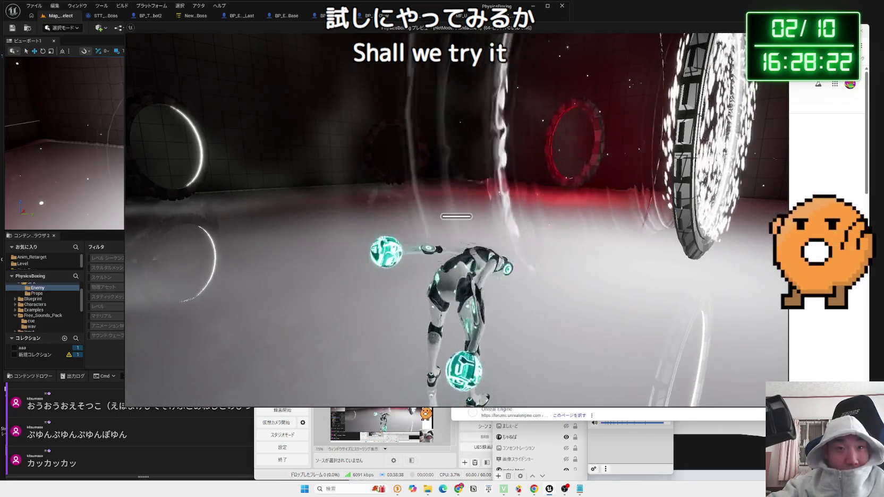
key(Escape)
click(333, 491)
text(saundo)
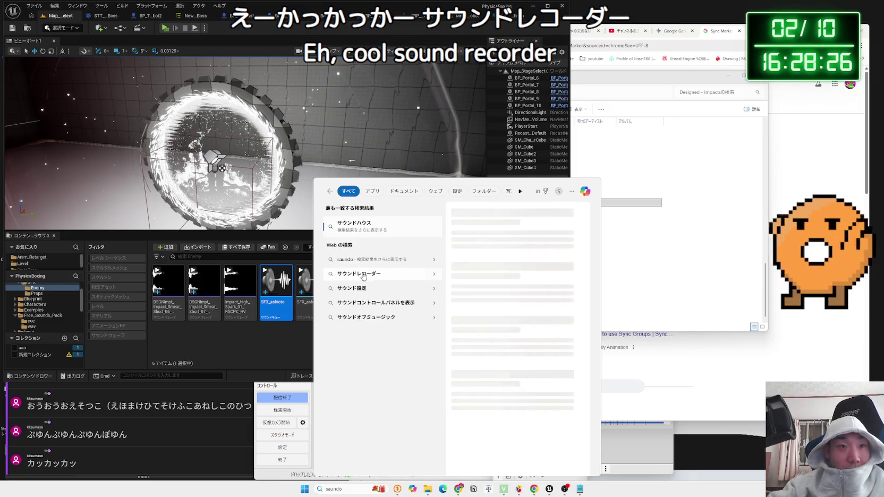
Search Windows for 'サウンド レコーダー' in Japanese input and launch the Sound Recorder app.
click(361, 273)
click(696, 60)
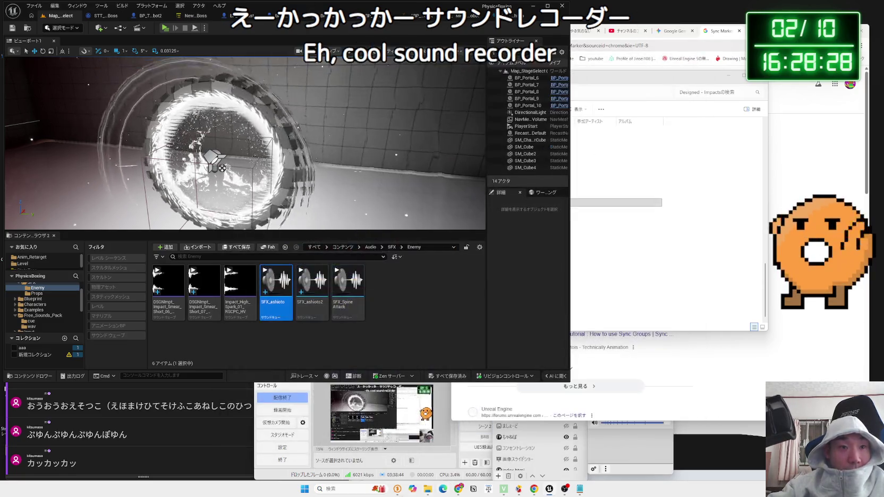
click(305, 488)
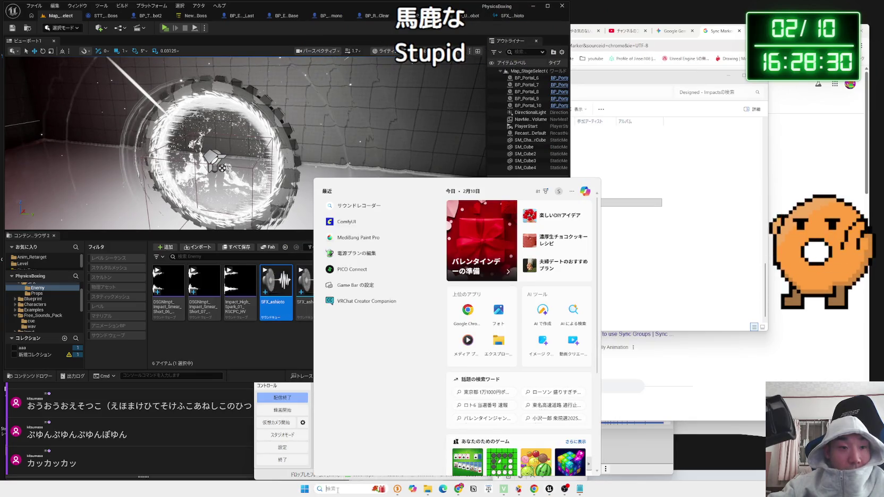
text(saundo)
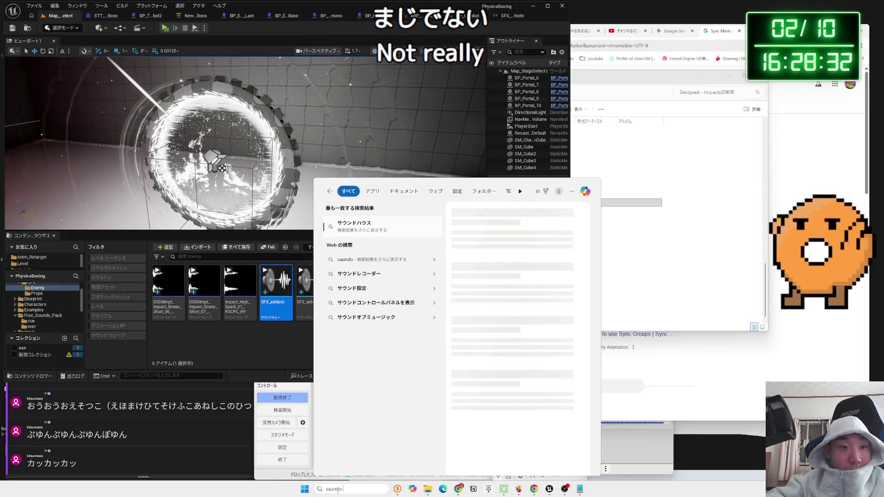
key(BackSpace)
key(BackSpace)
key(BackSpace)
key(Zenkaku_Hankaku)
text(サウンド レコーダー)
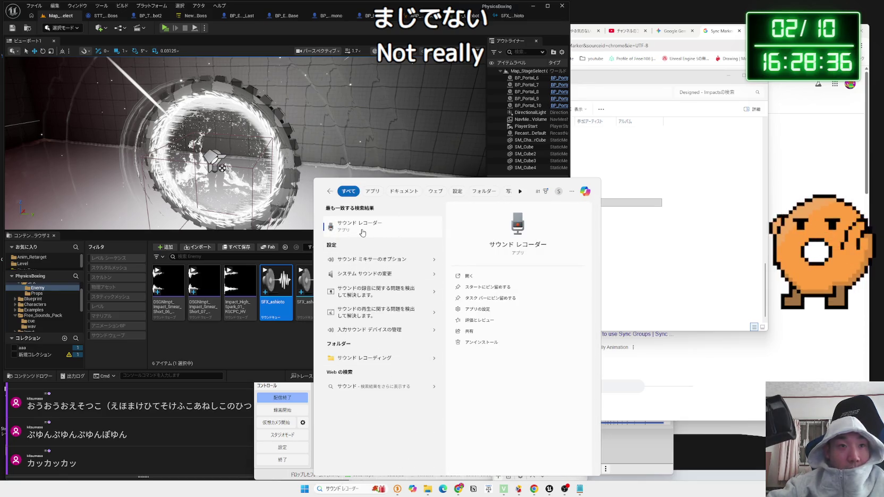
click(362, 233)
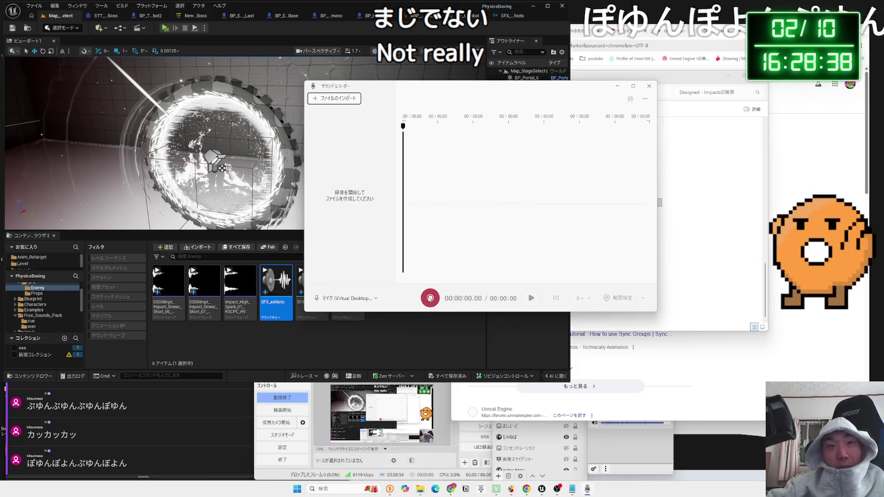
Record a new 22-second take of footstep sounds.
click(429, 298)
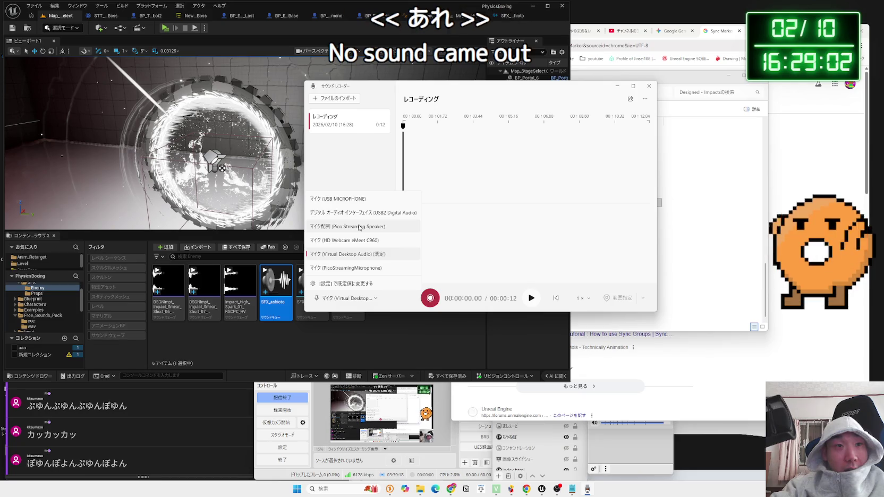
click(430, 298)
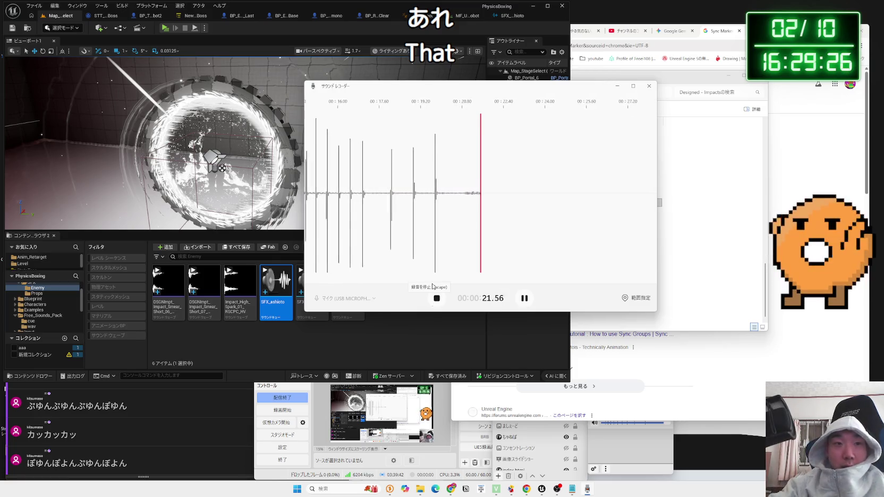
click(437, 299)
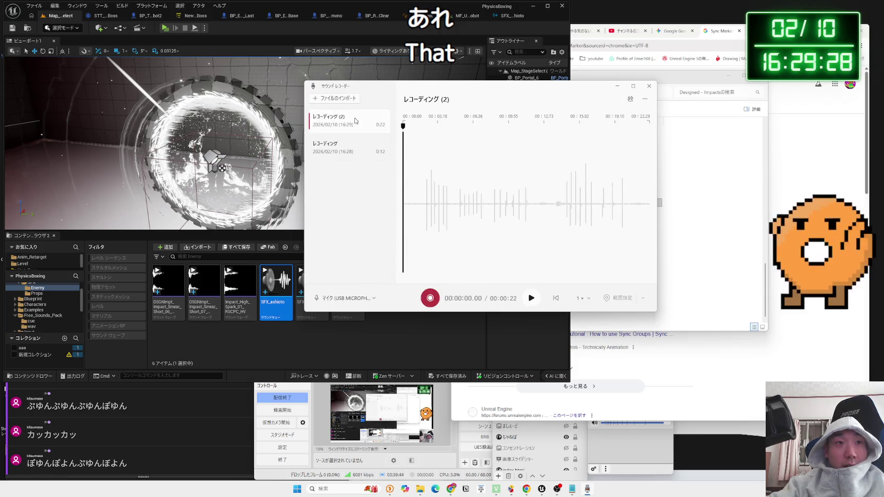
Delete the earlier 12-second recording.
click(350, 151)
click(387, 190)
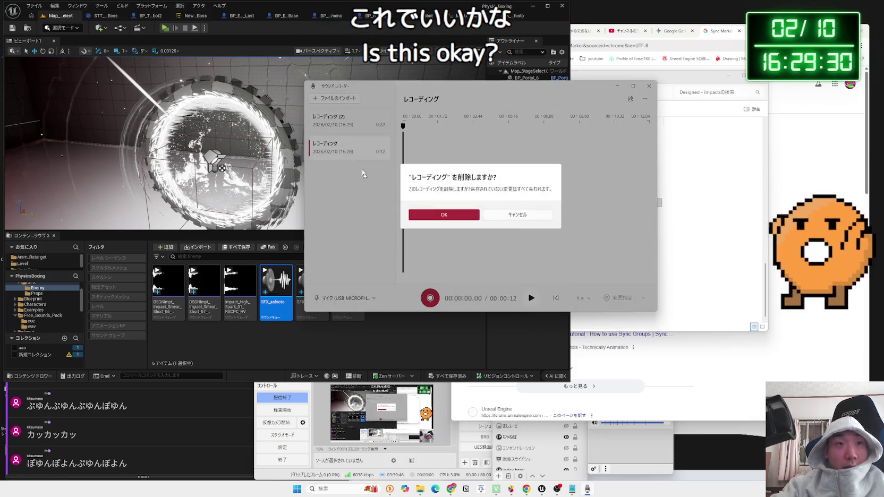
click(439, 216)
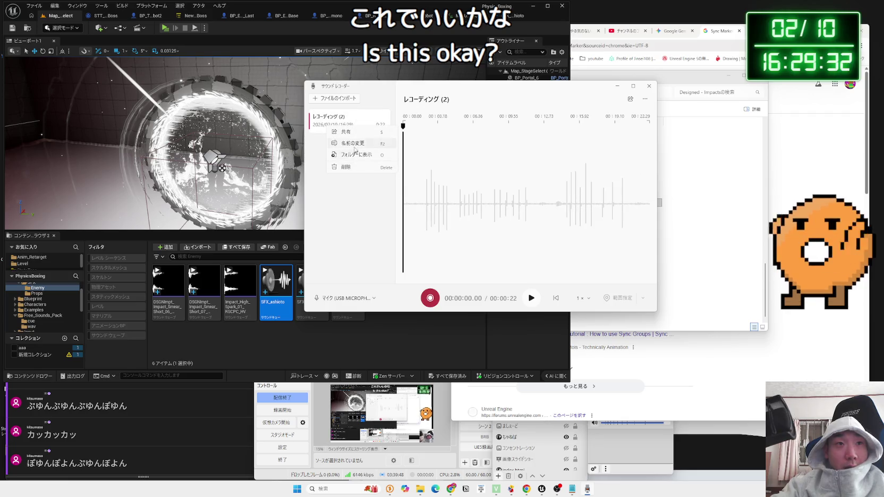
Show the kept recording's file in its folder and close Sound Recorder.
click(354, 157)
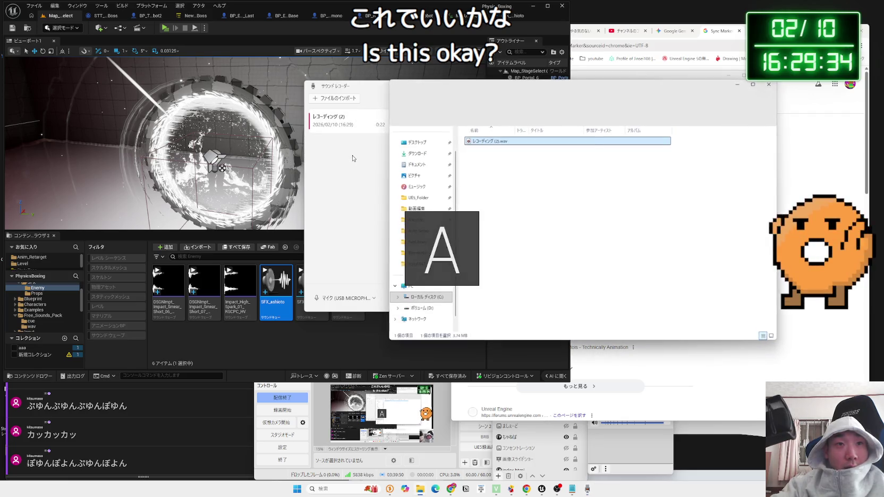
click(492, 97)
click(649, 87)
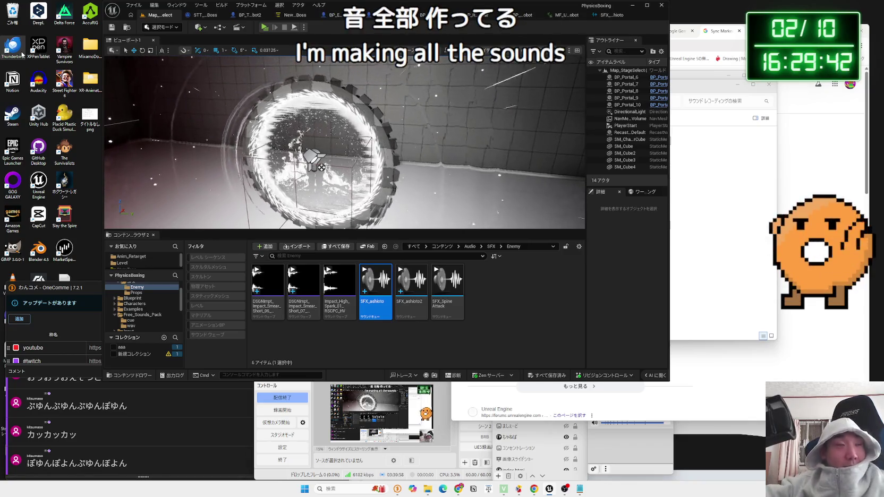
double_click(38, 80)
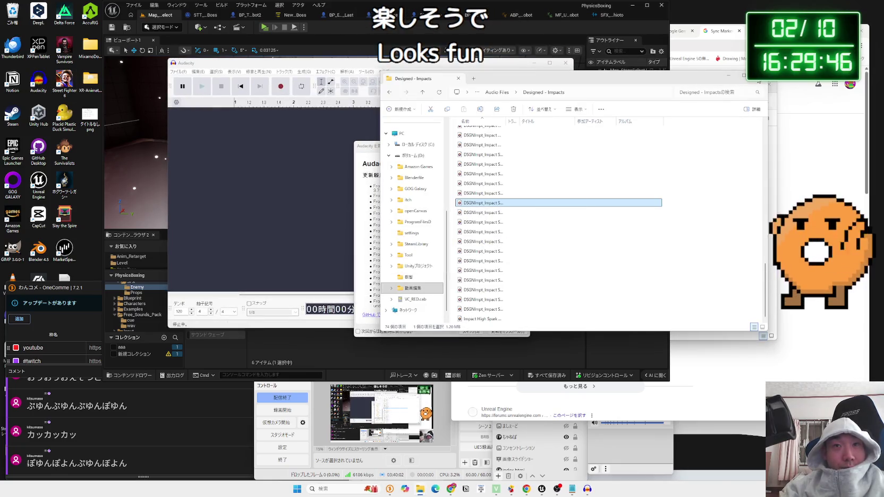
click(372, 150)
click(470, 331)
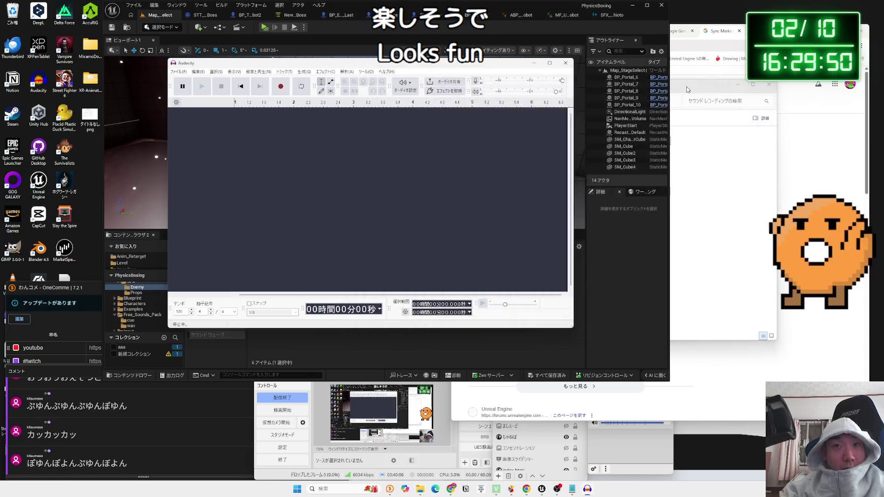
drag(536, 140, 390, 154)
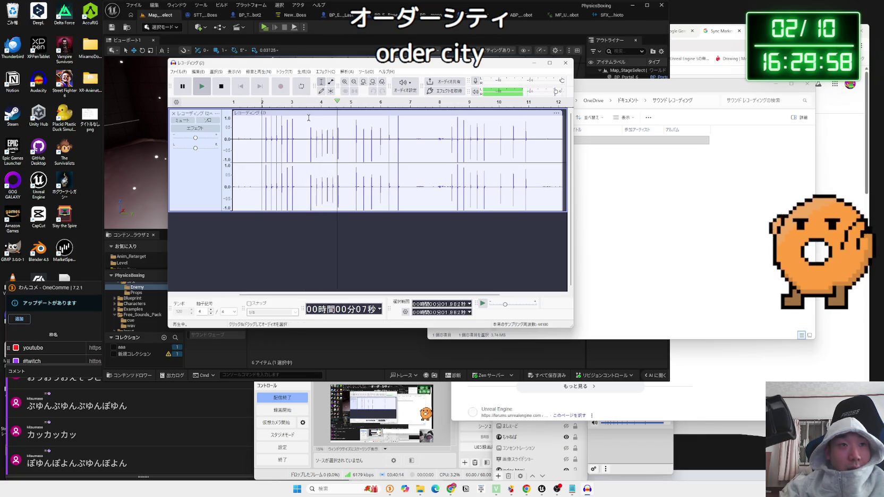
key(space)
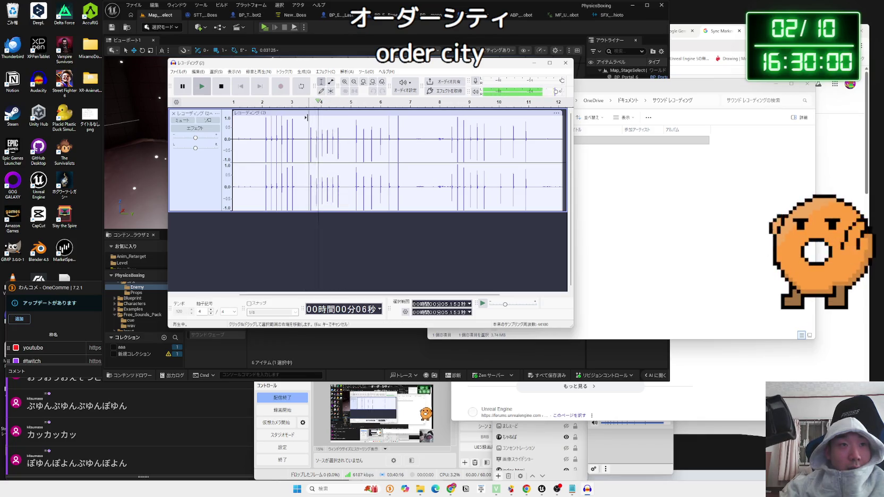
click(306, 116)
click(323, 127)
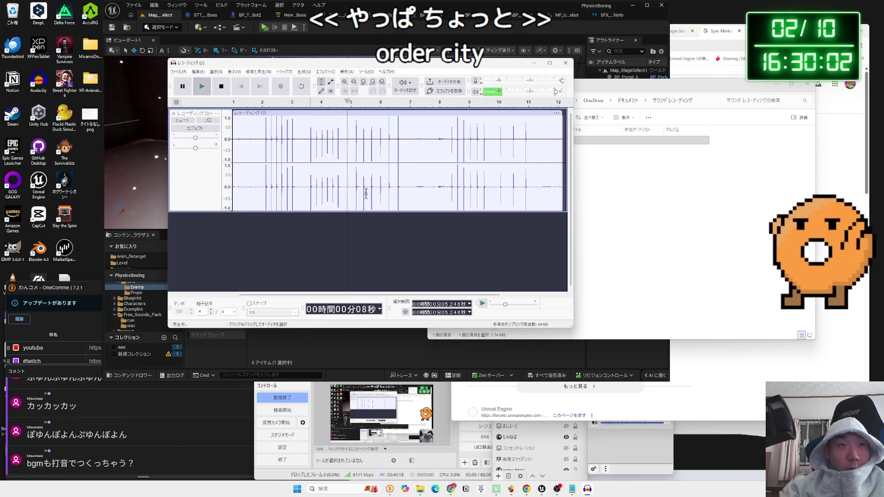
key(space)
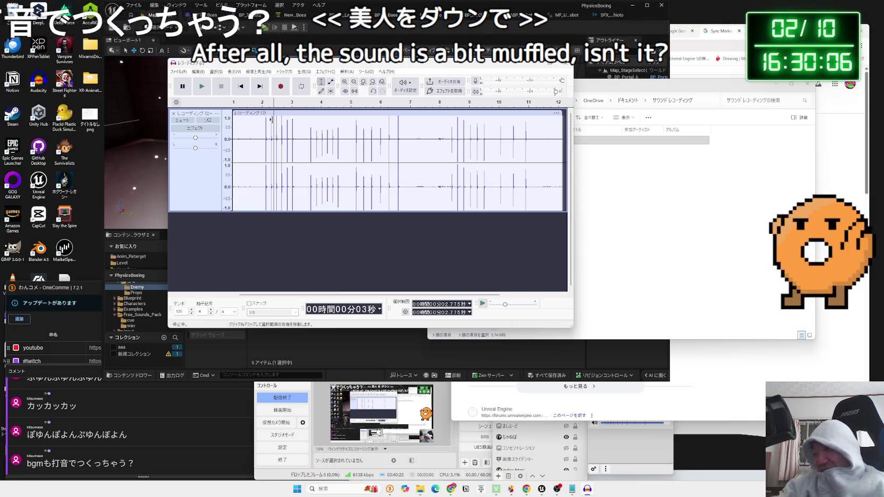
click(274, 120)
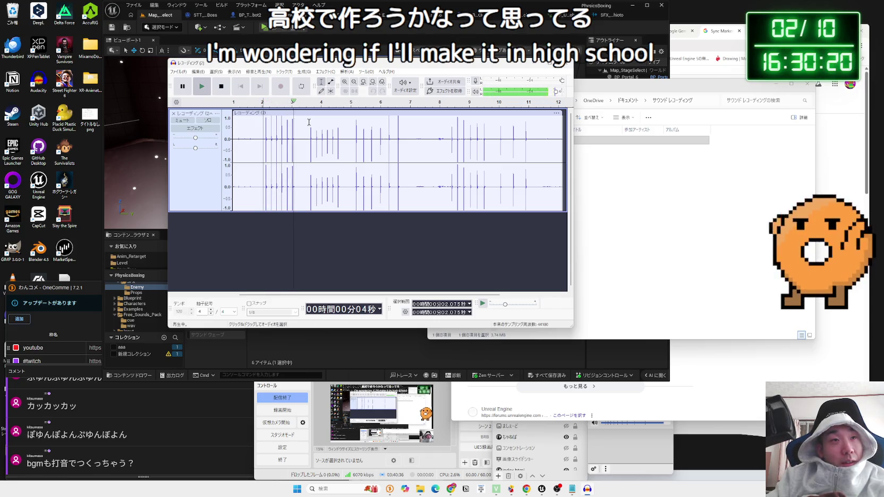
key(space)
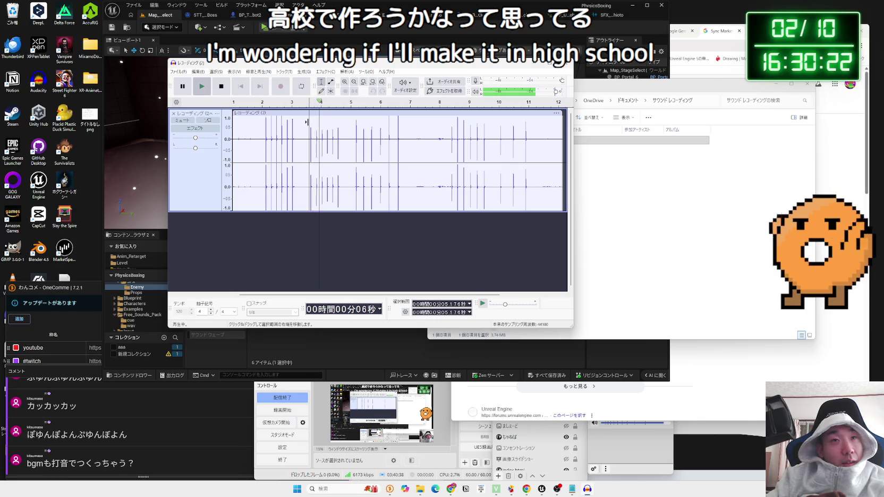
click(307, 119)
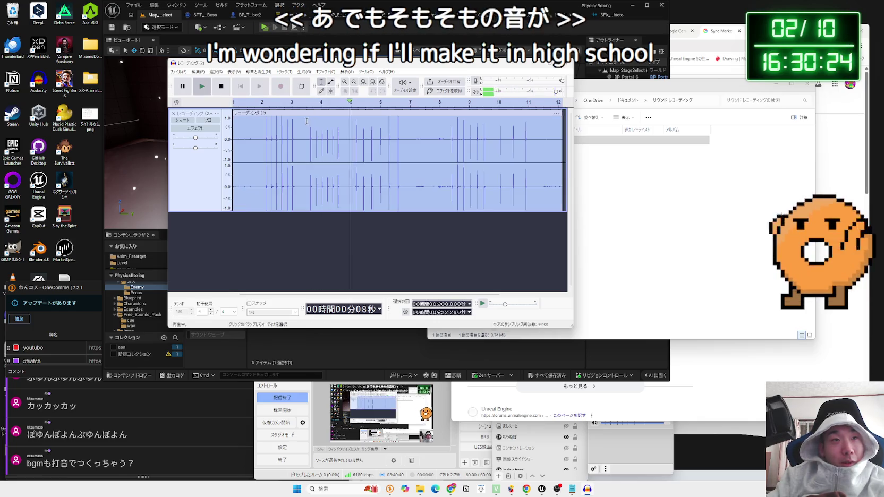
key(space)
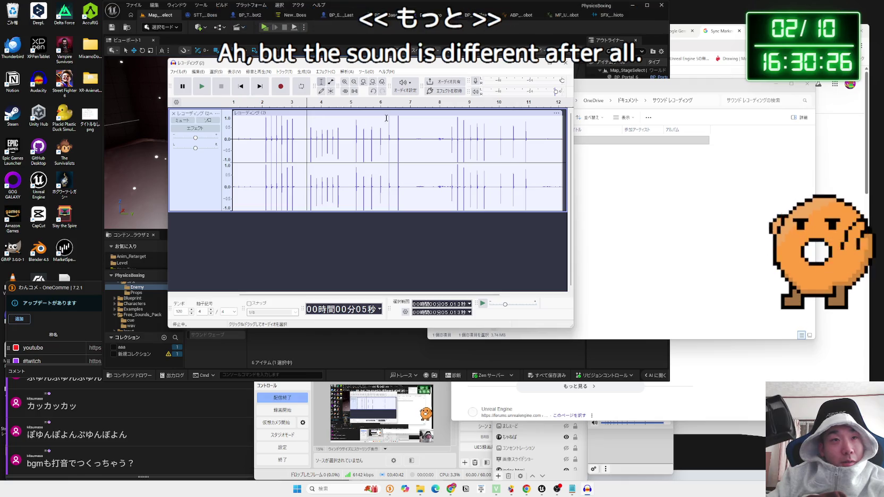
click(384, 118)
key(space)
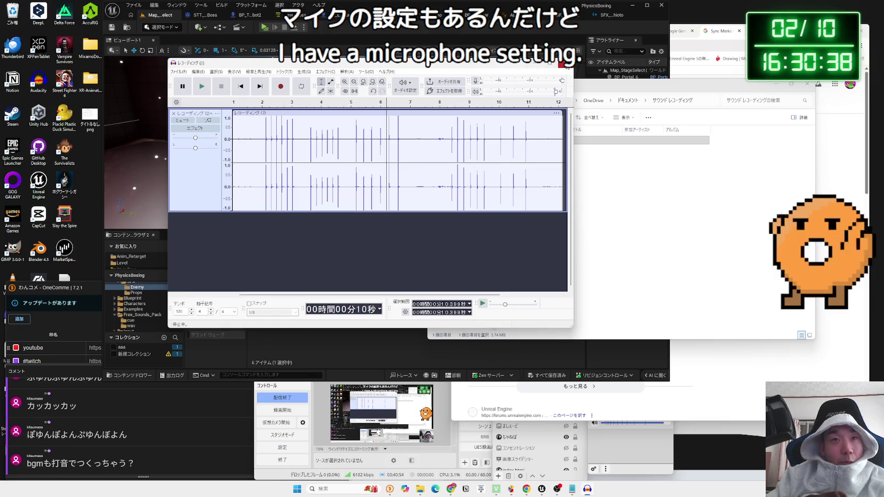
click(562, 65)
Close Audacity without saving, delete the leftover .wav recording, and close Explorer.
click(381, 195)
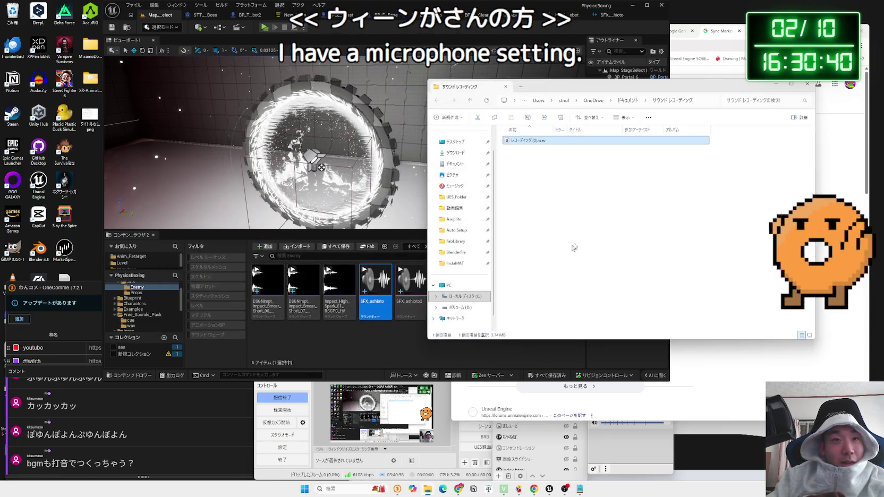
right_click(529, 141)
click(563, 283)
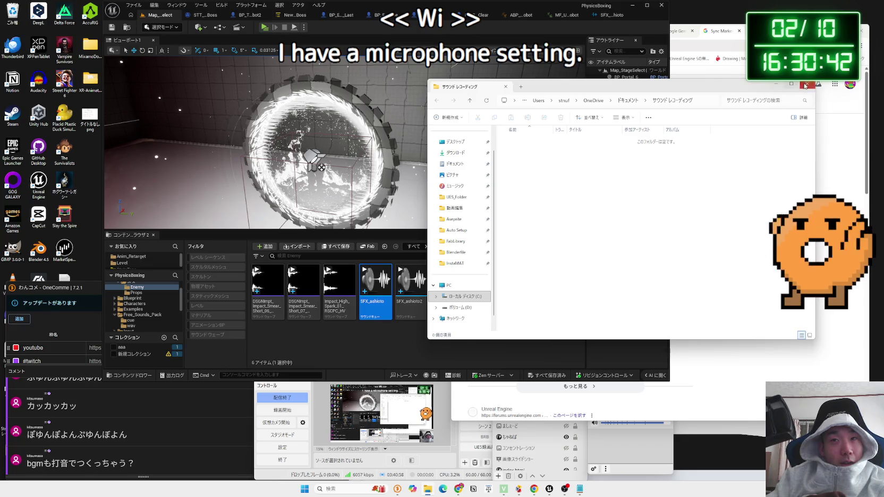
click(805, 86)
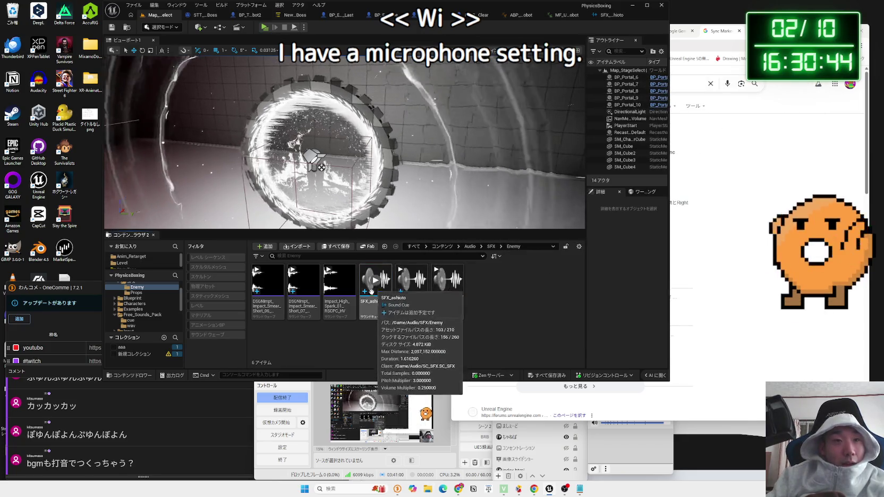
Inspect the wave player node in the SFX_ashioto cue, then return to the level editor.
double_click(370, 291)
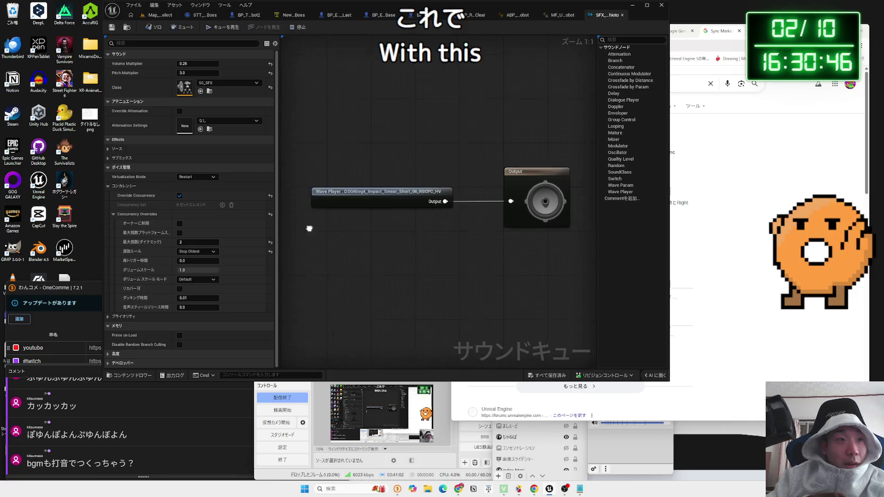
click(401, 180)
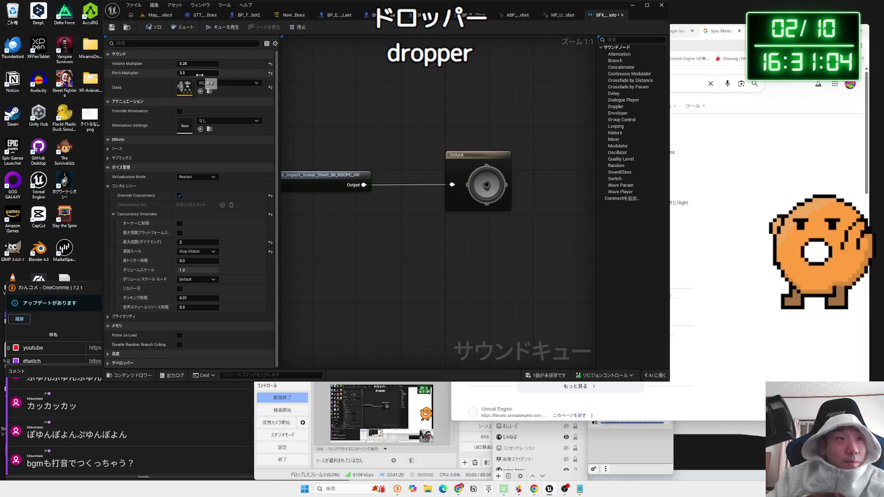
click(164, 18)
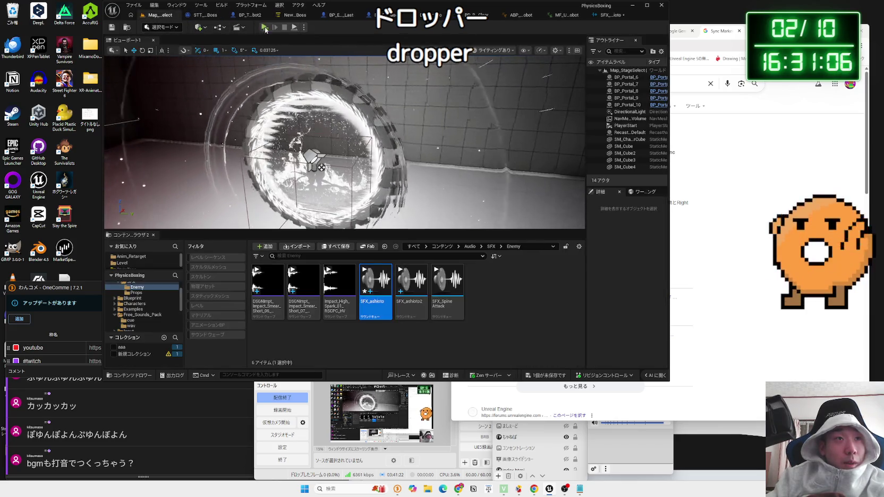
key(alt+p)
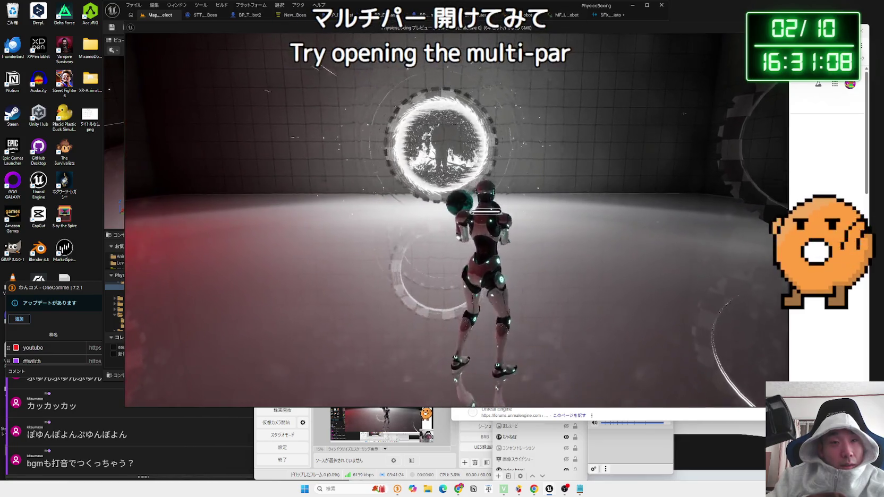
key(w)
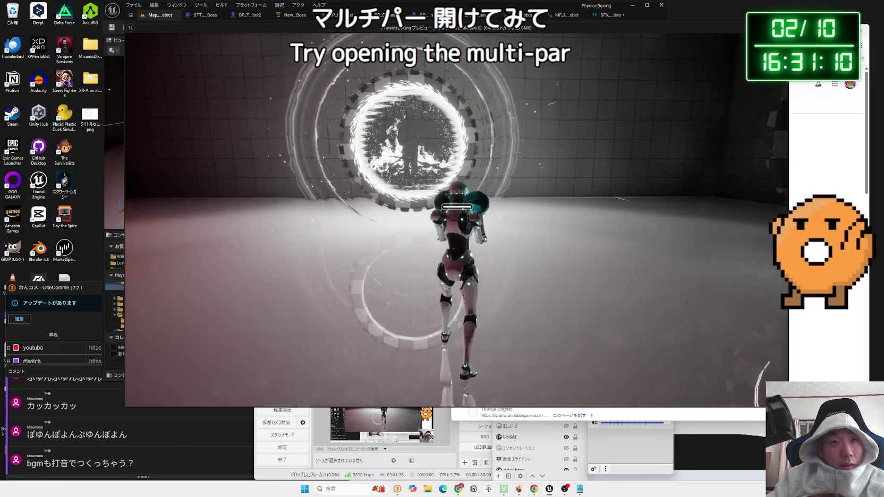
key(a)
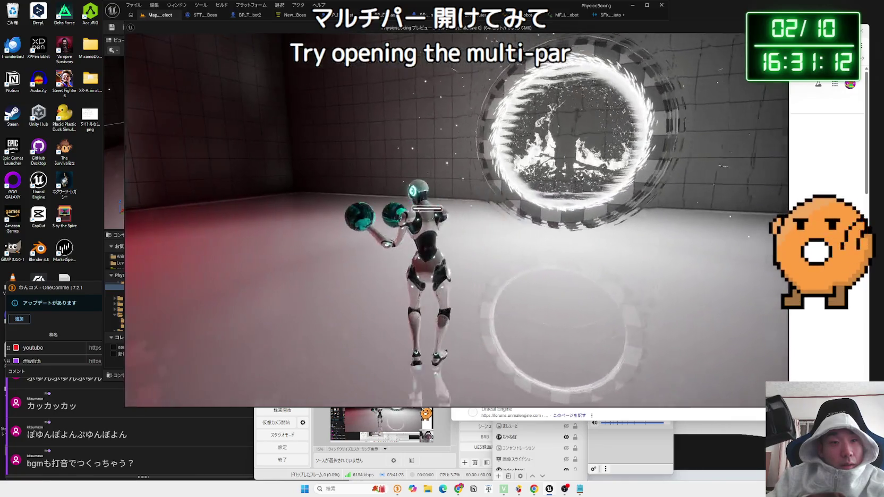
key(w)
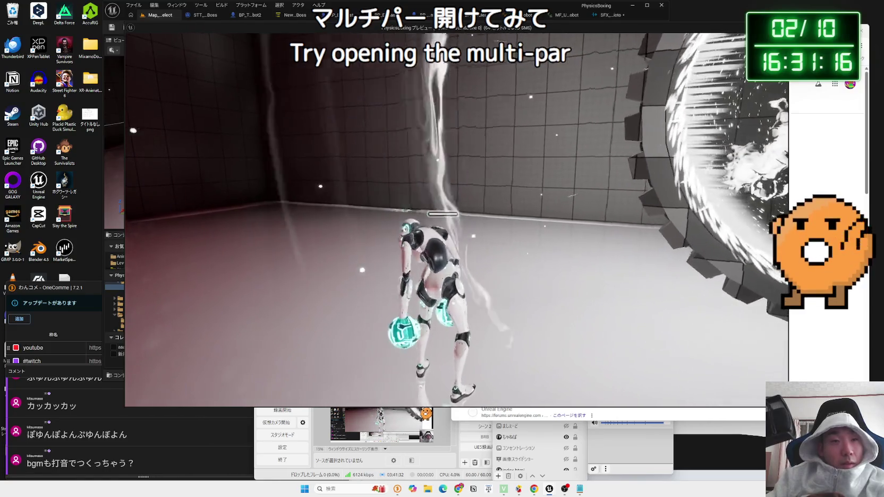
key(Escape)
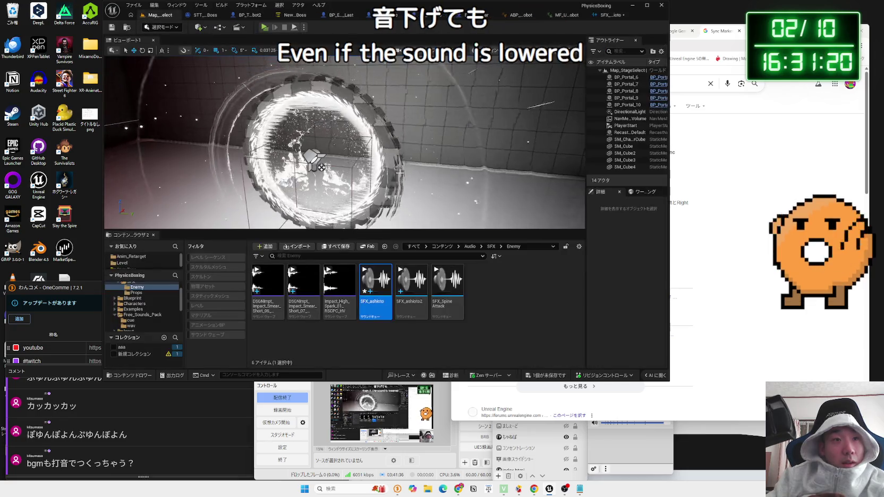
Save the SFX_ashioto sound cue.
key(ctrl+shift+s)
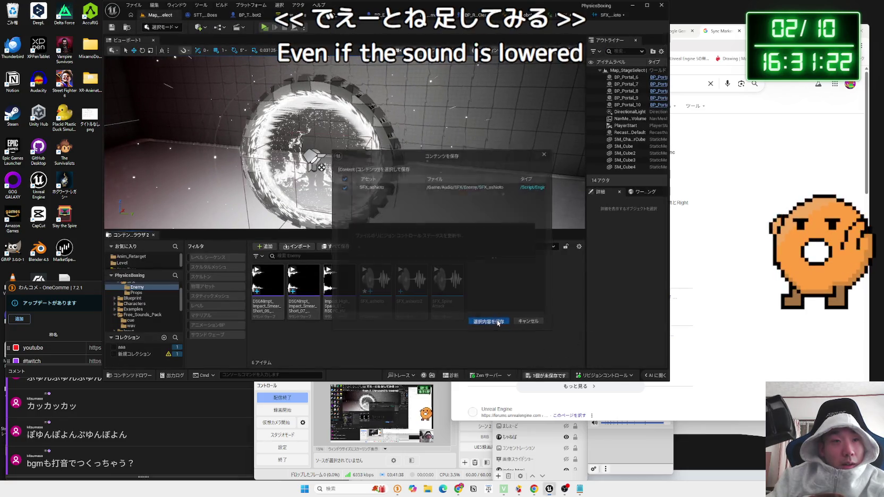
click(497, 322)
click(562, 16)
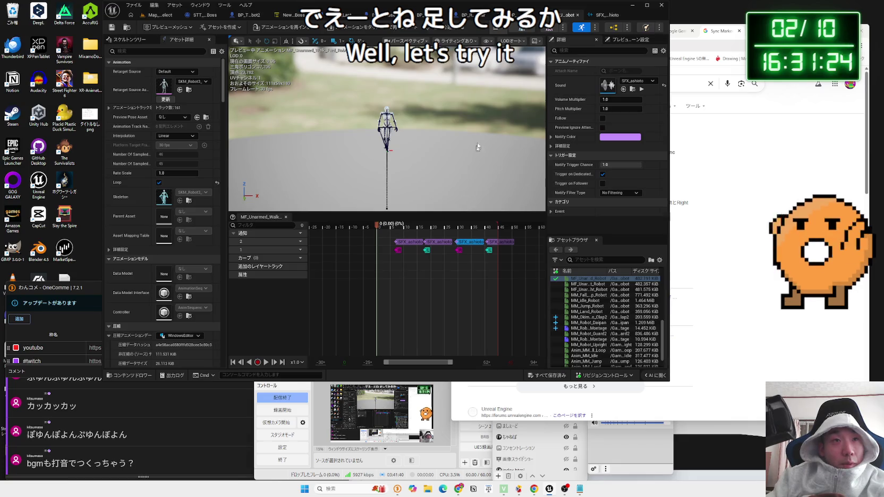
click(152, 17)
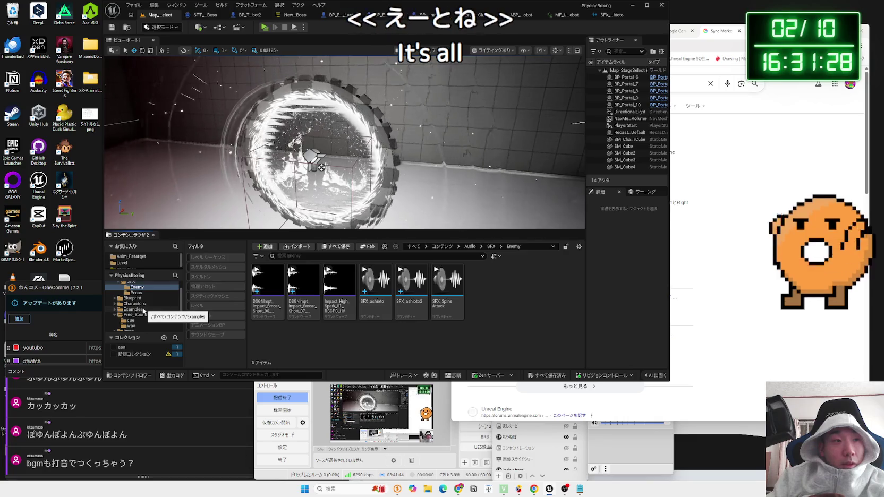
Browse the Content Browser to the Robot3 Anim folder of robot animations.
click(135, 305)
click(136, 308)
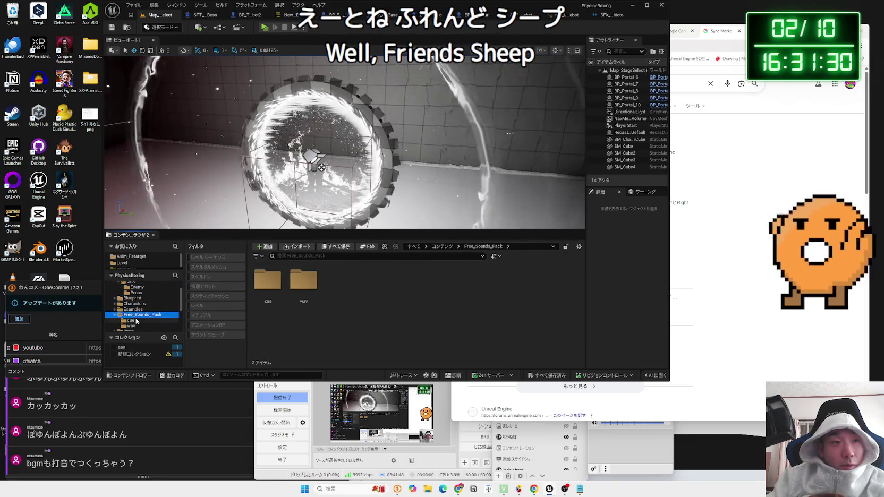
scroll(140, 311, down, 2)
click(141, 314)
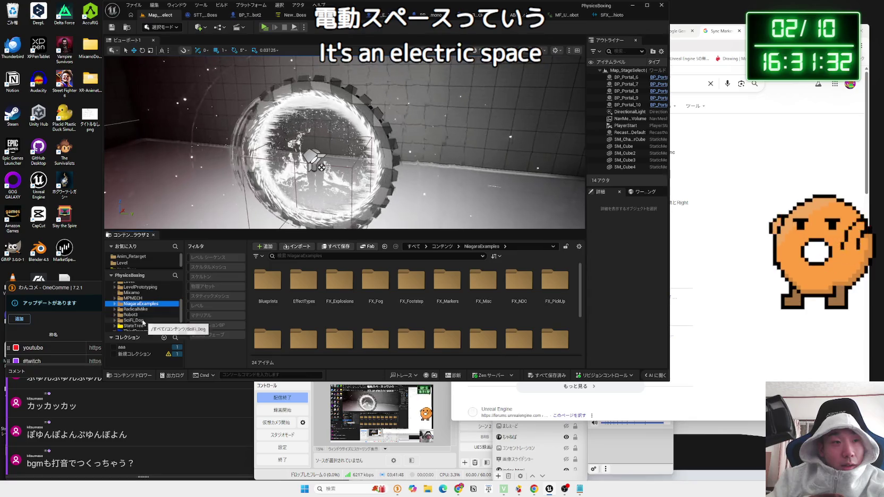
click(132, 326)
double_click(261, 282)
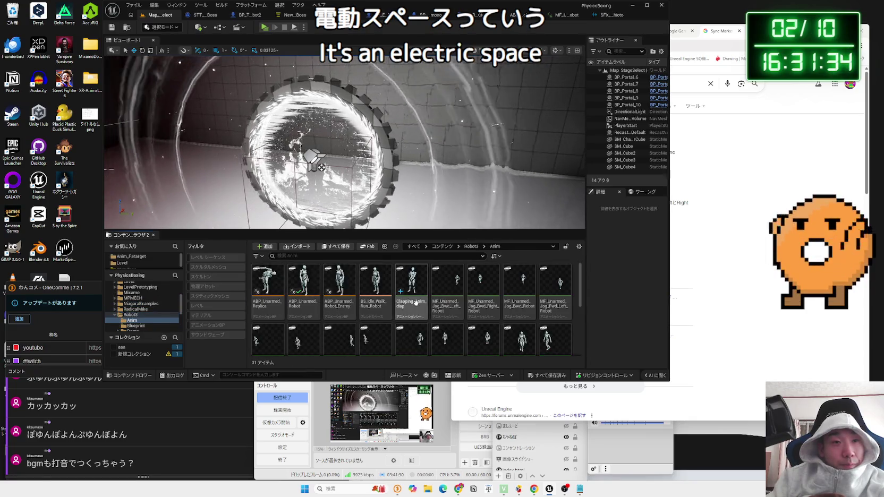
Open BS_Idle_Walk_Run_Robot and check which animation a blend sample uses.
click(379, 299)
double_click(379, 299)
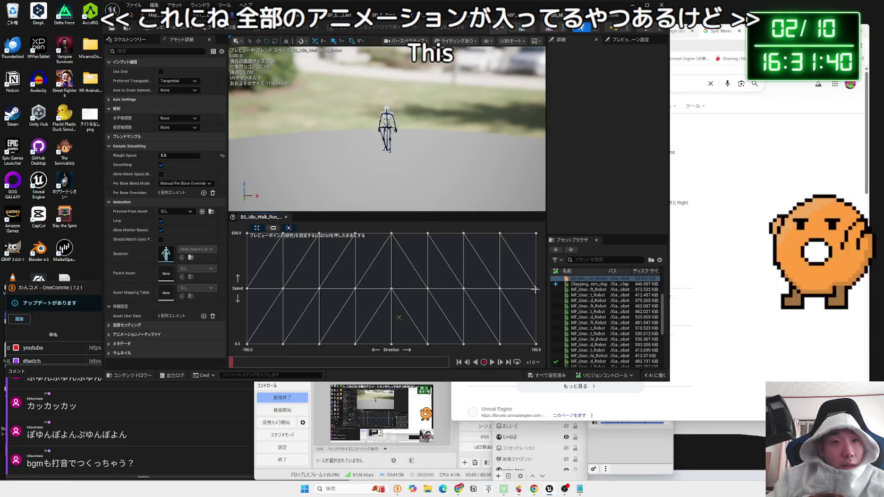
mouse_move(535, 290)
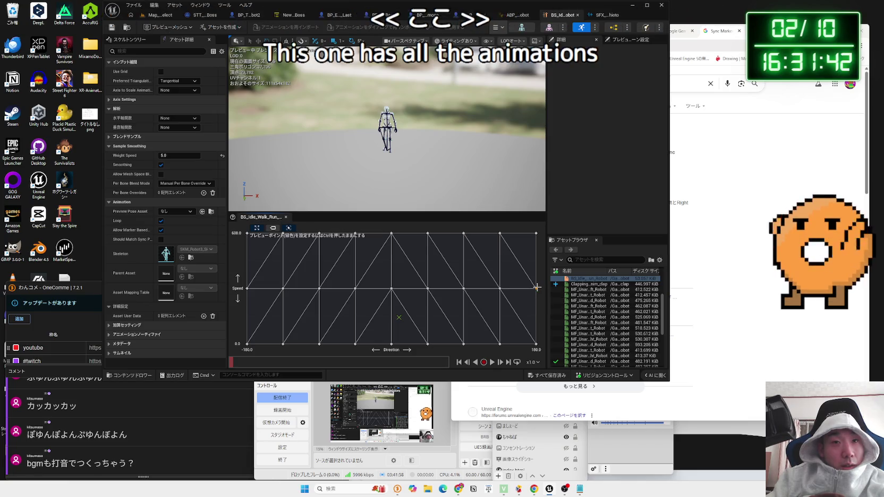
right_click(536, 289)
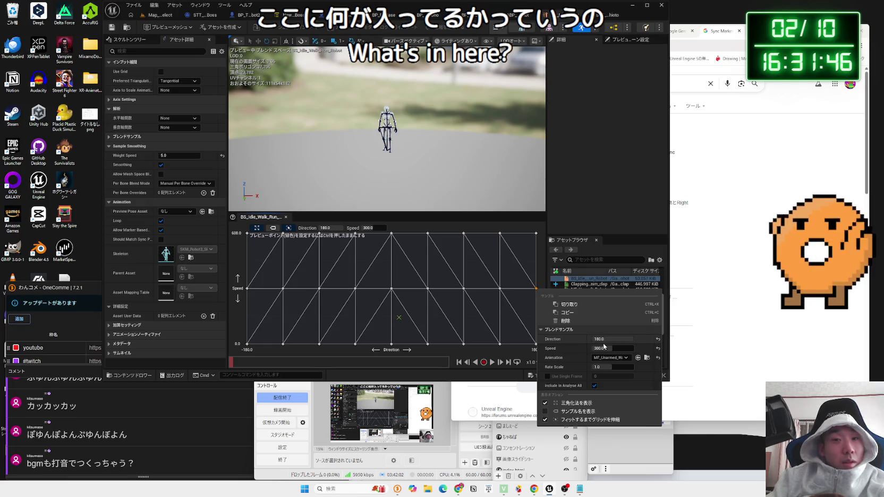
click(647, 357)
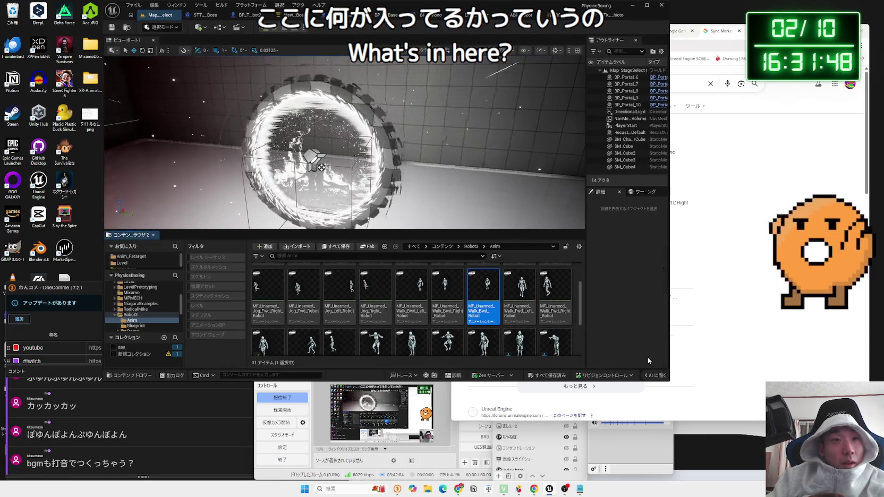
double_click(483, 289)
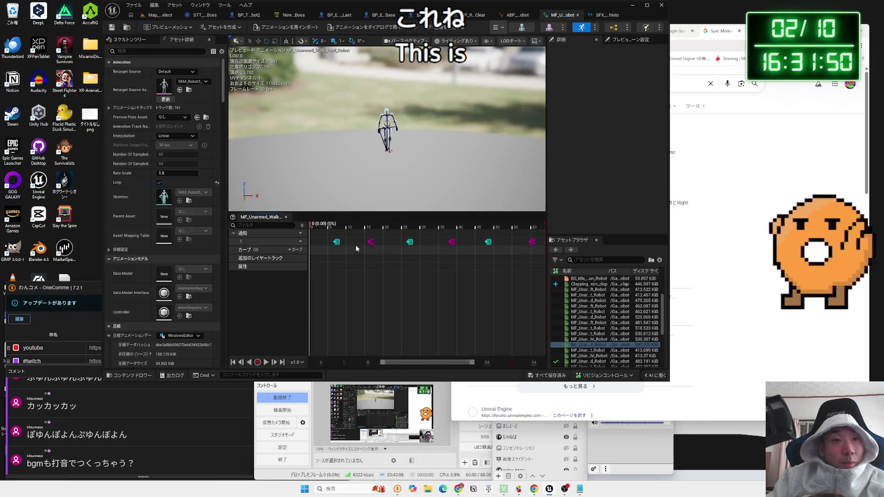
scroll(416, 367, up, 5)
drag(412, 363, 405, 363)
click(303, 241)
click(309, 259)
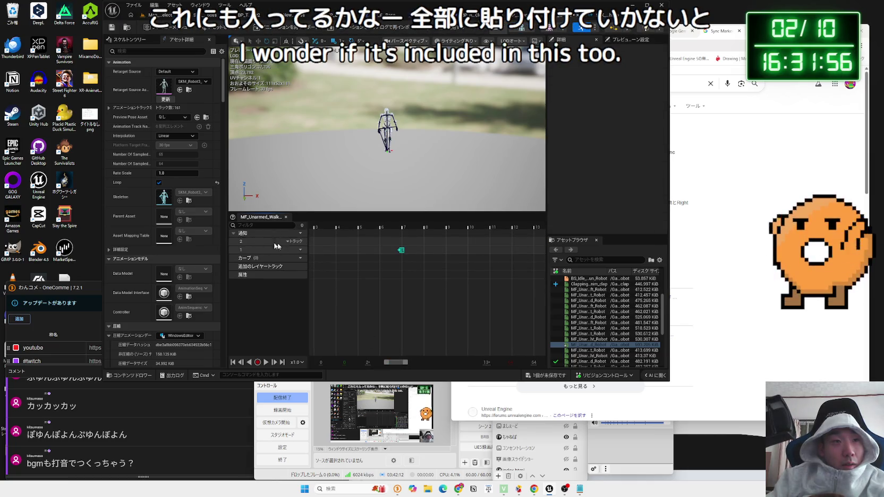
right_click(399, 246)
mouse_move(441, 259)
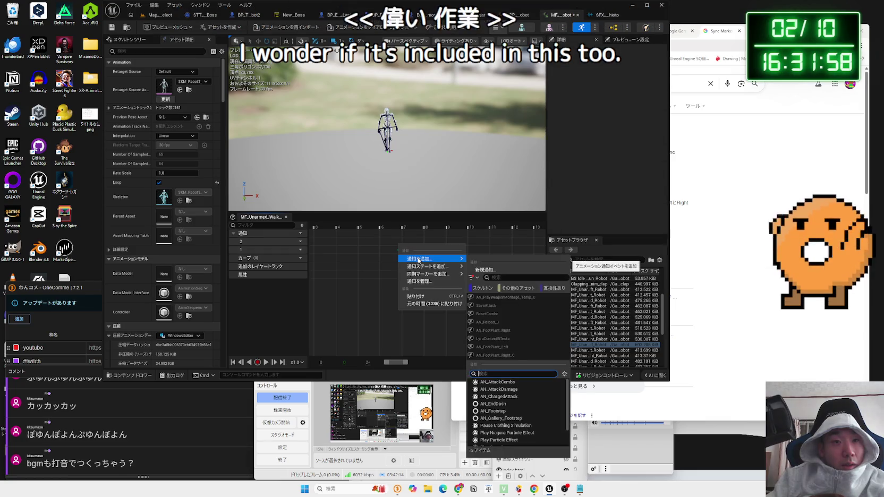
scroll(510, 409, down, 2)
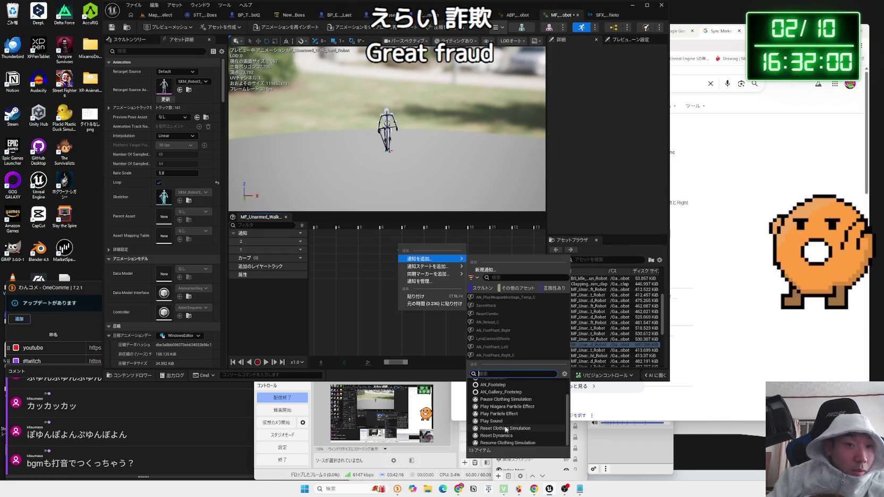
scroll(502, 425, up, 2)
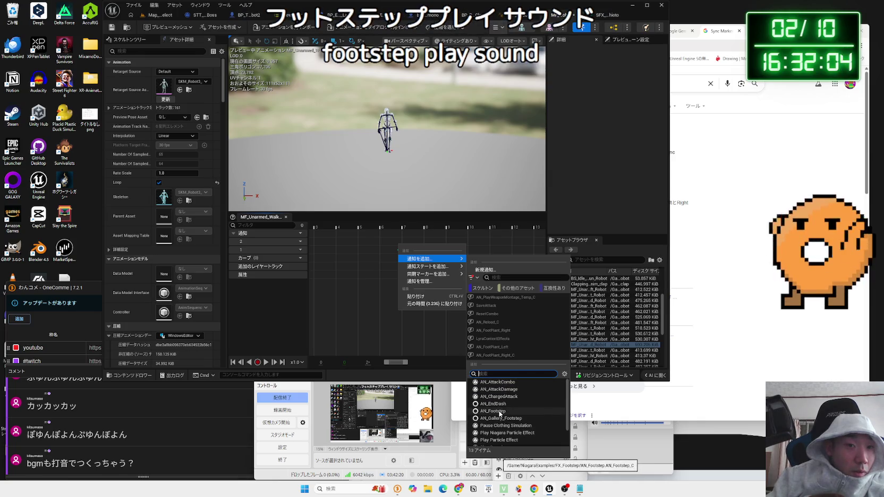
click(499, 414)
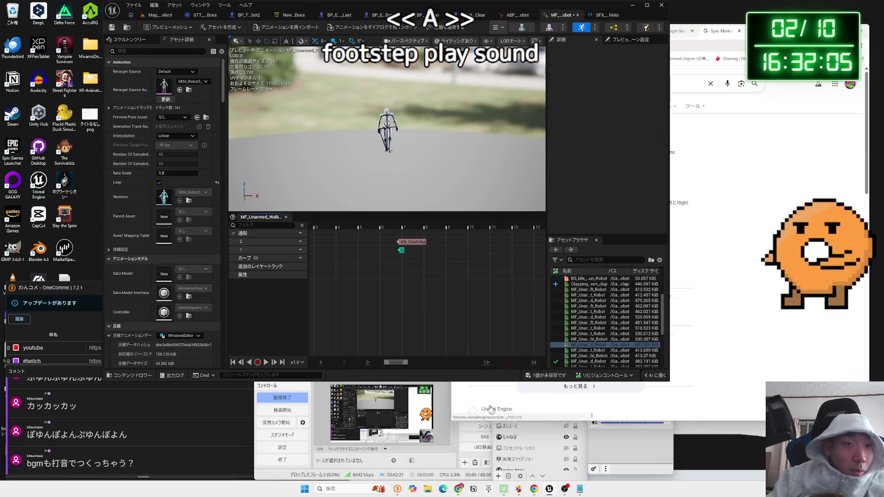
click(375, 237)
click(412, 242)
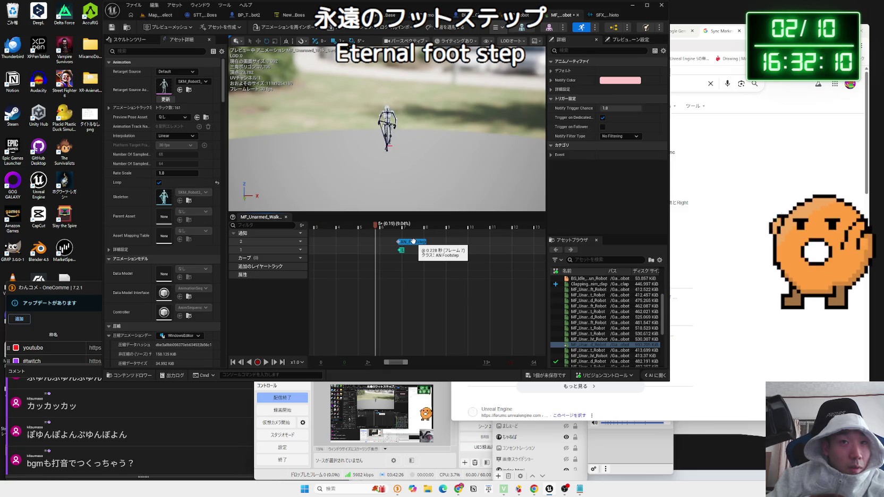
key(space)
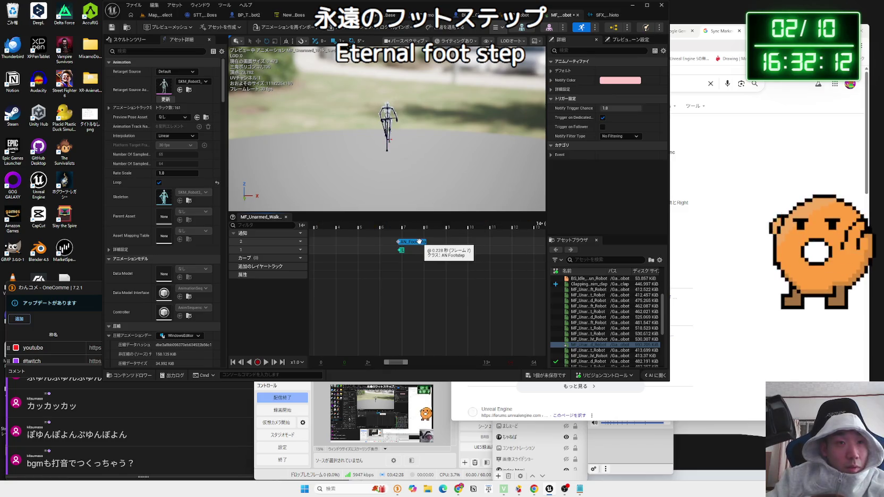
key(Delete)
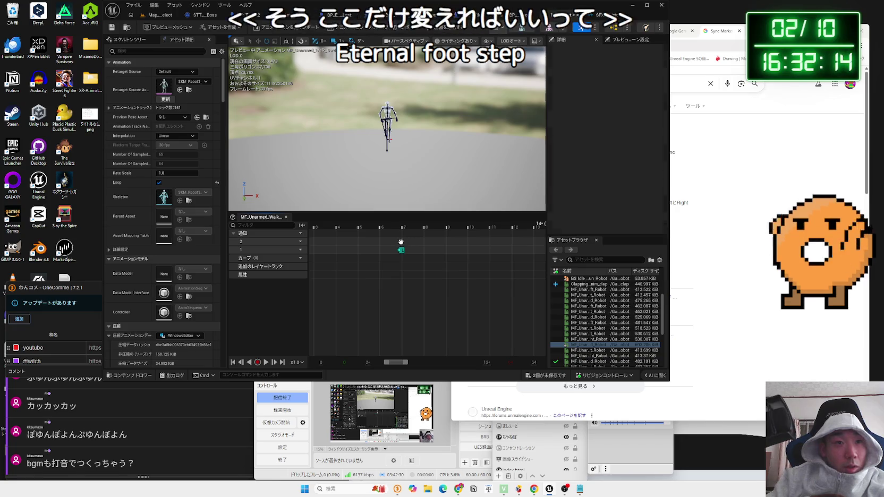
right_click(400, 245)
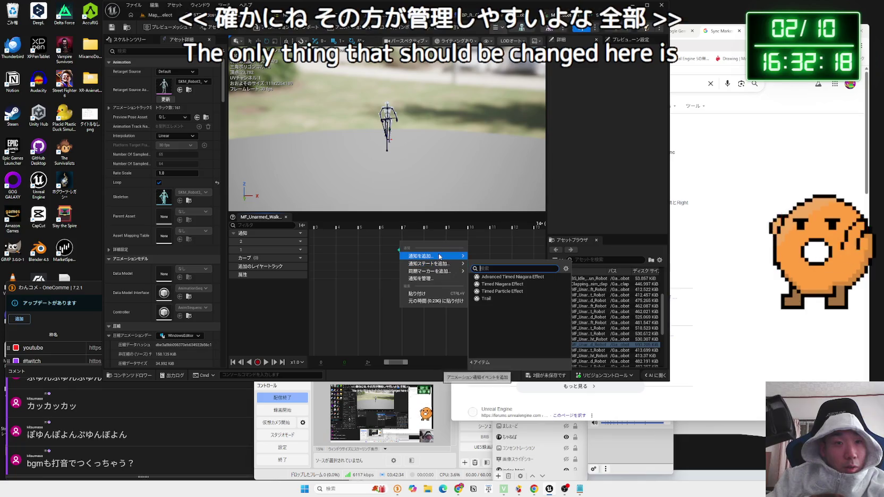
mouse_move(441, 273)
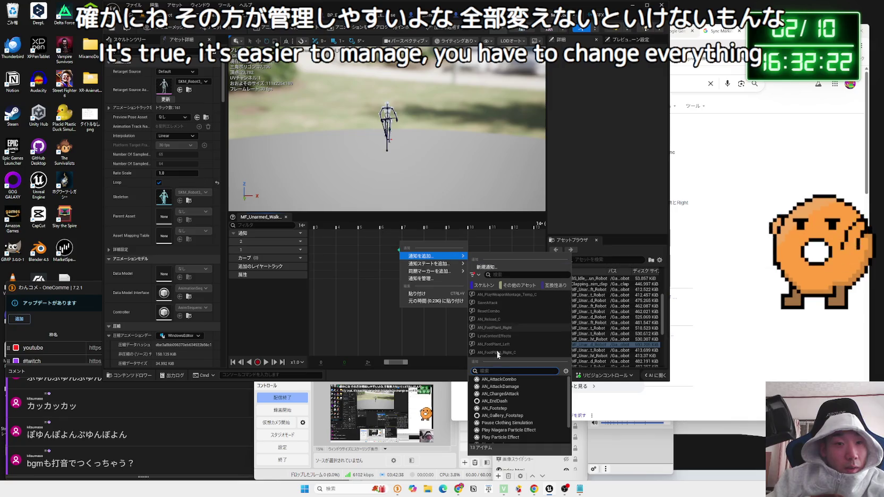
click(481, 329)
Open the MF_Unarmed_Walk_Fwd_Robot forward walk animation from the content browser.
click(605, 14)
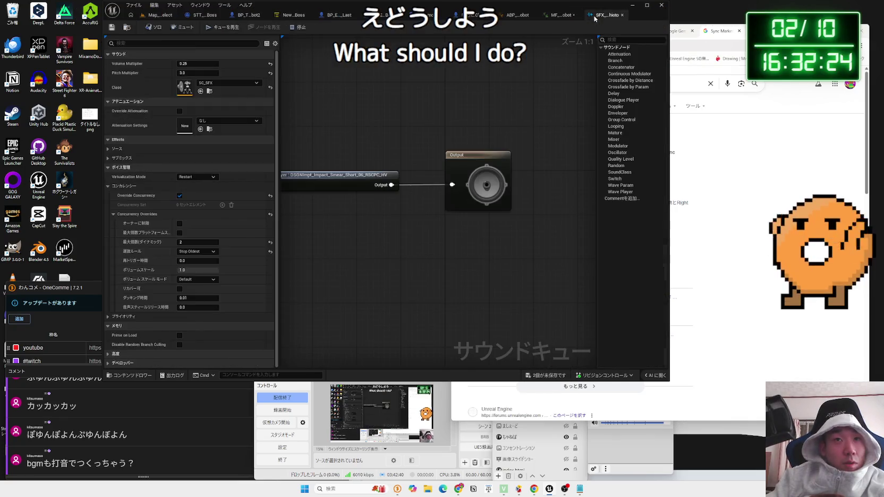
click(563, 14)
click(515, 16)
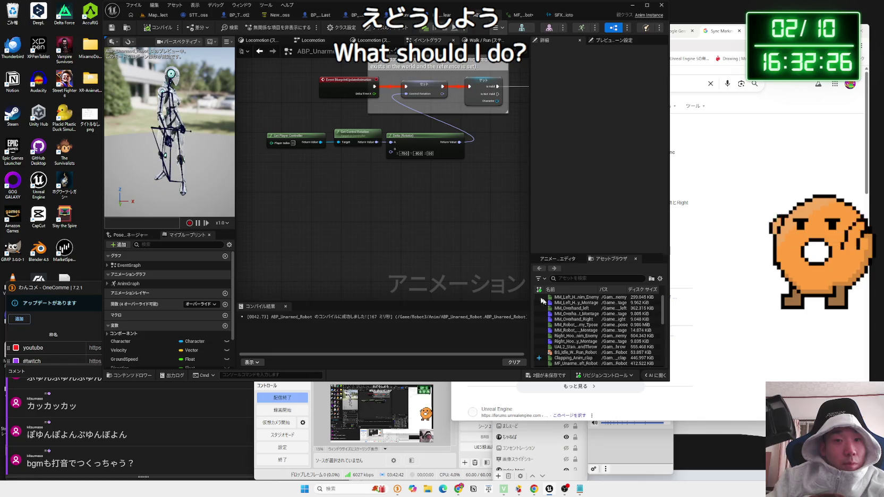
click(157, 15)
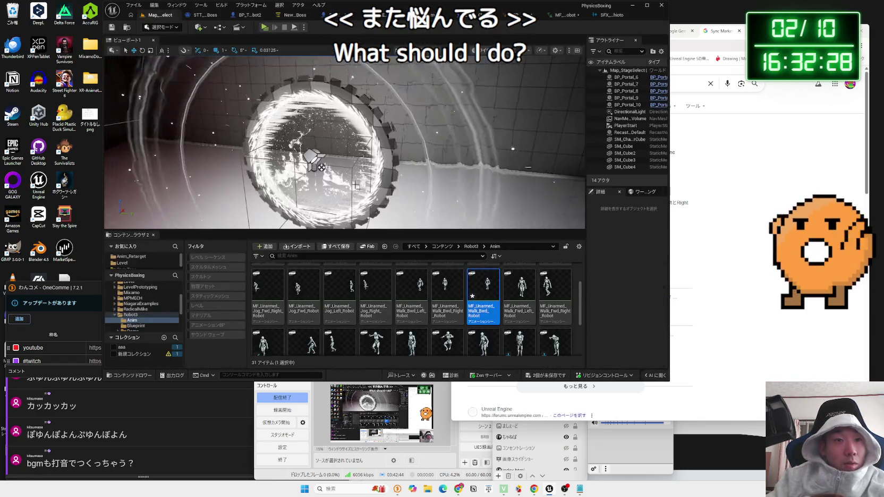
scroll(519, 289, down, 2)
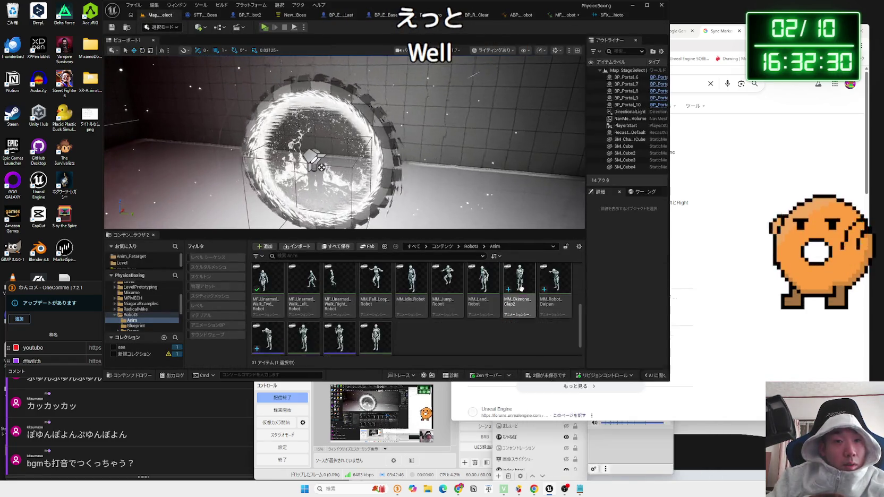
double_click(267, 284)
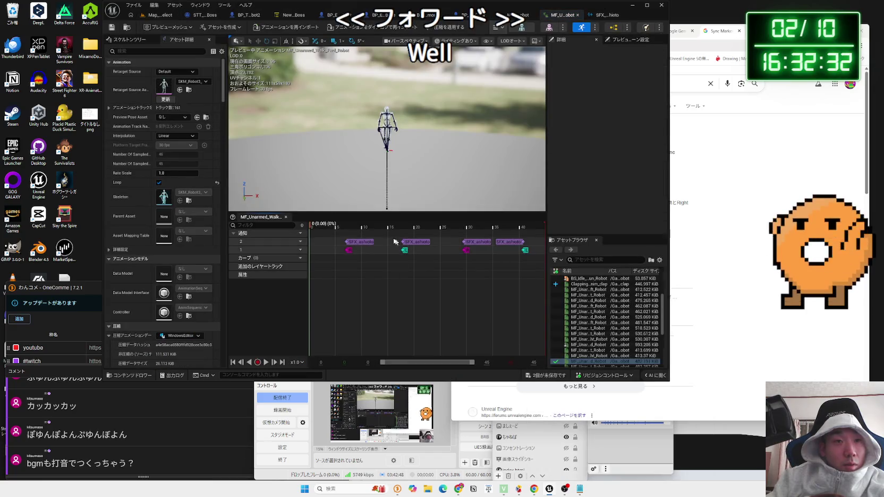
Copy the first SFX_ashioto footstep notify.
click(360, 242)
right_click(362, 245)
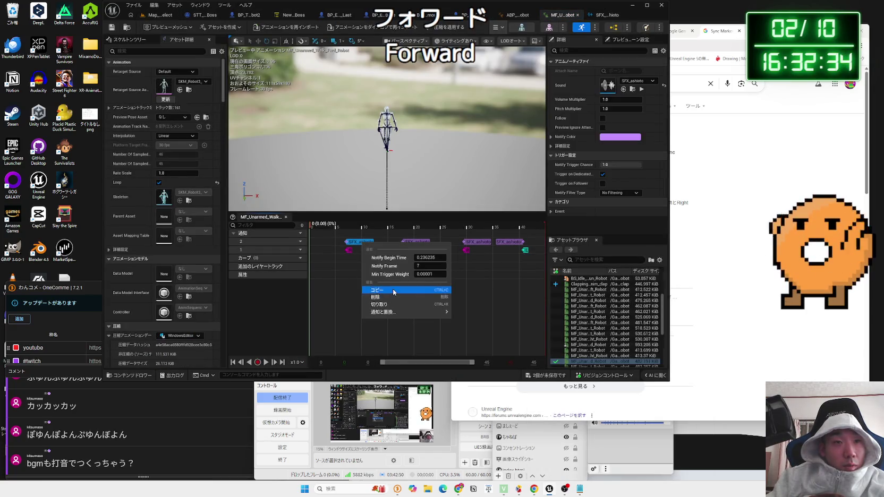
click(395, 293)
Open the BS_Idle_Walk_Run_Robot blend space from the asset browser.
click(605, 14)
click(563, 14)
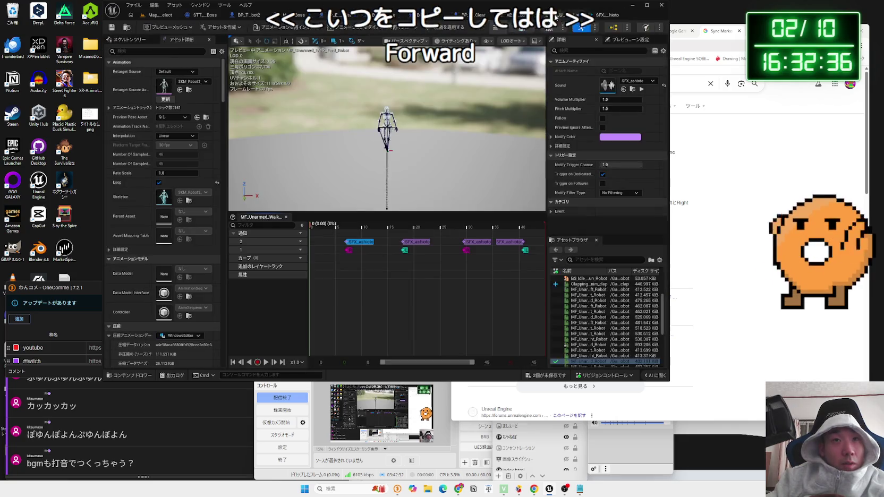
double_click(581, 279)
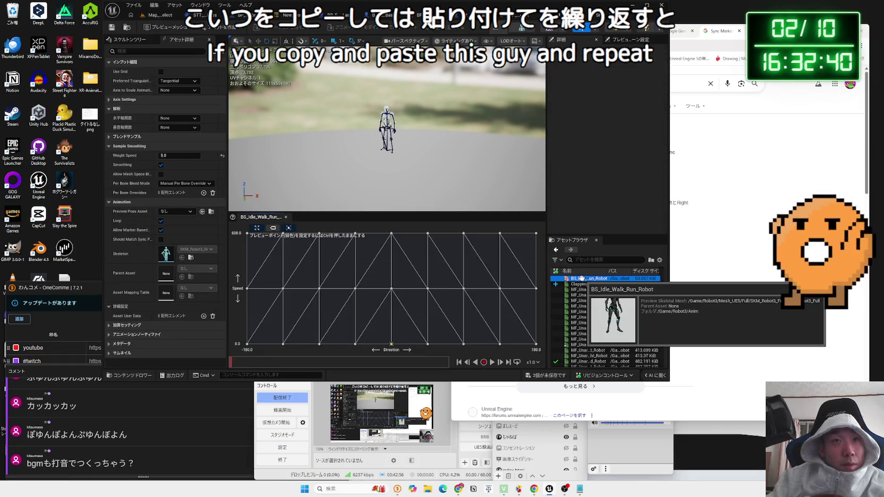
Filter assets by 'bwd' and open the animation of the Direction 180, Speed 300 sample.
right_click(535, 288)
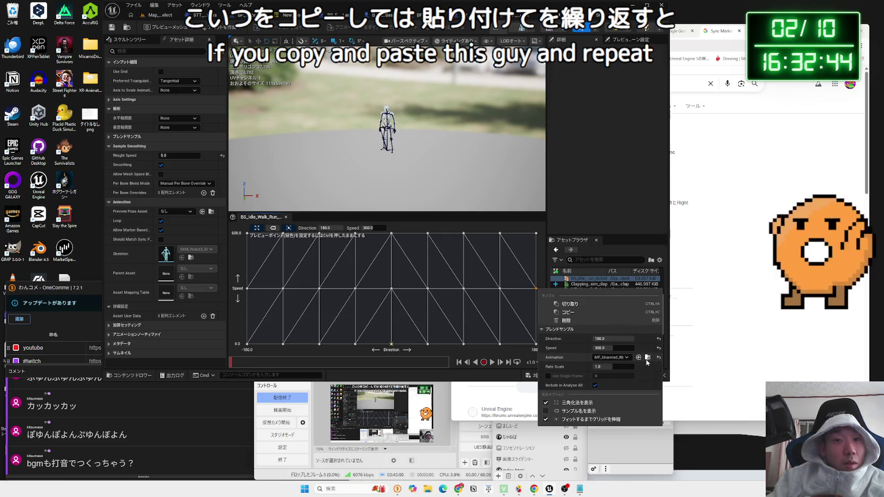
click(568, 312)
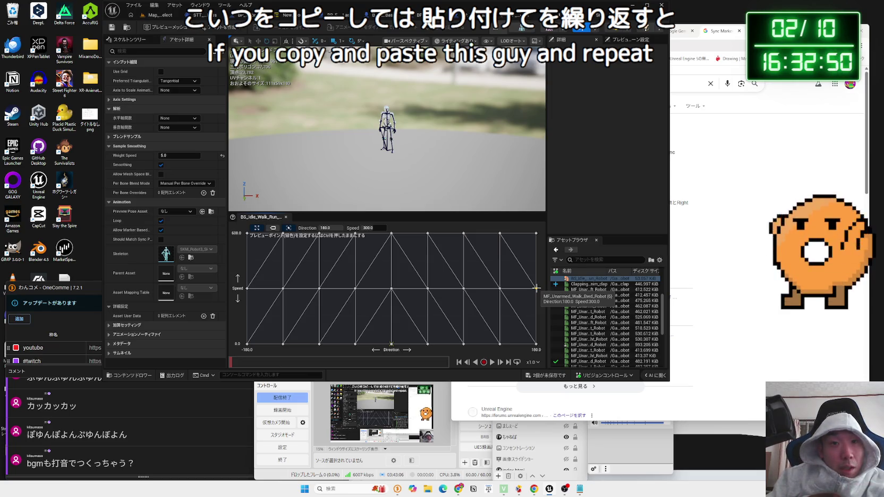
click(592, 260)
text(bwd)
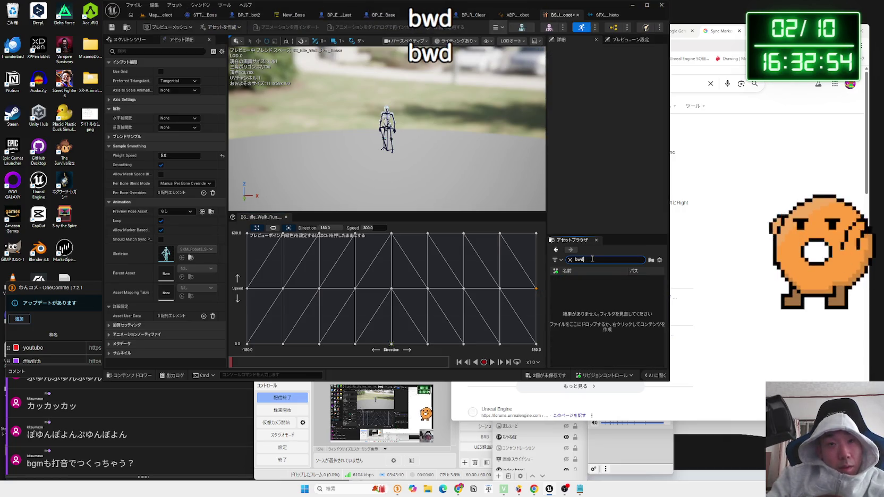
right_click(536, 288)
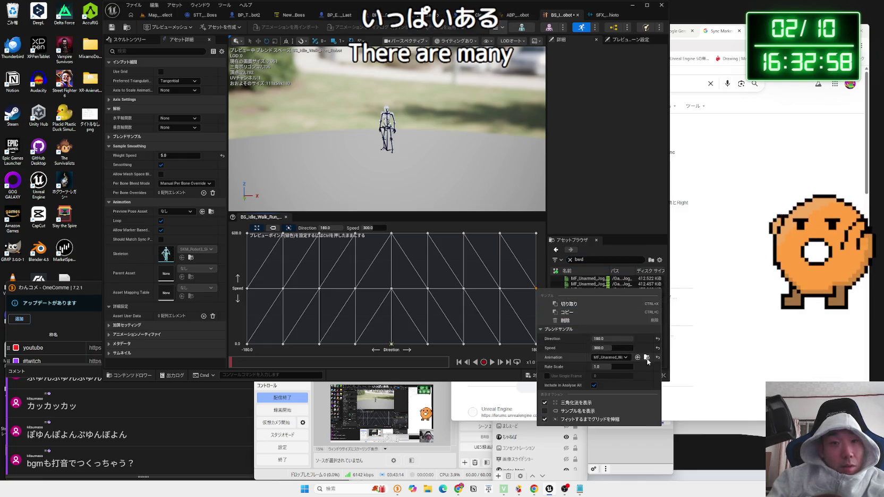
click(647, 359)
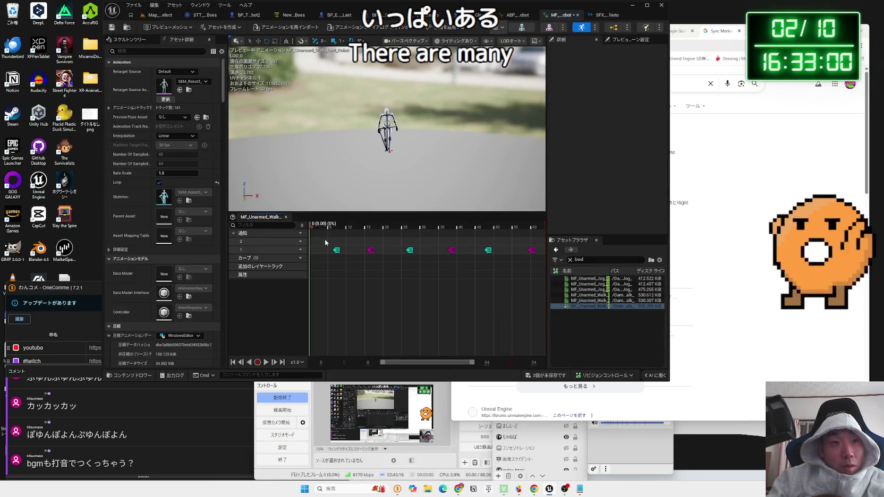
Paste the SFX_ashioto notify at the first footfall, around 0.23.
click(326, 226)
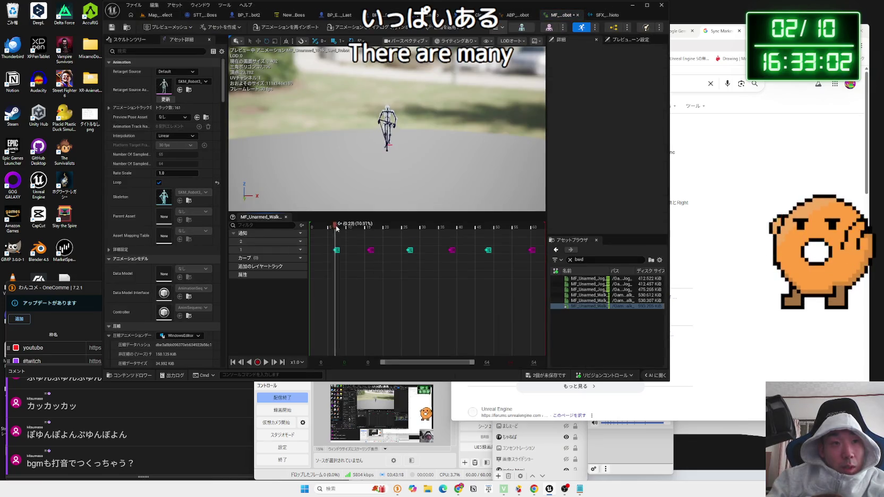
scroll(328, 226, up, 5)
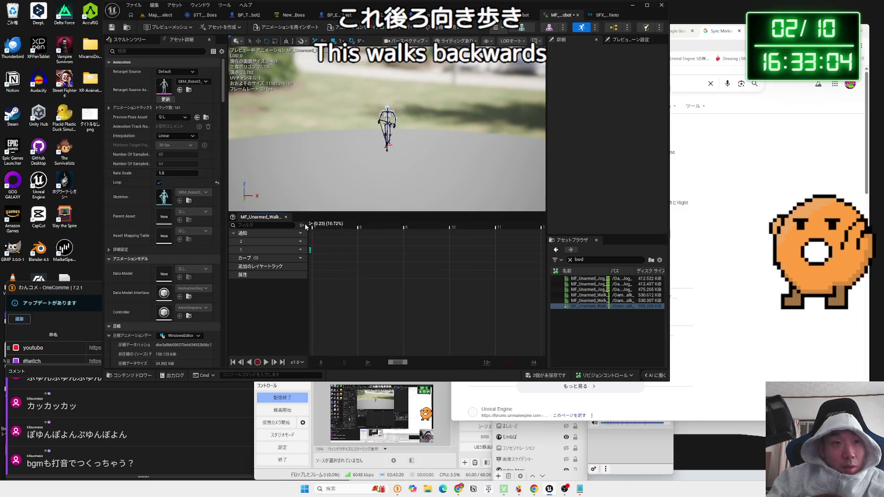
drag(393, 364, 391, 365)
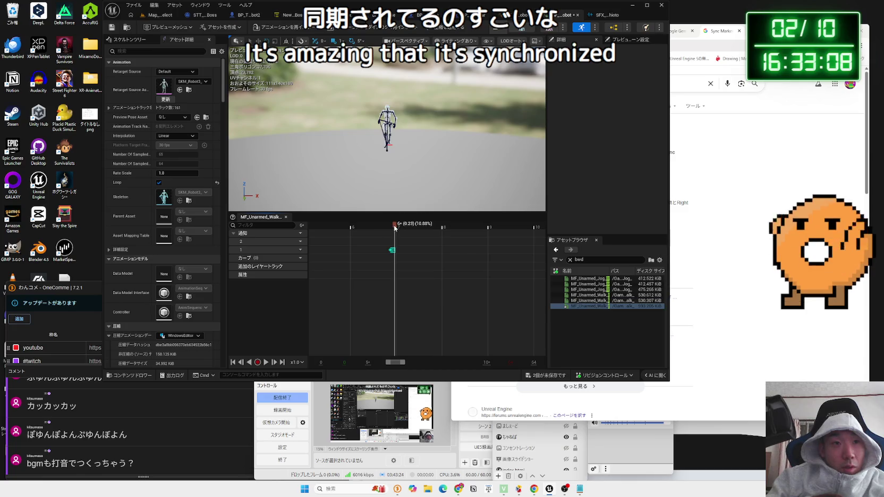
drag(395, 228, 391, 228)
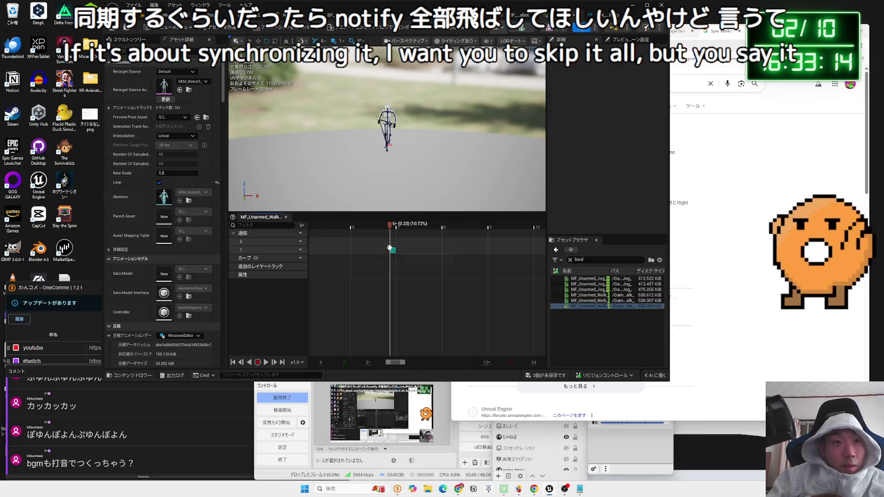
right_click(391, 248)
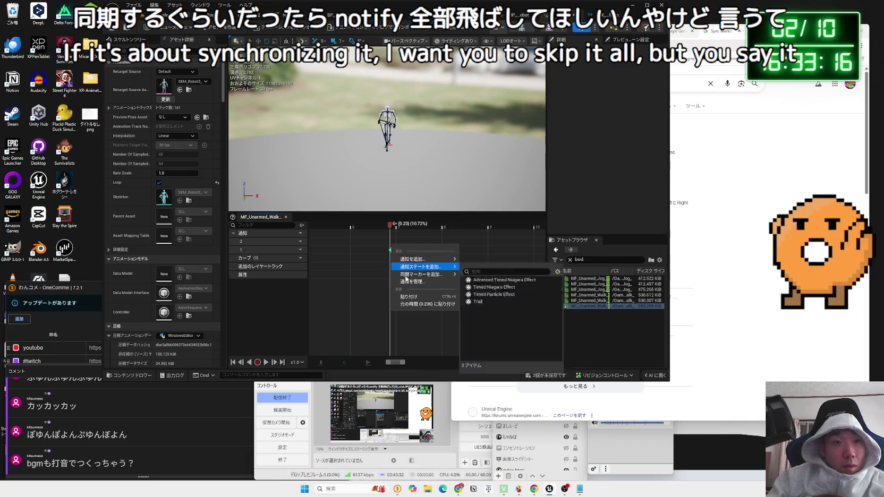
click(413, 297)
Paste another SFX_ashioto notify near frame 16.
click(394, 241)
scroll(470, 308, down, 3)
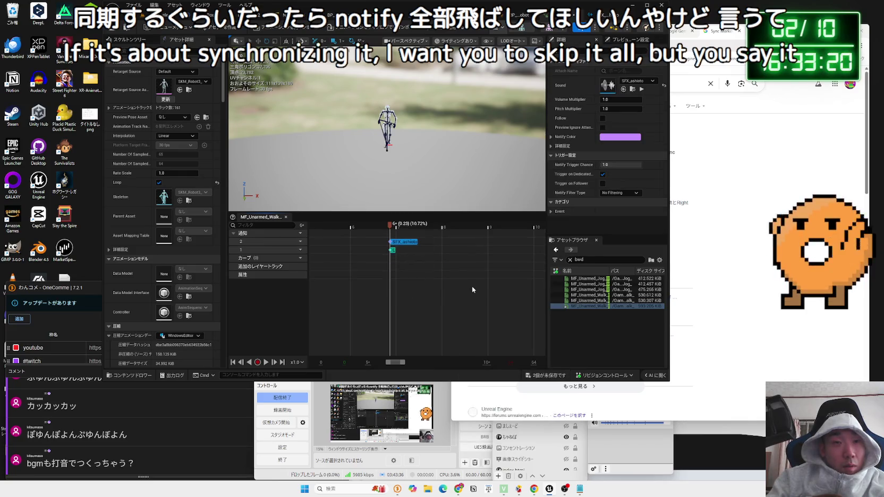
drag(395, 364, 409, 364)
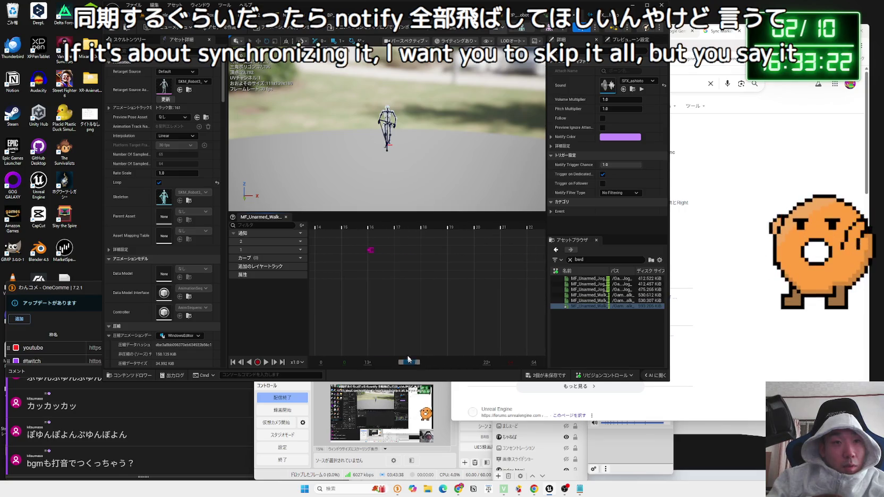
click(368, 239)
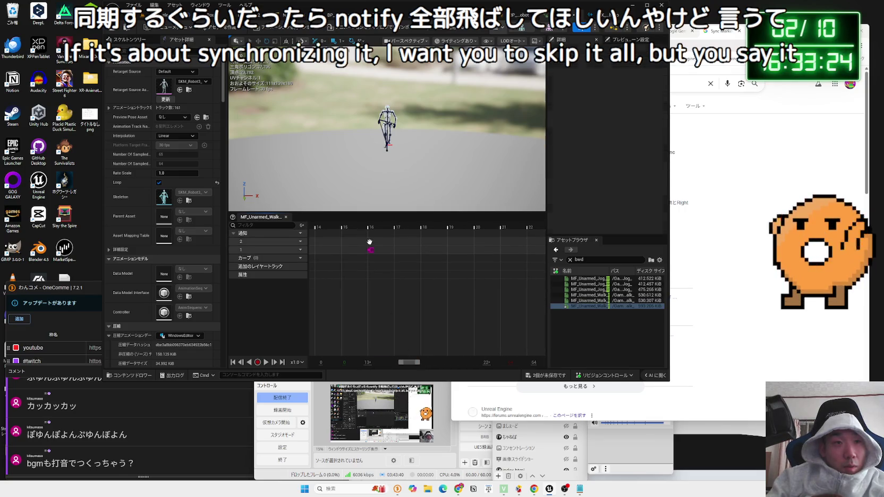
right_click(370, 246)
click(388, 295)
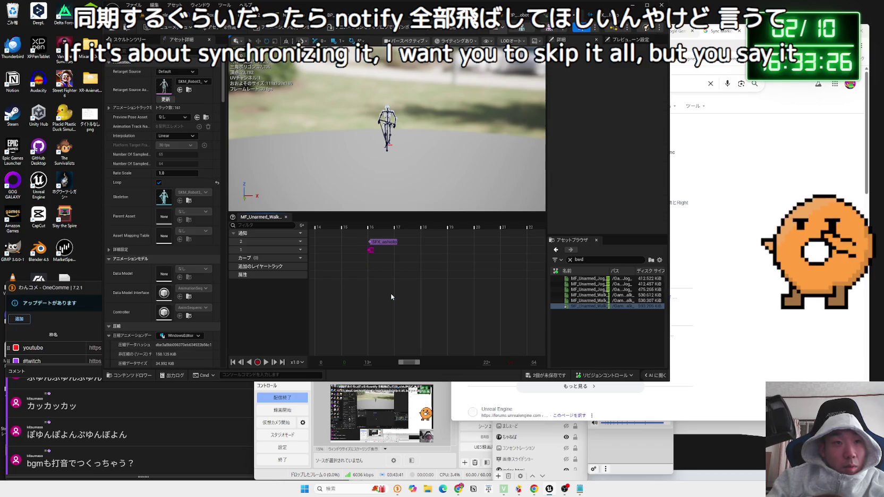
Check the pasted notify's sound settings and bring up the track's Add Notify options.
click(380, 242)
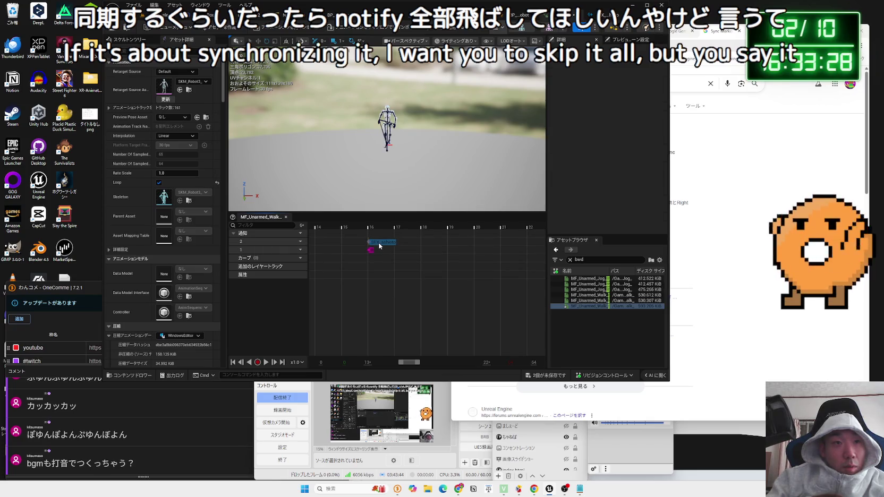
click(378, 244)
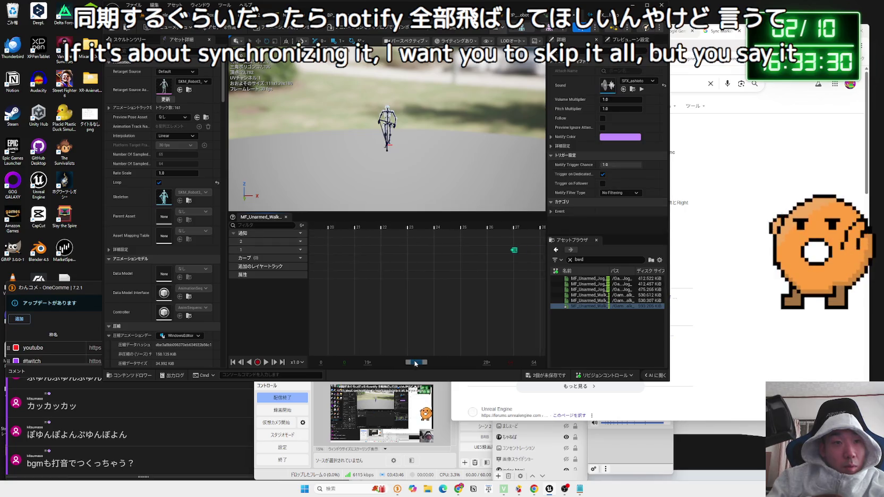
scroll(427, 251, up, 4)
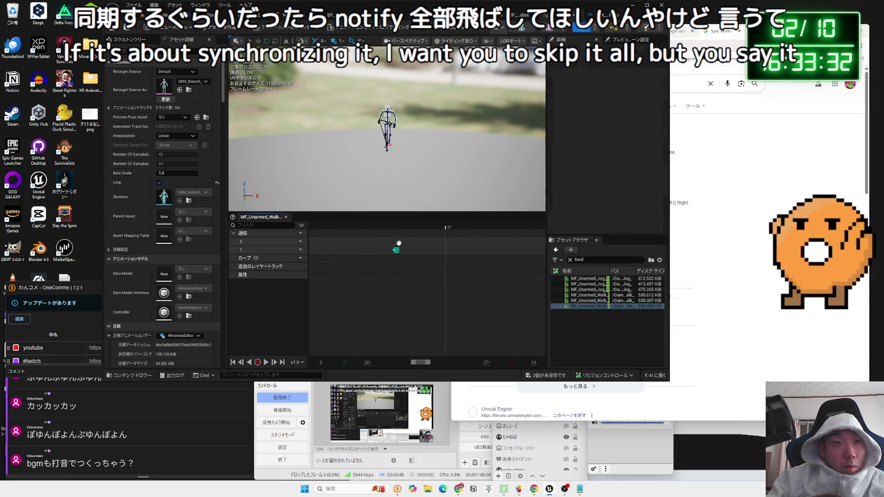
right_click(400, 246)
mouse_move(424, 260)
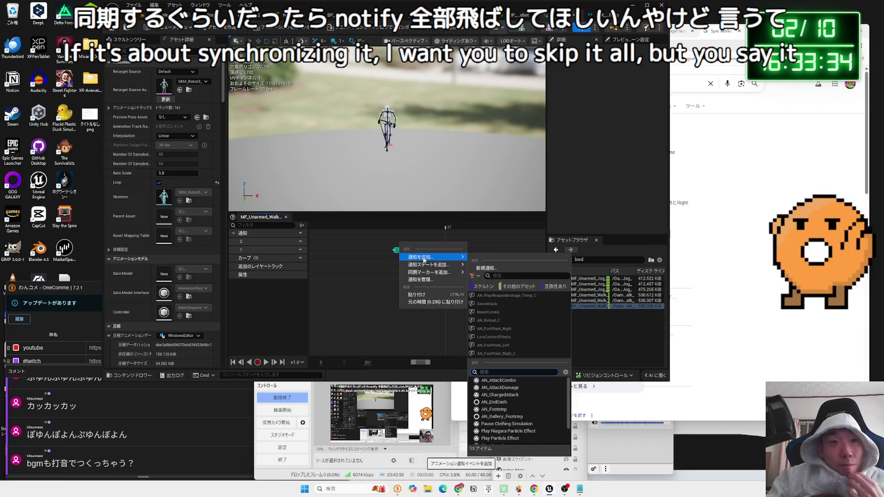
Paste the copied SFX_ashioto notify onto the backward walk's notify track.
mouse_move(427, 274)
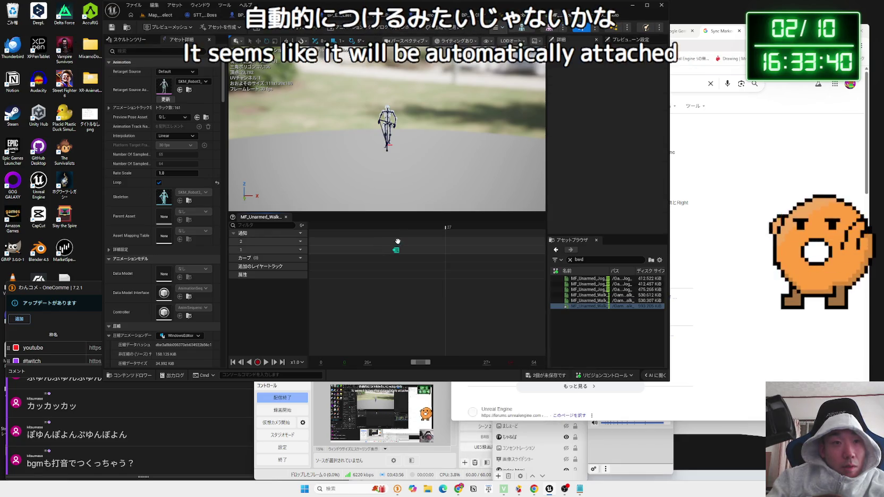
click(421, 295)
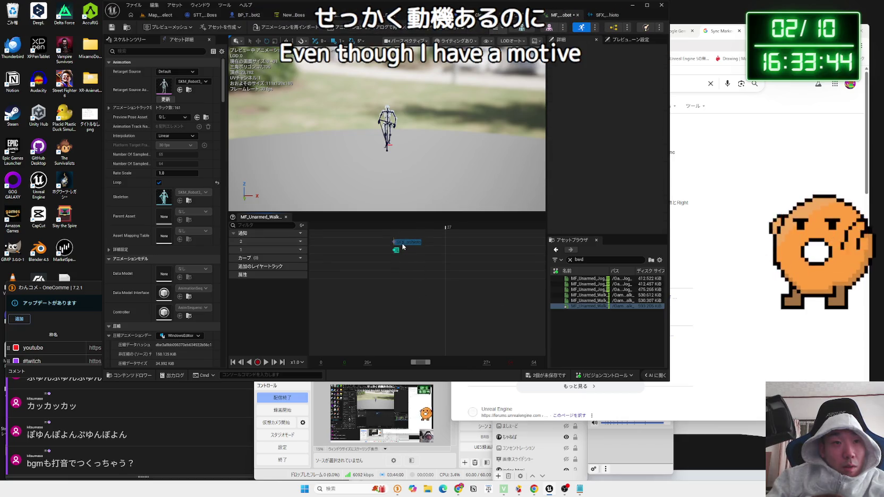
click(403, 246)
scroll(420, 325, down, 3)
drag(427, 364, 441, 369)
Select the footstep notify at frame 30 and review its sound settings.
right_click(369, 251)
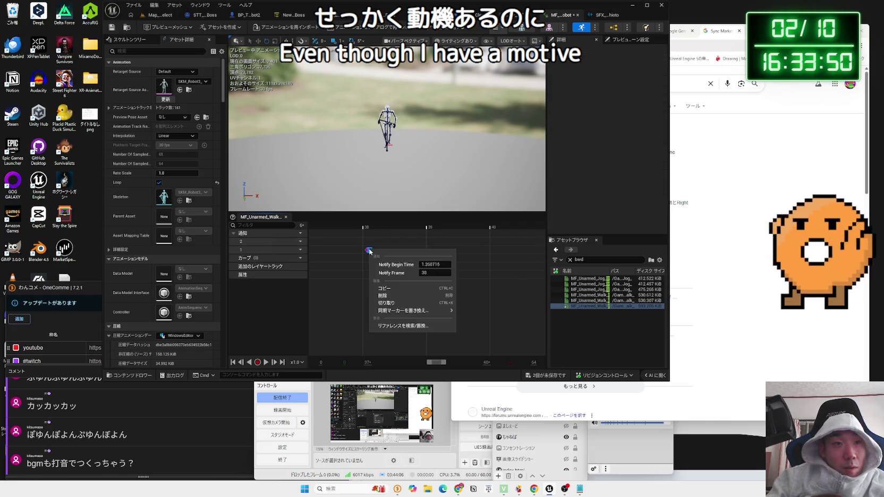
mouse_move(412, 311)
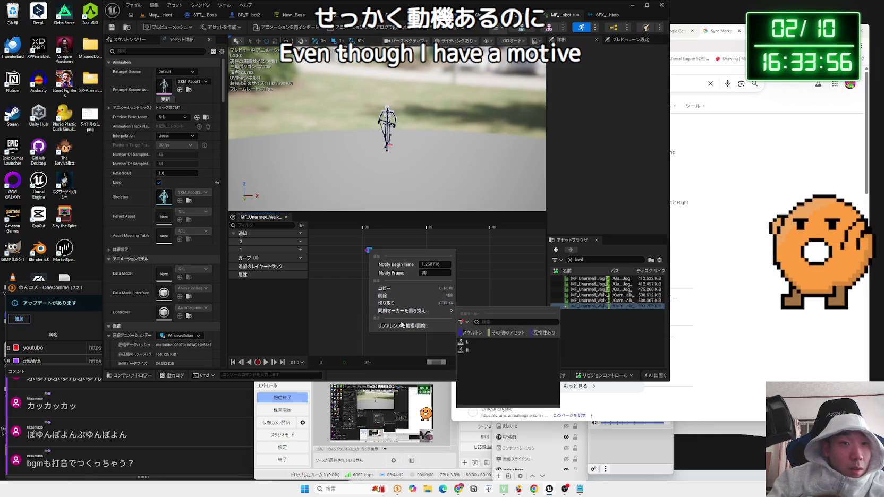
click(368, 242)
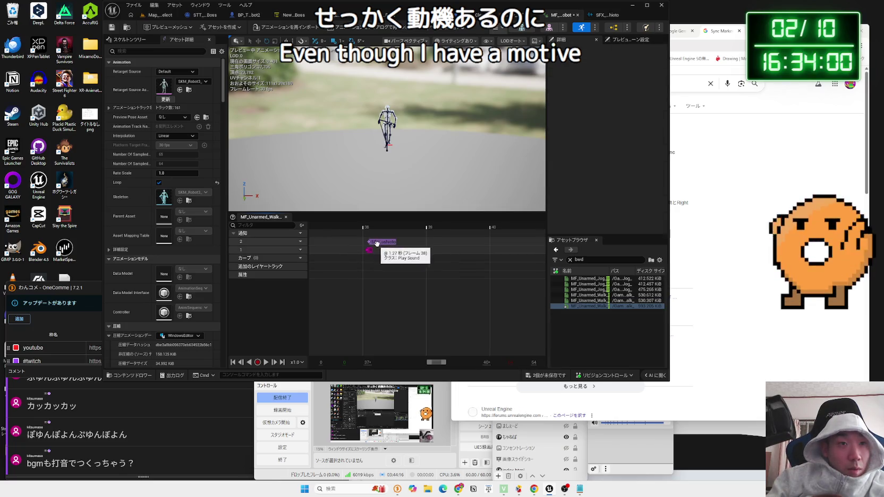
click(377, 243)
click(378, 245)
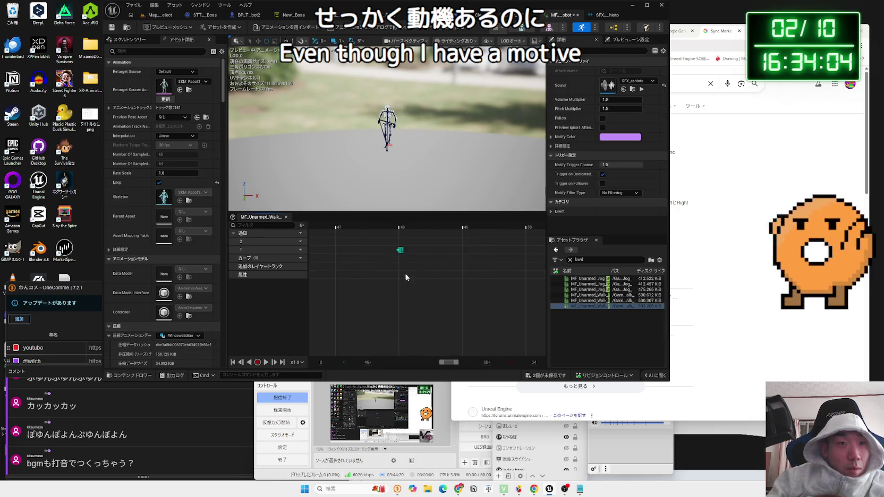
Paste further SFX_ashioto notifies at frame 48 and a later footfall.
key(ctrl+v)
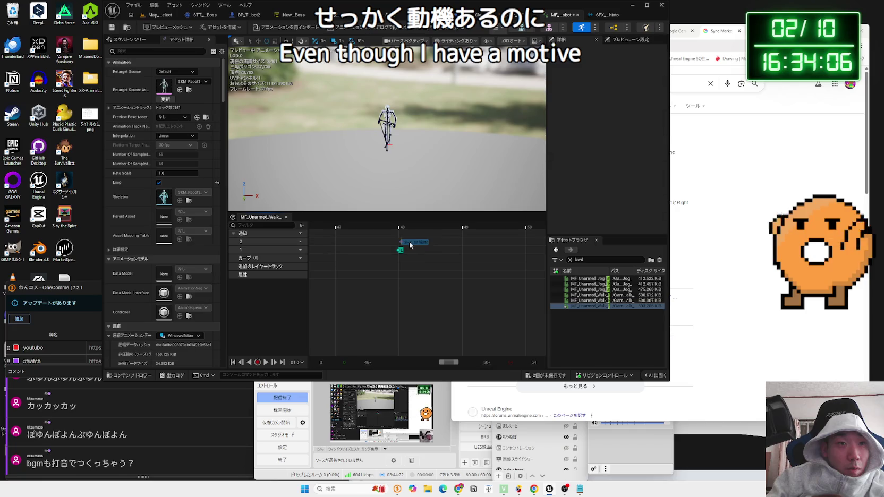
click(408, 245)
drag(449, 362, 464, 366)
key(ctrl+v)
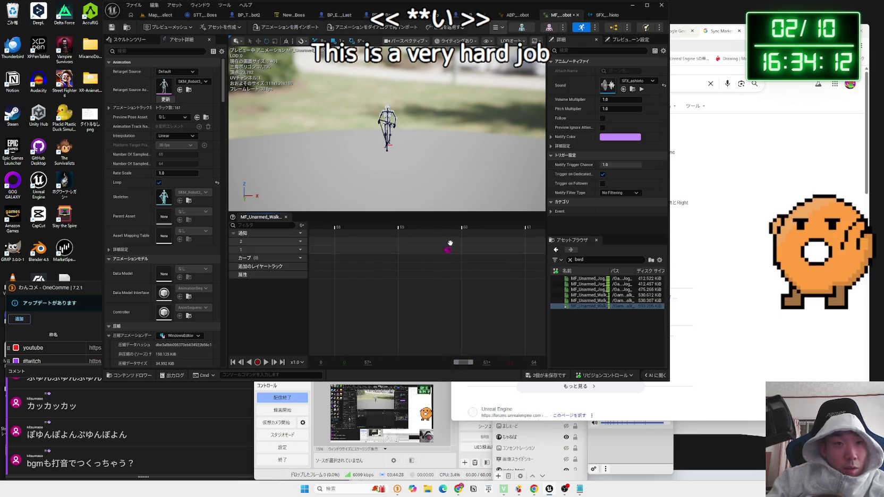
click(462, 242)
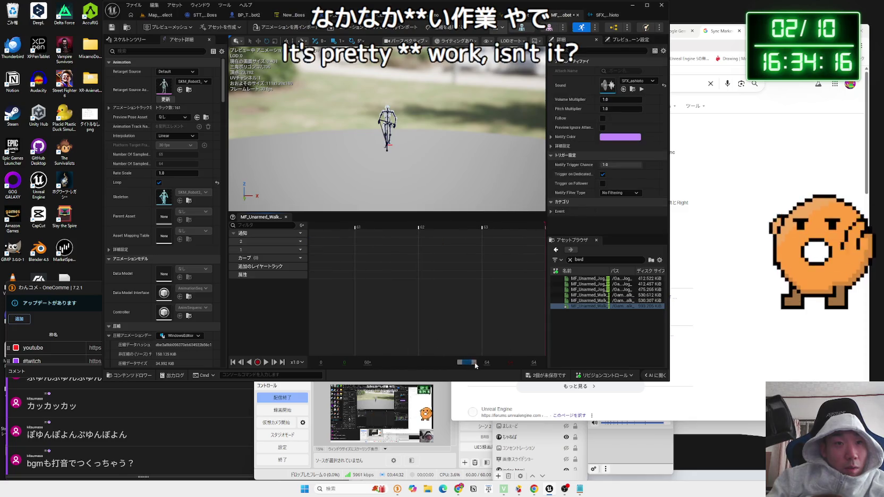
drag(466, 365, 350, 355)
scroll(404, 307, down, 8)
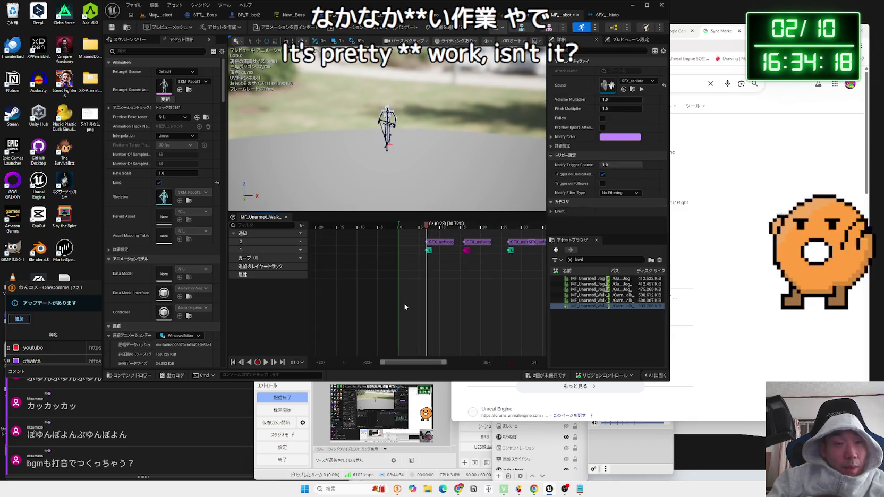
Play the backward walk animation and zoom its timeline to check the SFX_ashioto footstep notifies.
key(space)
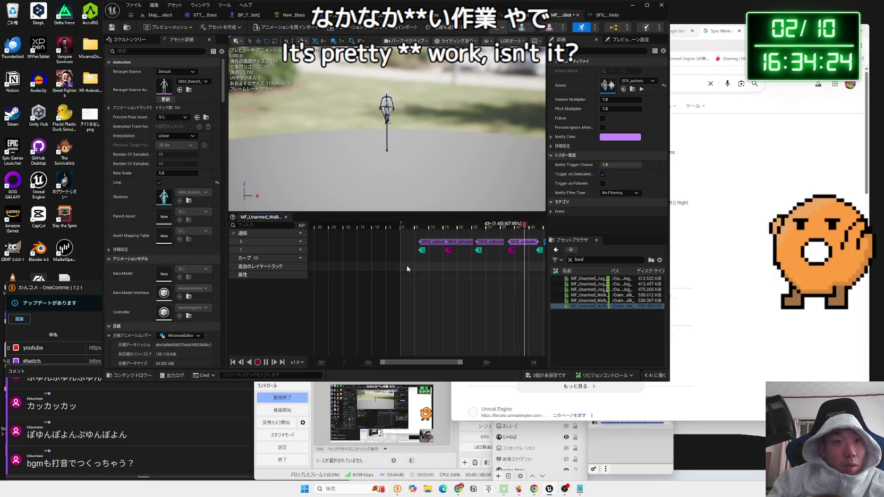
scroll(451, 298, up, 3)
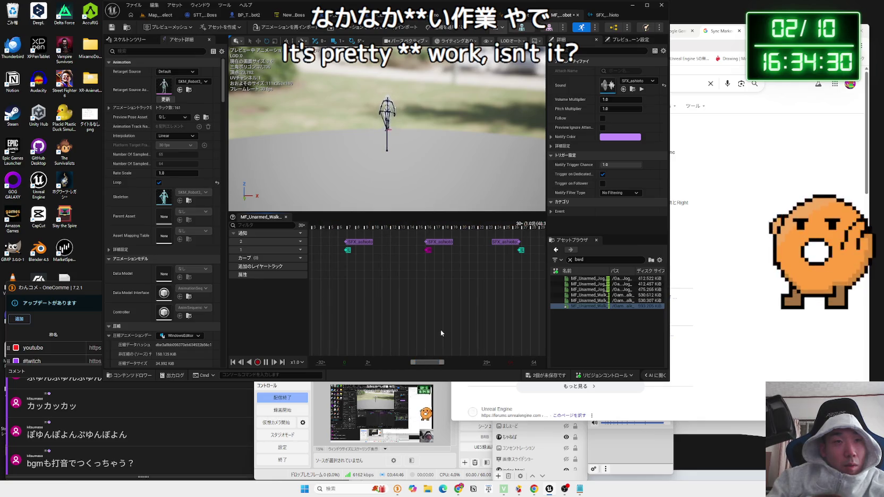
scroll(441, 330, down, 4)
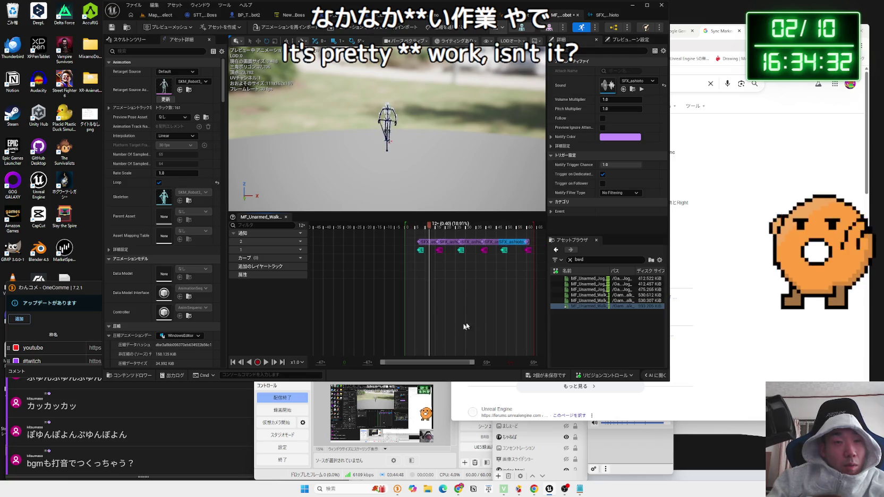
scroll(493, 301, up, 3)
mouse_move(439, 366)
mouse_down()
mouse_move(461, 364)
mouse_move(420, 355)
mouse_move(479, 361)
mouse_up()
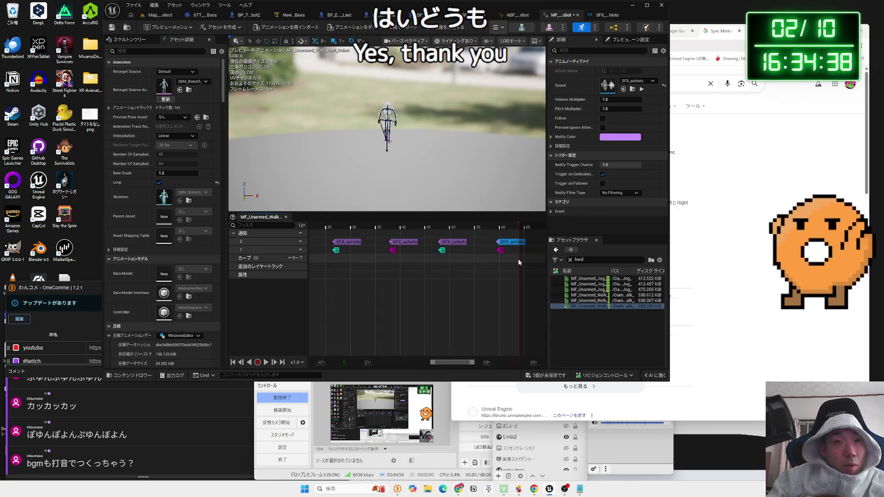
scroll(427, 291, down, 2)
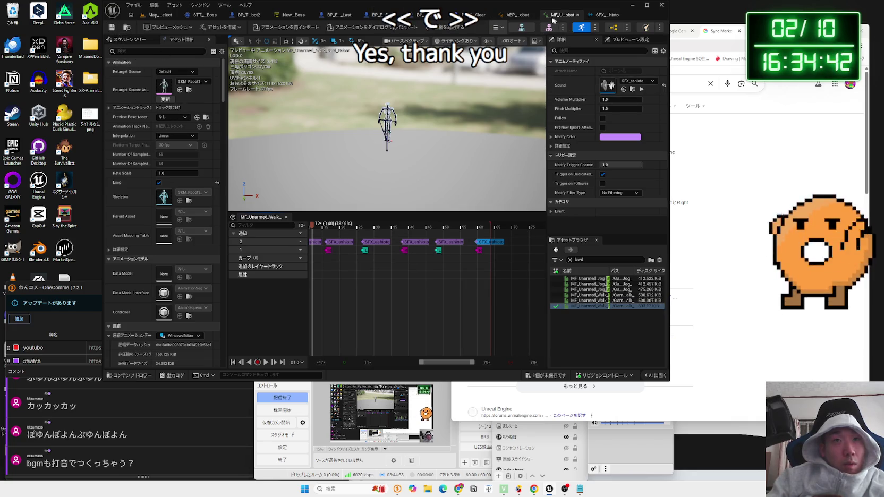
Glance at the ABP tab, return, and clear the 'bwd' Content Browser search.
click(514, 15)
click(518, 15)
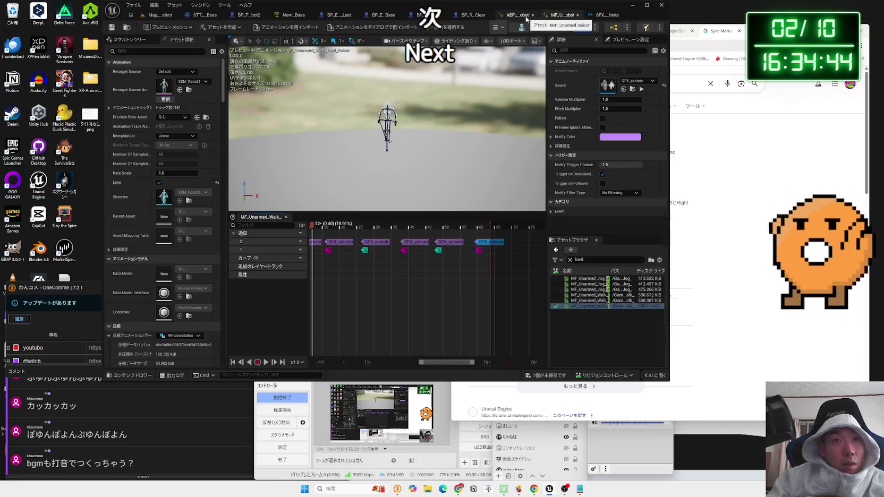
click(570, 260)
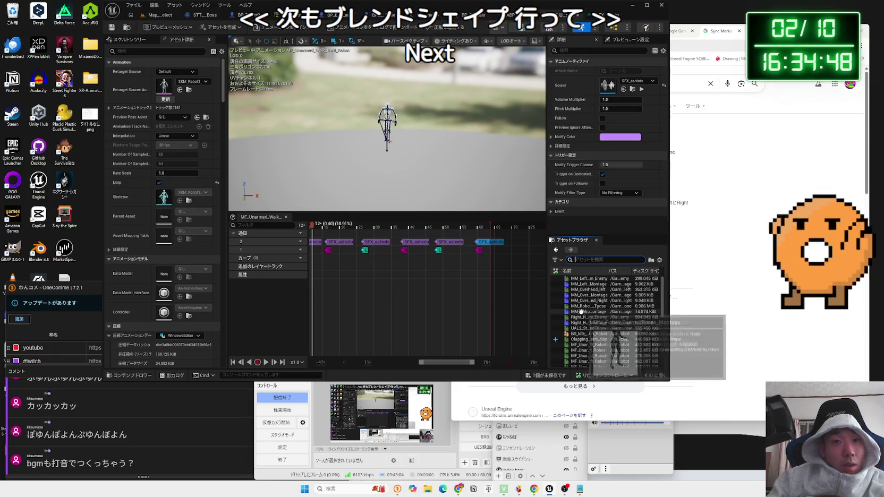
Open MF_Unarmed_Jog_Fwd_Right_Robot from BS_Idle_Walk_Run's Direction 45, Speed 600 sample.
double_click(588, 334)
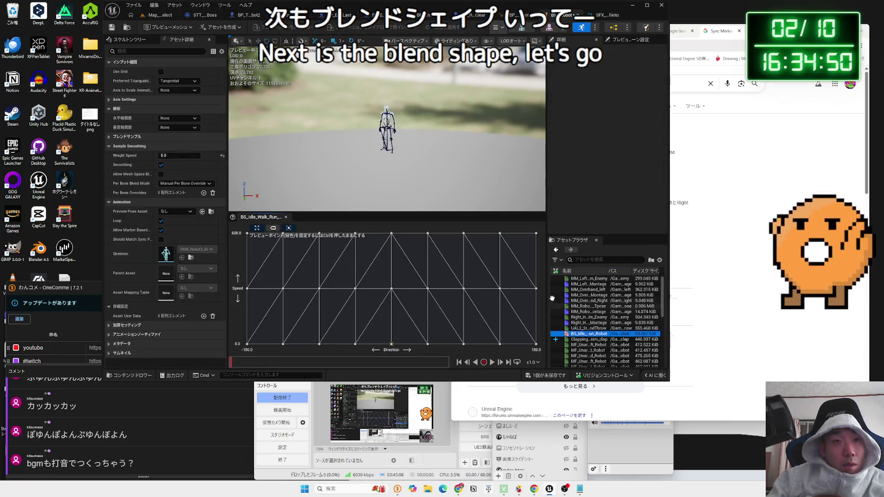
click(535, 287)
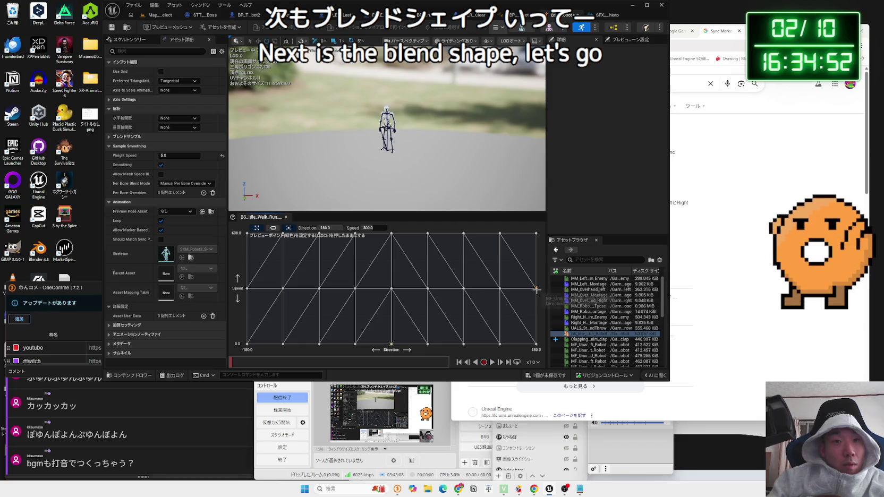
click(391, 289)
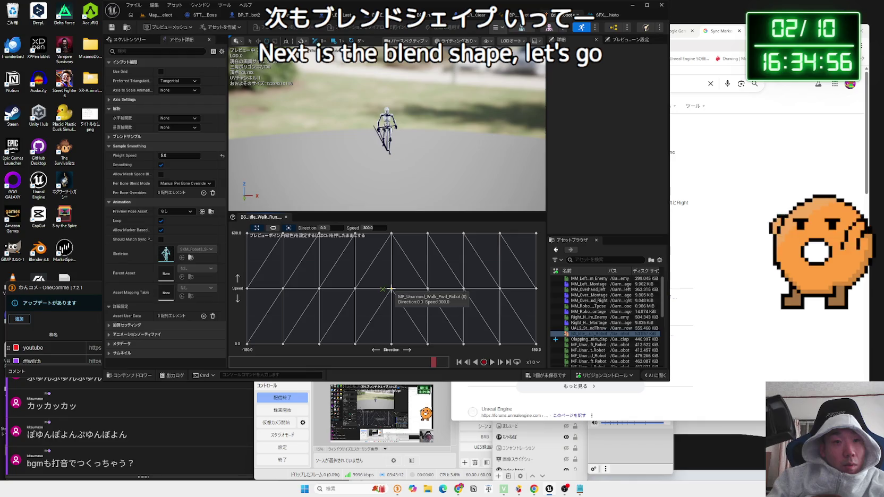
click(427, 233)
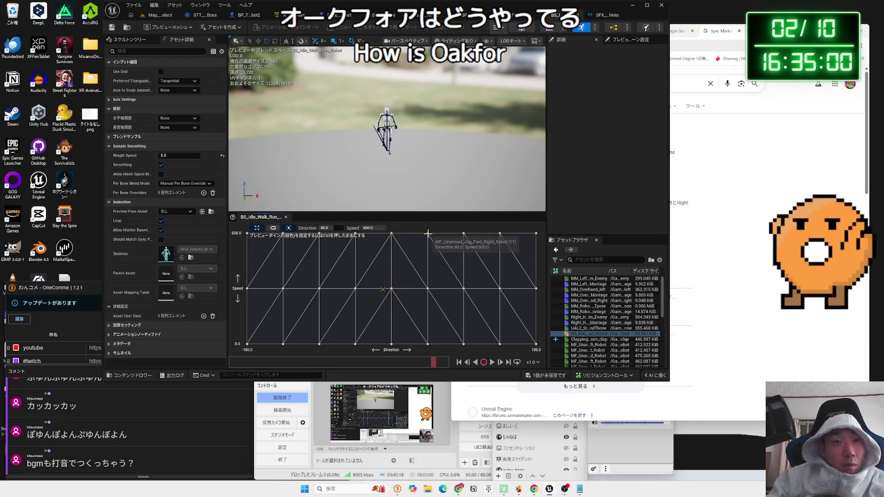
right_click(427, 233)
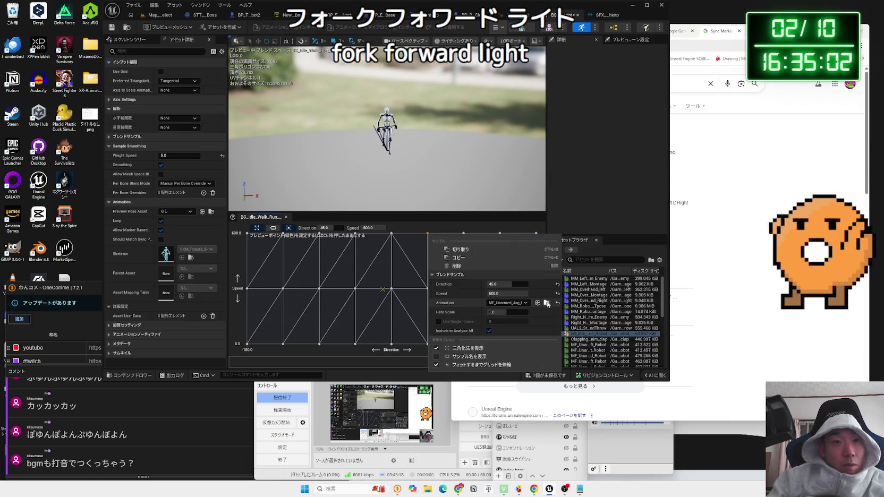
click(503, 295)
double_click(268, 292)
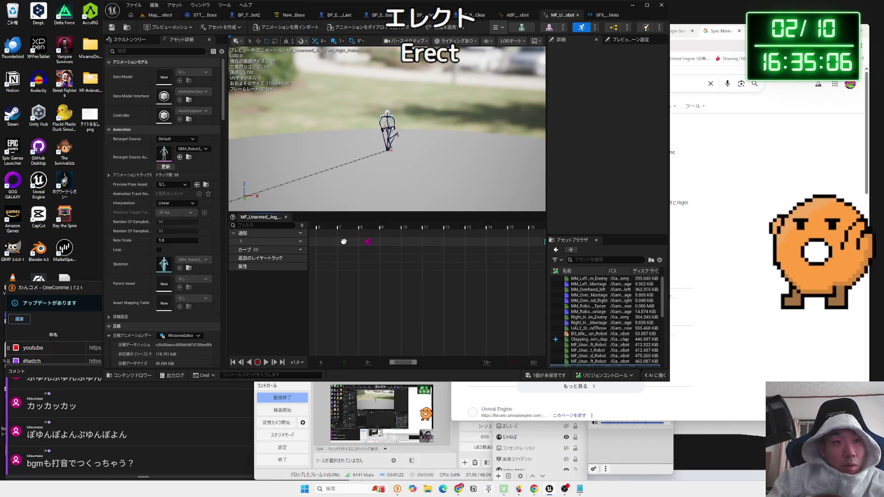
Add notify track 2 and paste SFX_ashioto footstep notifies at the first footstep and frame 17.
scroll(342, 243, up, 3)
click(312, 259)
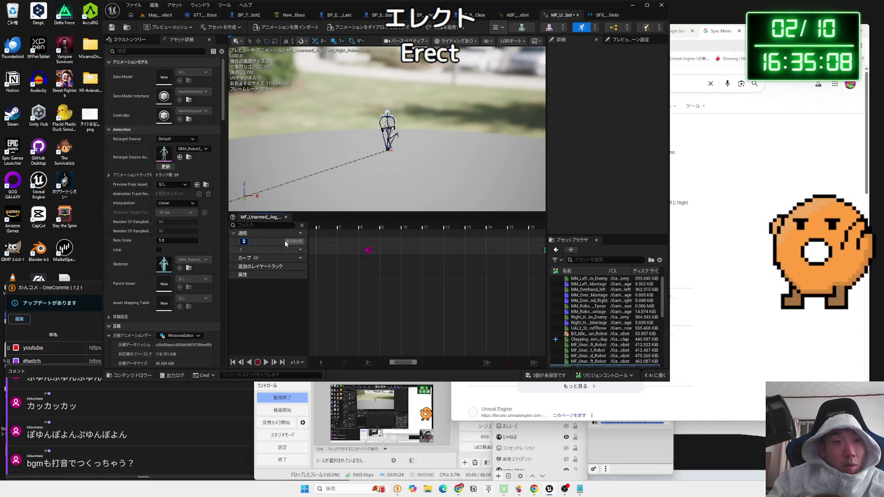
scroll(368, 243, up, 2)
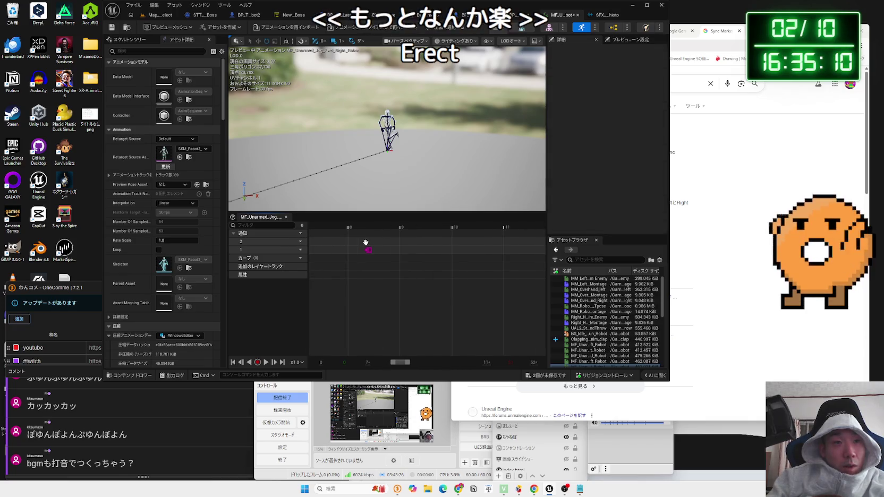
right_click(365, 242)
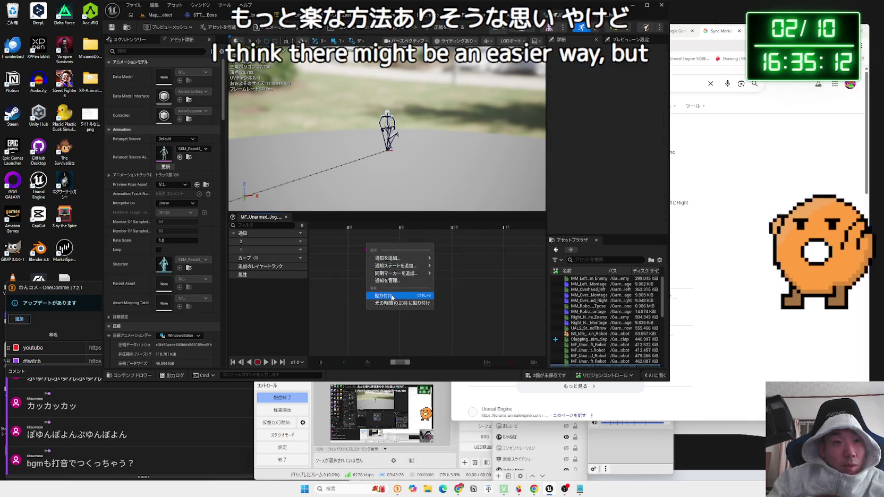
click(395, 293)
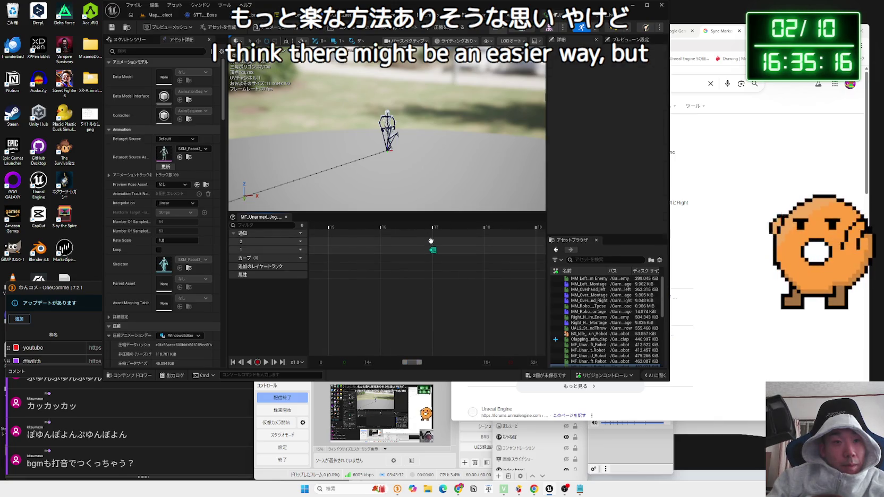
right_click(432, 245)
mouse_move(455, 259)
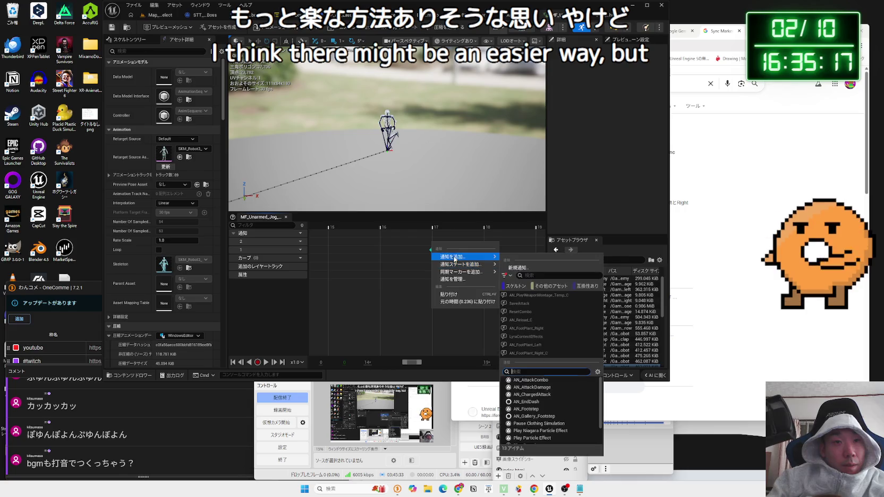
click(449, 293)
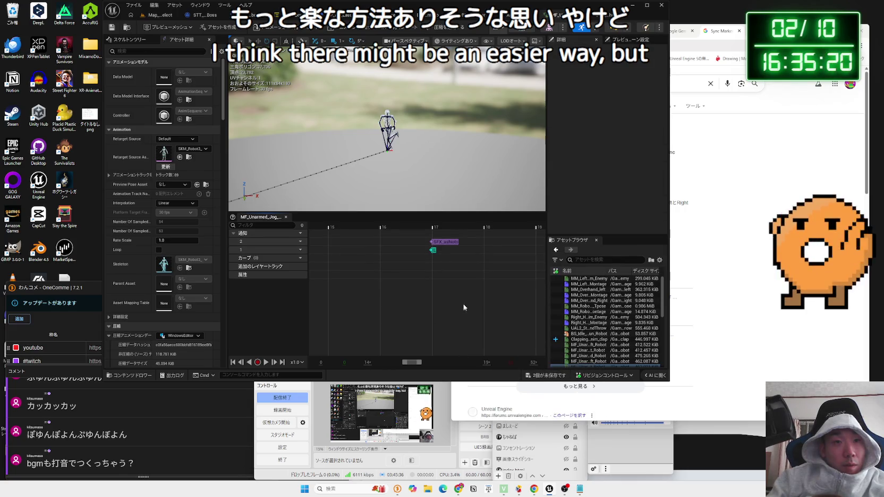
click(440, 242)
drag(411, 362, 428, 366)
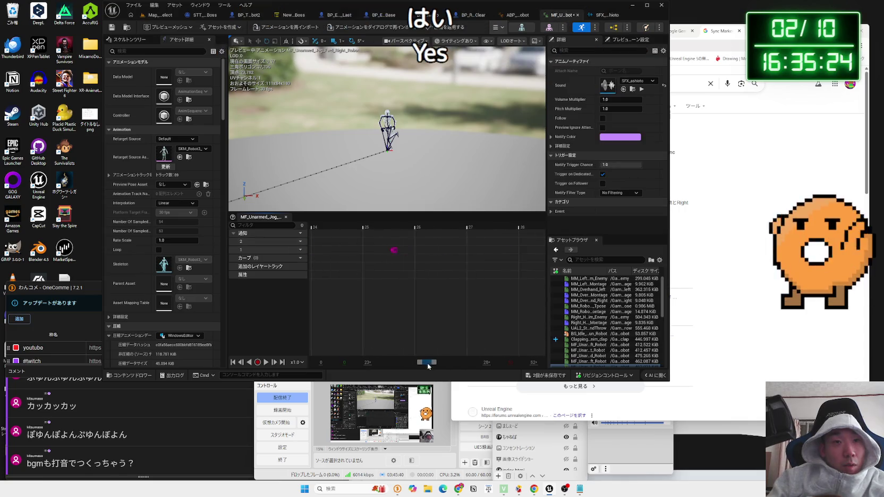
Paste more SFX_ashioto notifies at the next footsteps, nudging one slightly earlier.
right_click(372, 245)
mouse_move(397, 263)
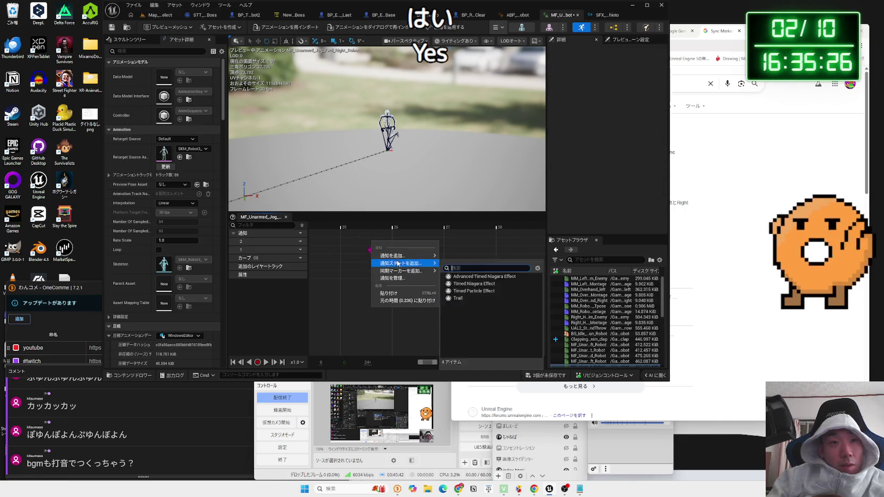
click(402, 293)
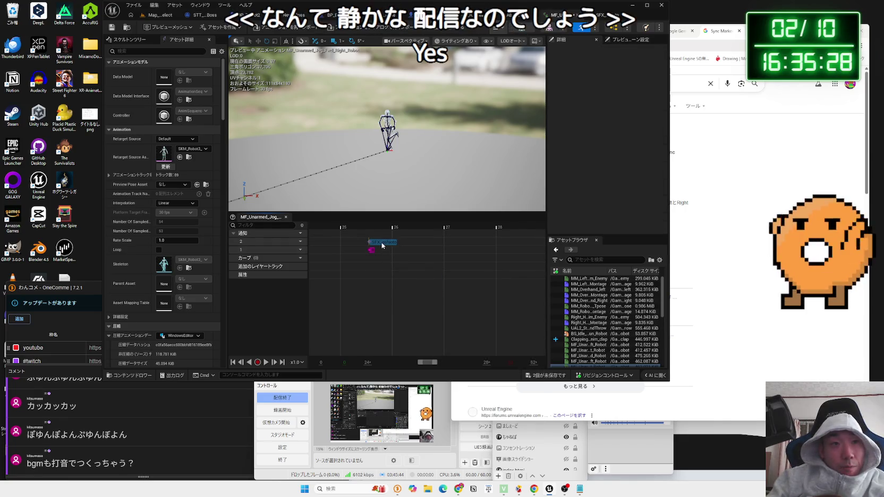
click(382, 246)
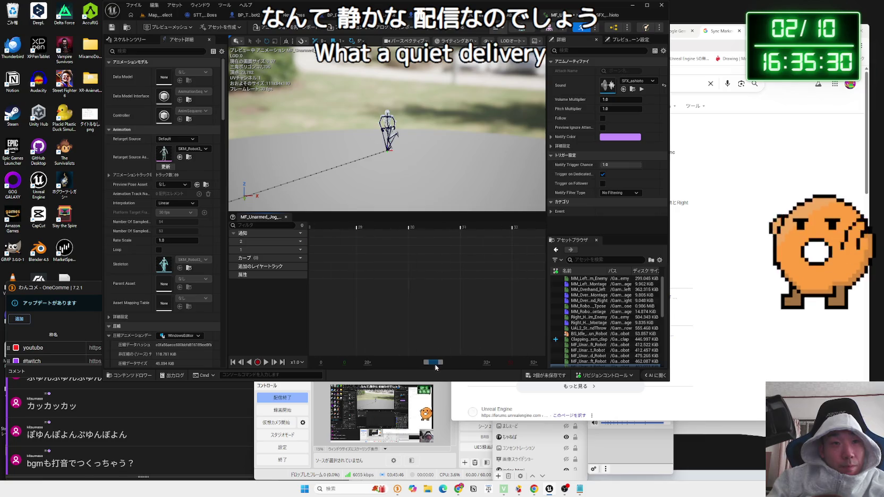
drag(441, 363, 443, 362)
right_click(379, 245)
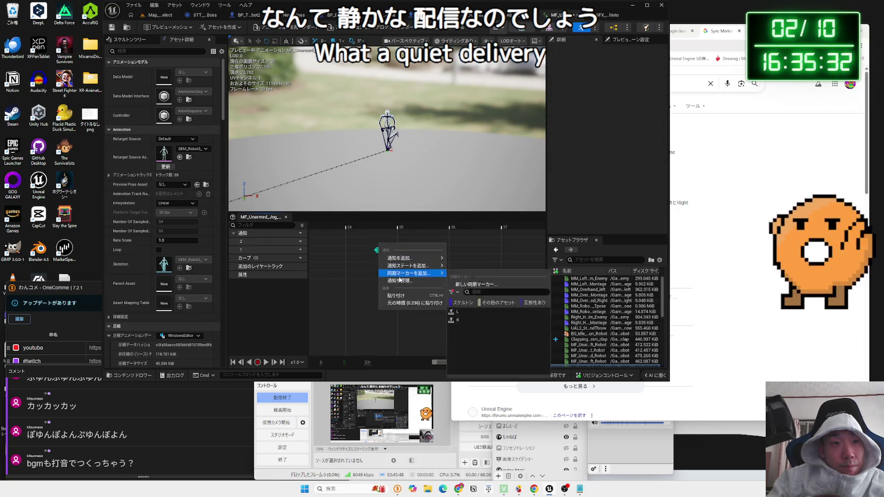
click(402, 296)
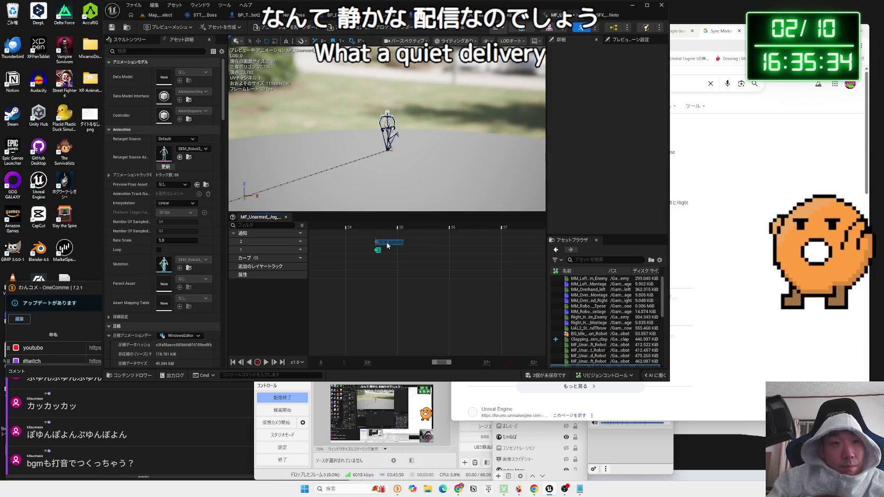
click(387, 244)
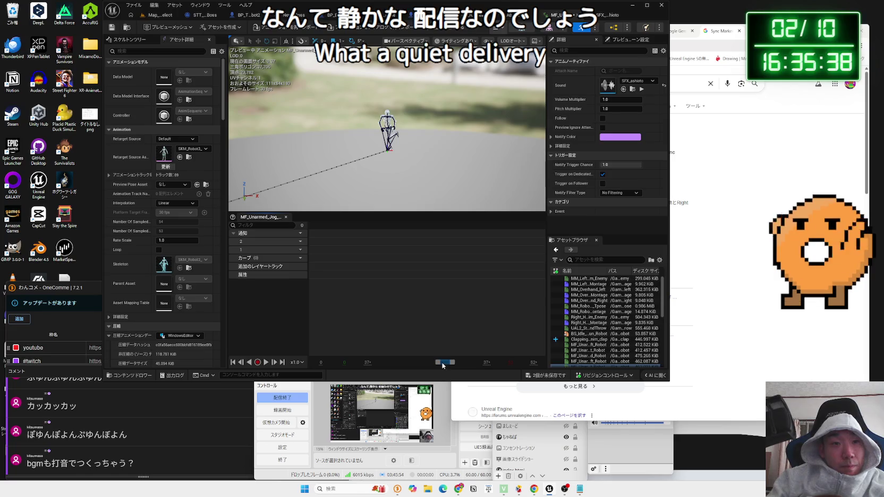
scroll(433, 329, down, 4)
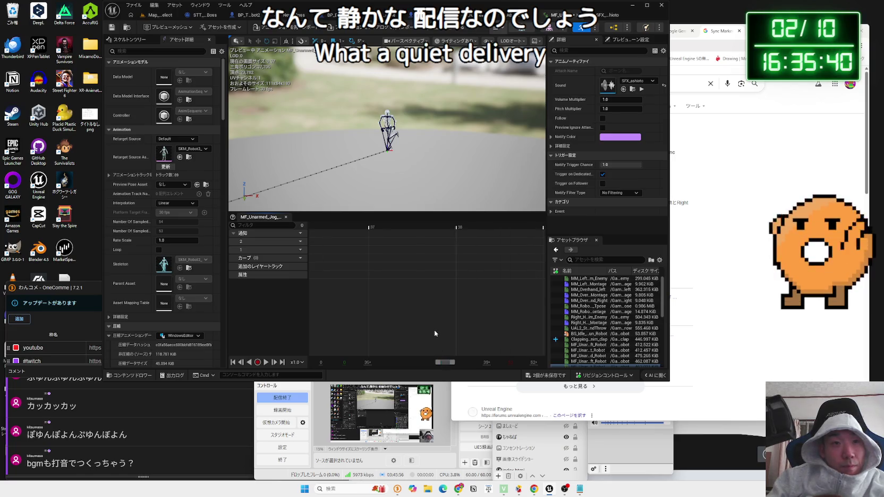
scroll(434, 329, down, 2)
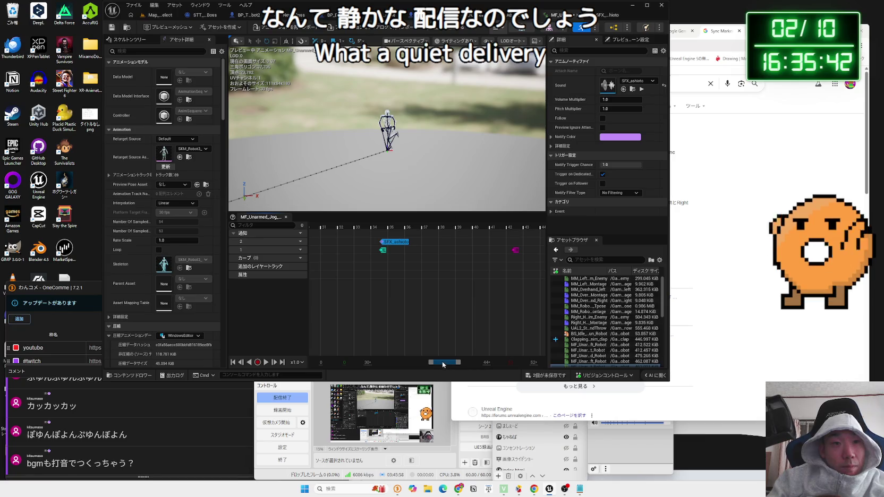
drag(423, 364, 434, 364)
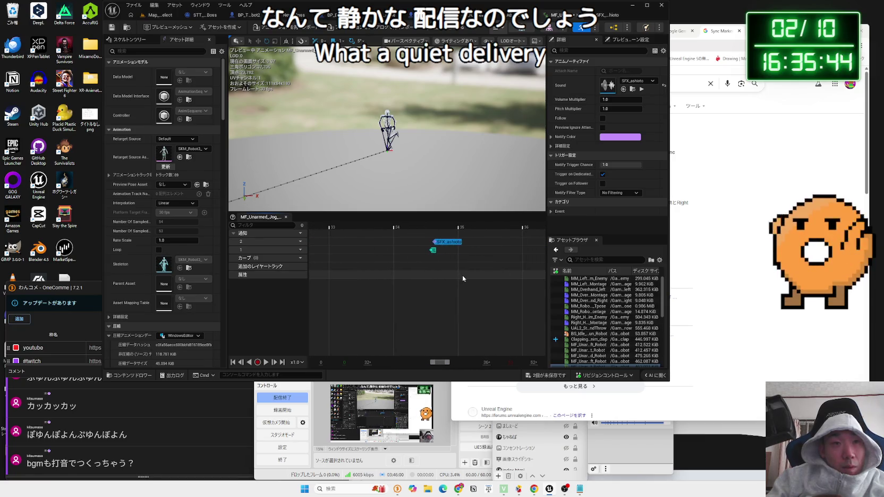
scroll(408, 241, up, 4)
drag(408, 240, 396, 247)
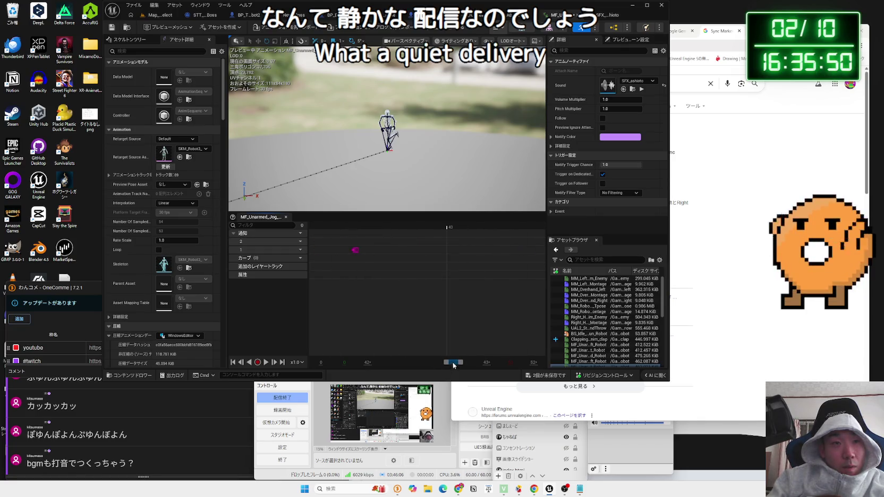
Paste SFX_ashioto notifies at the following footstep and near frame 52, then deselect.
right_click(361, 245)
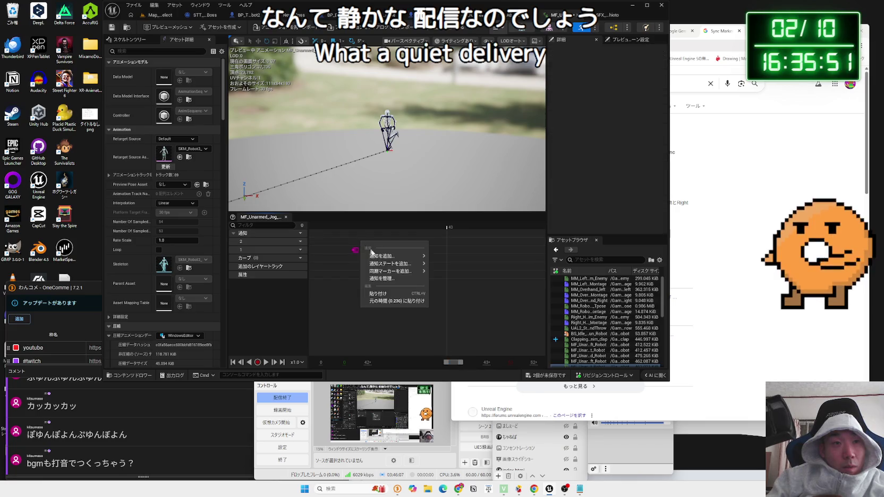
click(383, 295)
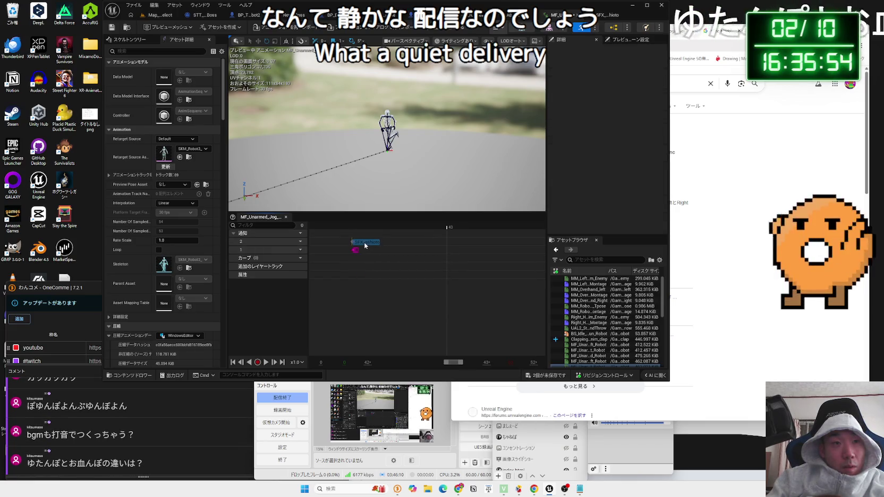
click(366, 245)
drag(451, 363, 451, 363)
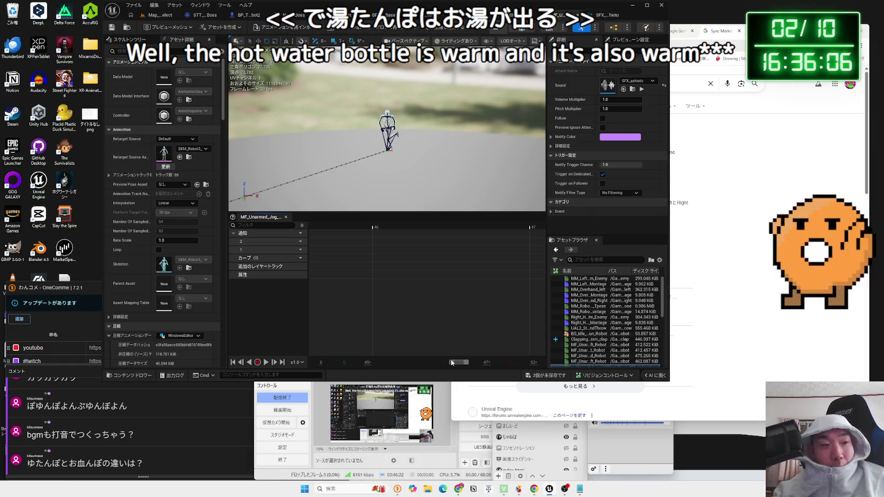
scroll(439, 272, down, 8)
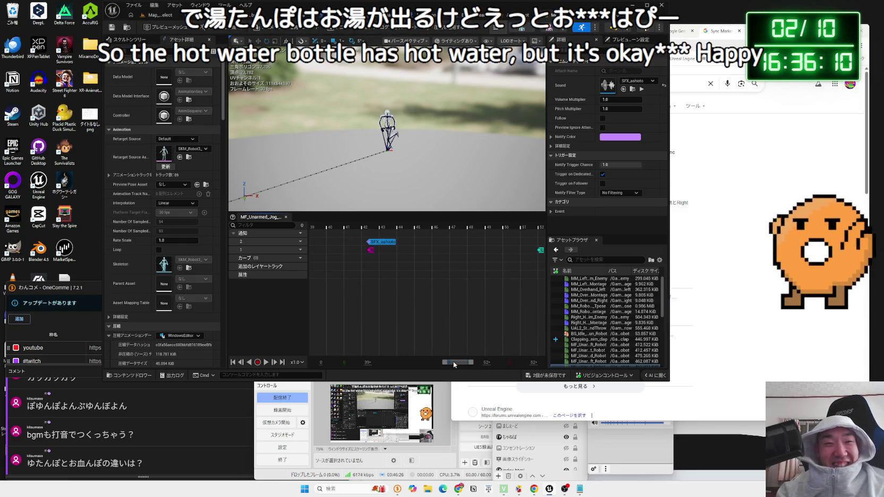
drag(453, 361, 456, 363)
scroll(482, 247, up, 8)
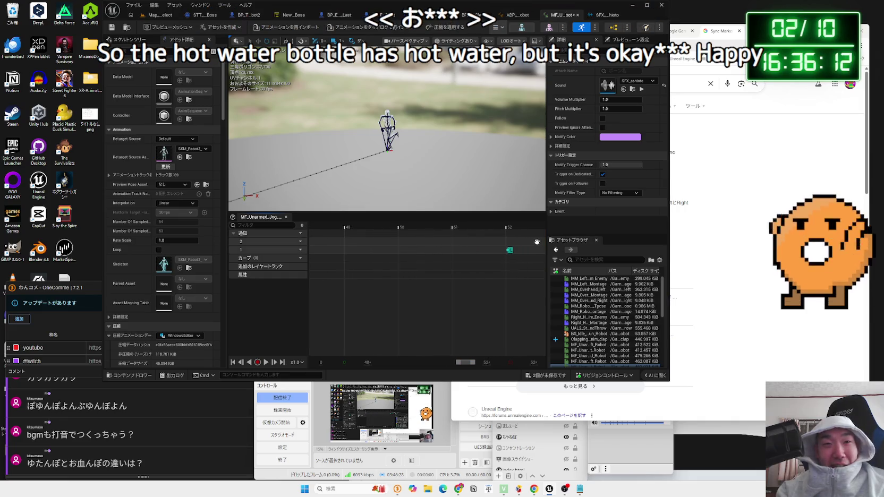
right_click(484, 243)
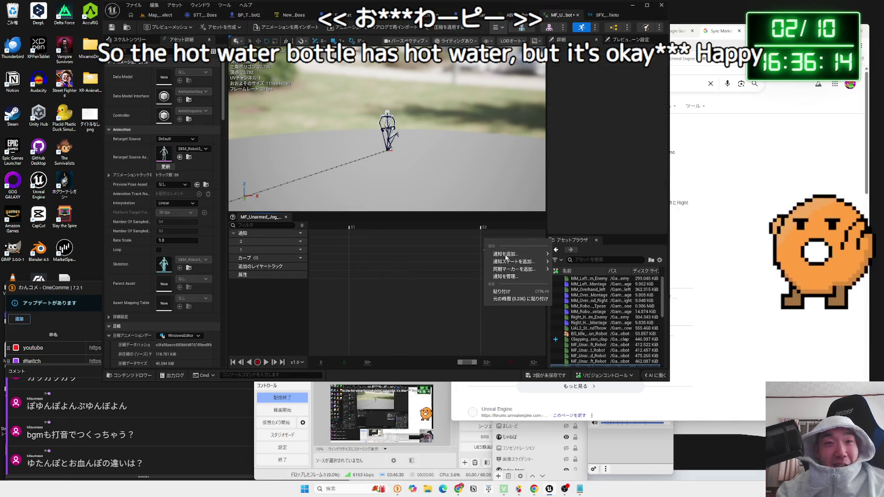
click(506, 291)
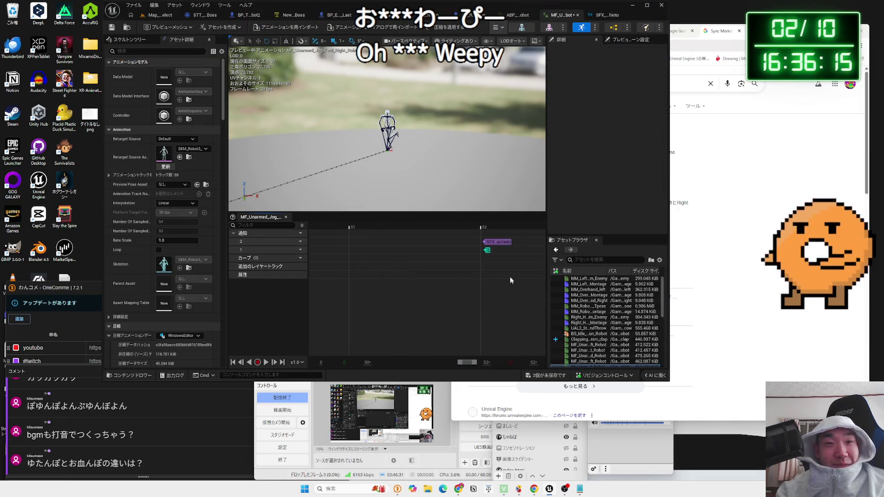
click(500, 245)
scroll(445, 311, down, 8)
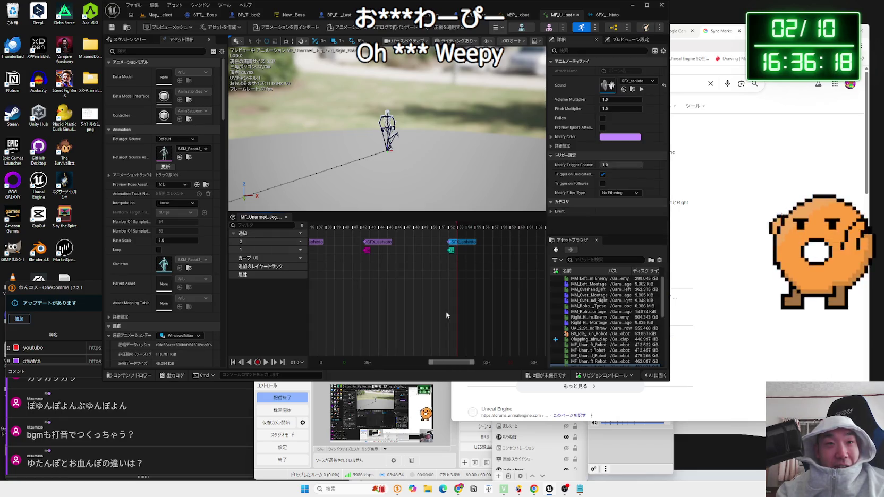
drag(455, 366, 392, 358)
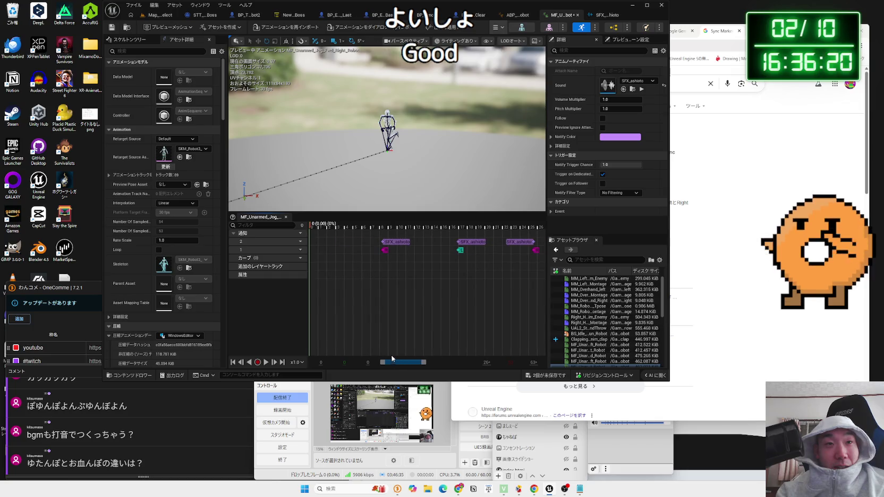
click(351, 273)
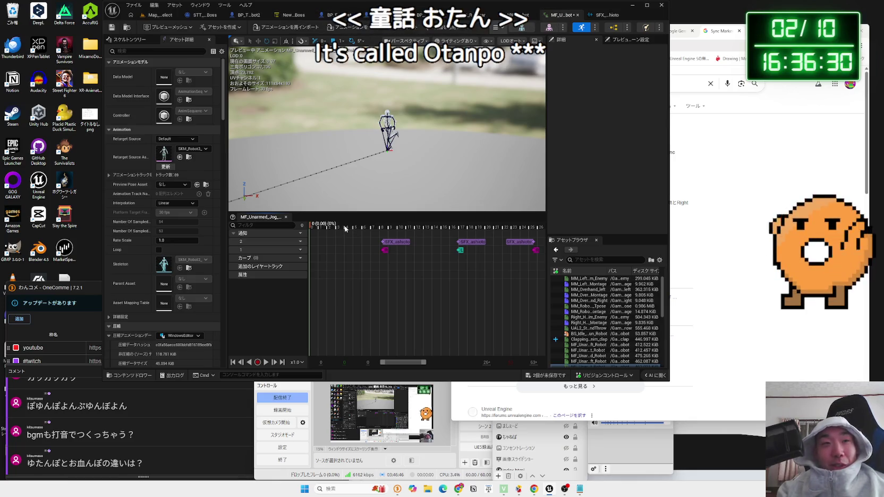
Play the jog preview to hear the footsteps, then save all modified assets.
key(space)
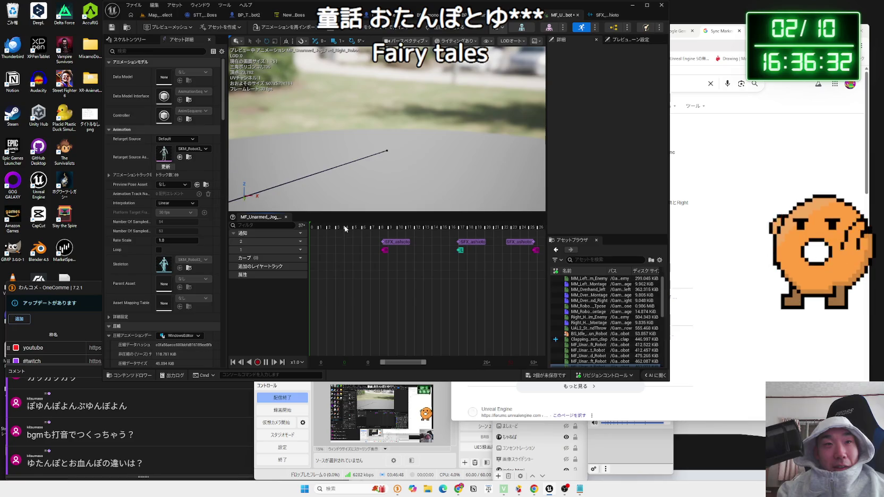
click(517, 20)
click(554, 20)
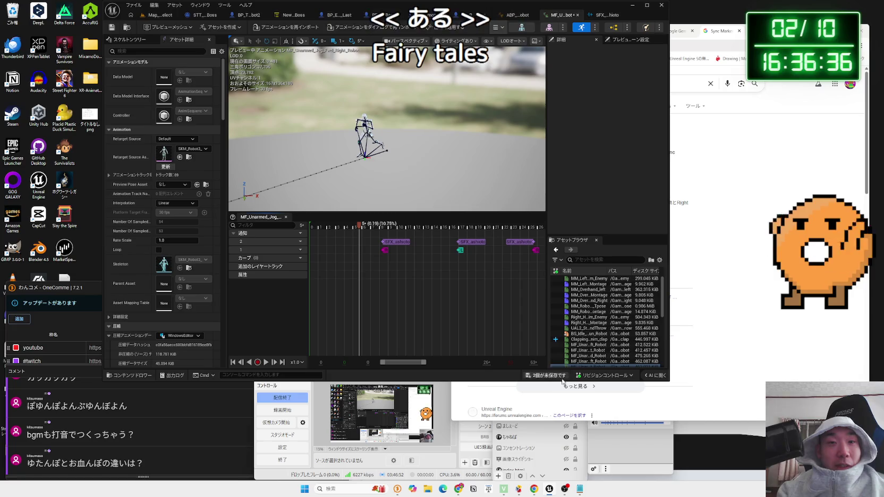
key(ctrl+shift+s)
click(498, 322)
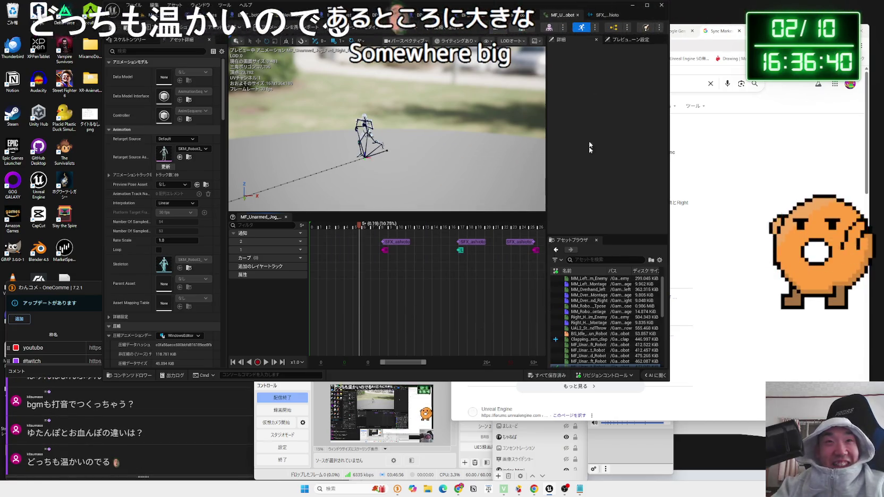
Open MF_Unarmed_Walk_Bwd_Left_Robot from the blend space's Direction -135, Speed 300 sample.
double_click(585, 333)
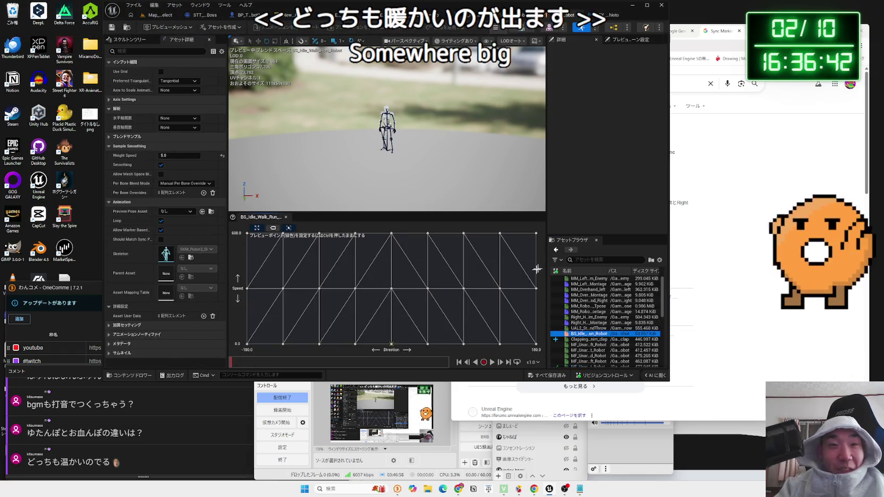
click(247, 289)
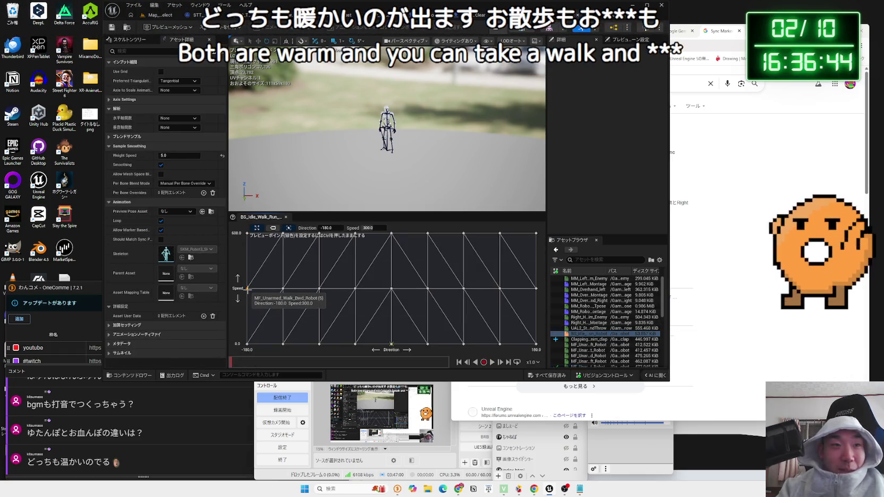
click(283, 288)
right_click(283, 289)
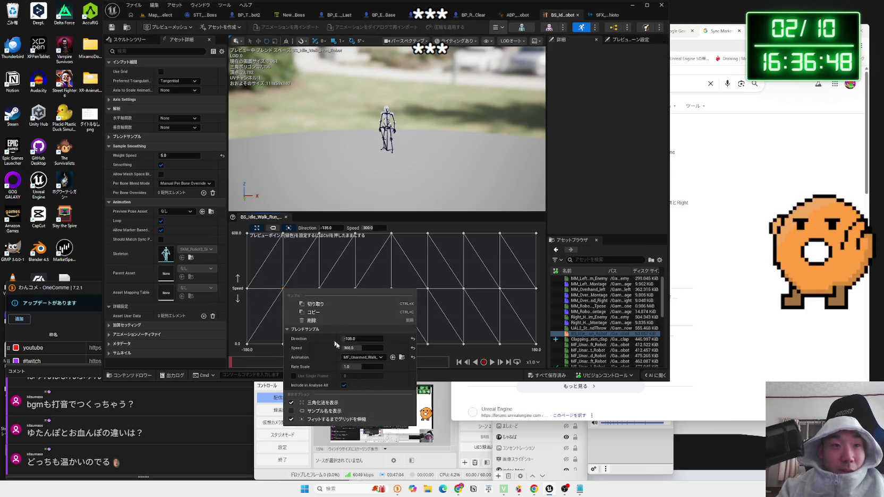
click(401, 358)
double_click(400, 290)
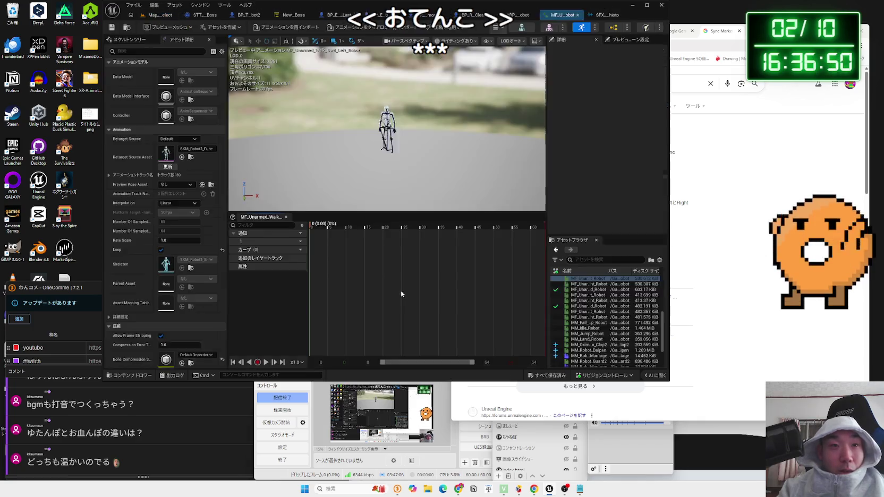
Add notify track 2 and paste the SFX_ashioto footstep notify at the first footstep.
drag(427, 362, 397, 364)
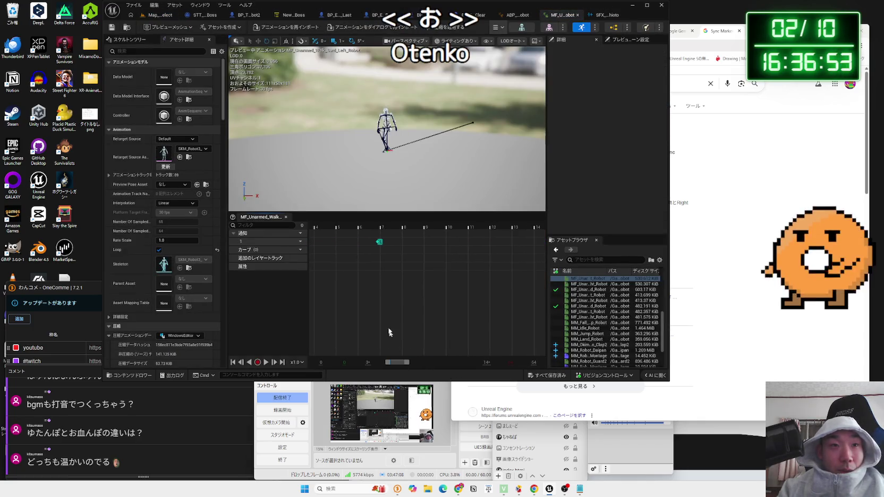
right_click(377, 232)
click(360, 257)
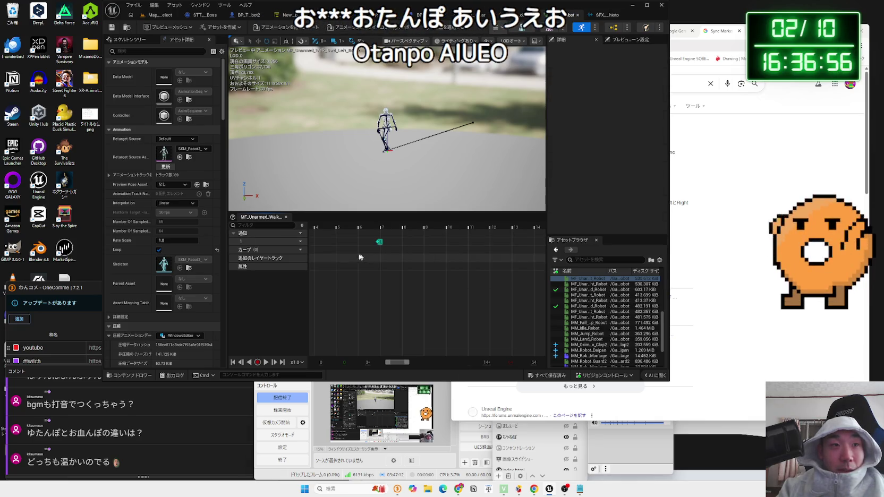
click(301, 245)
click(334, 254)
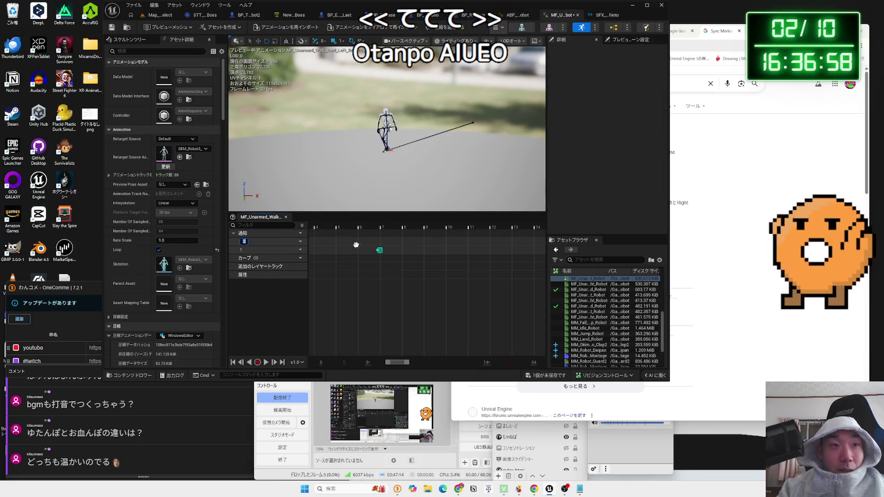
scroll(374, 241, up, 3)
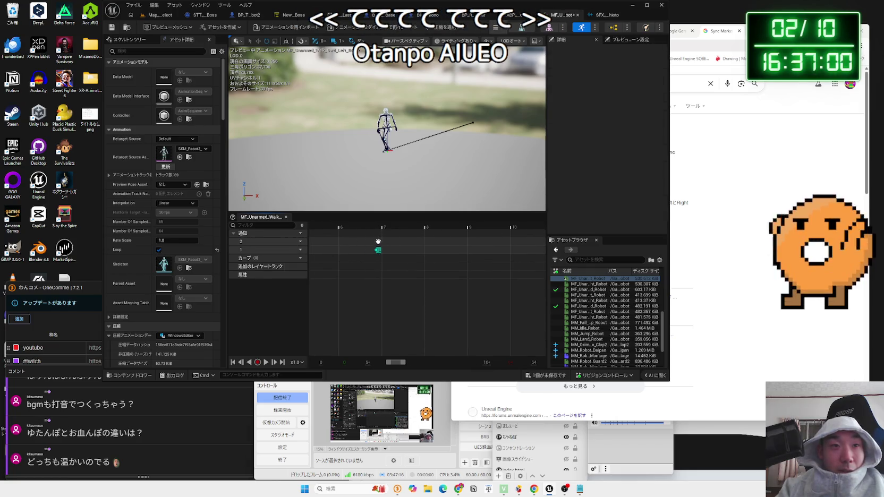
right_click(375, 240)
click(397, 283)
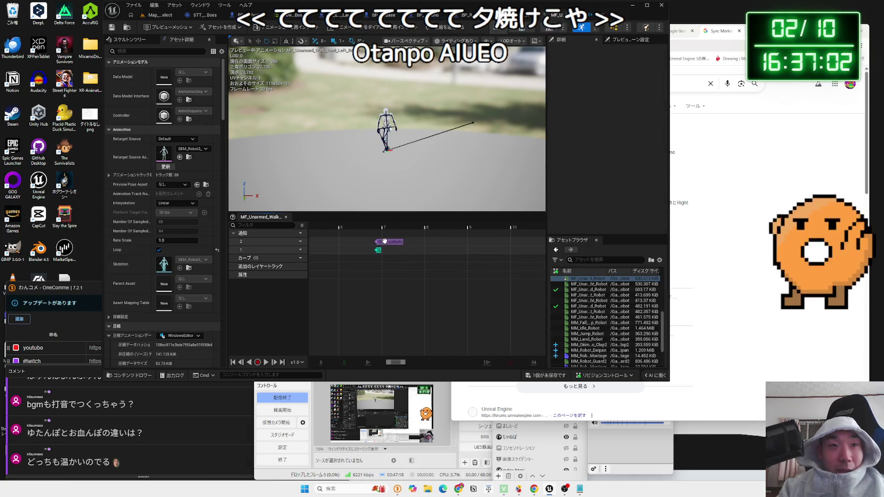
drag(398, 364, 406, 365)
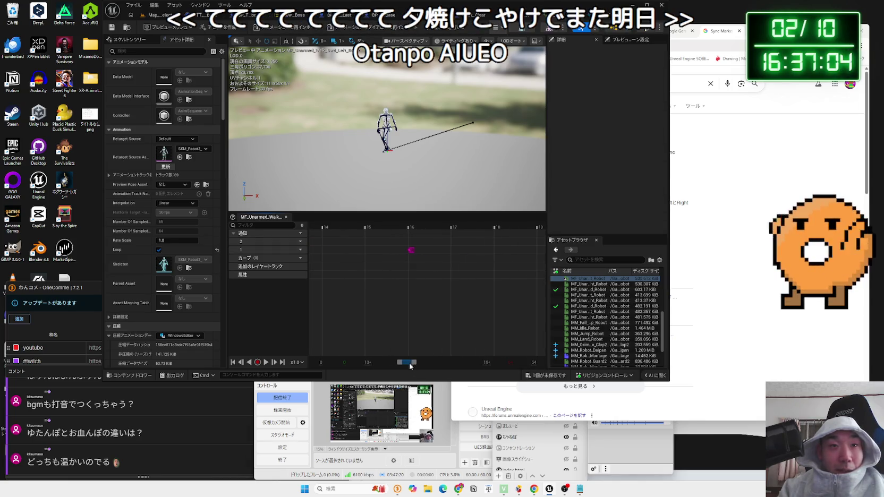
Paste SFX_ashioto notifies near frames 16, 27 and 38, nudging each onto its footstep.
right_click(410, 246)
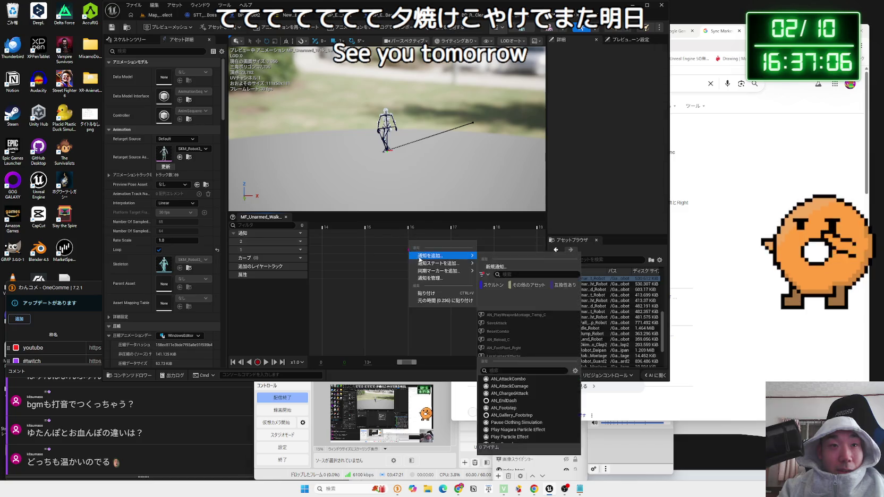
click(430, 292)
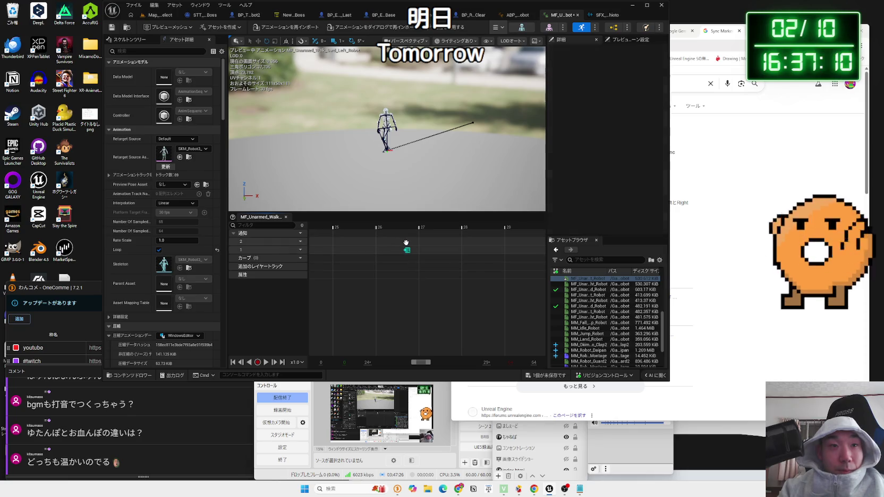
right_click(412, 241)
click(430, 281)
drag(425, 242, 416, 249)
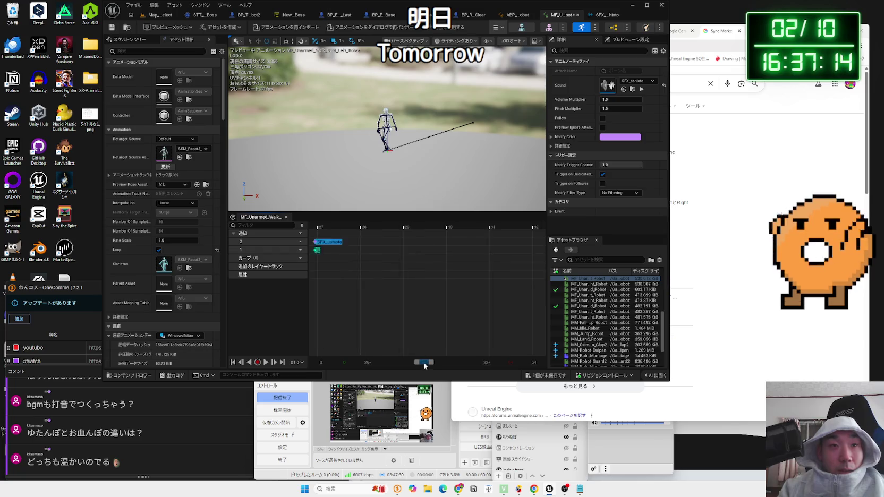
right_click(391, 242)
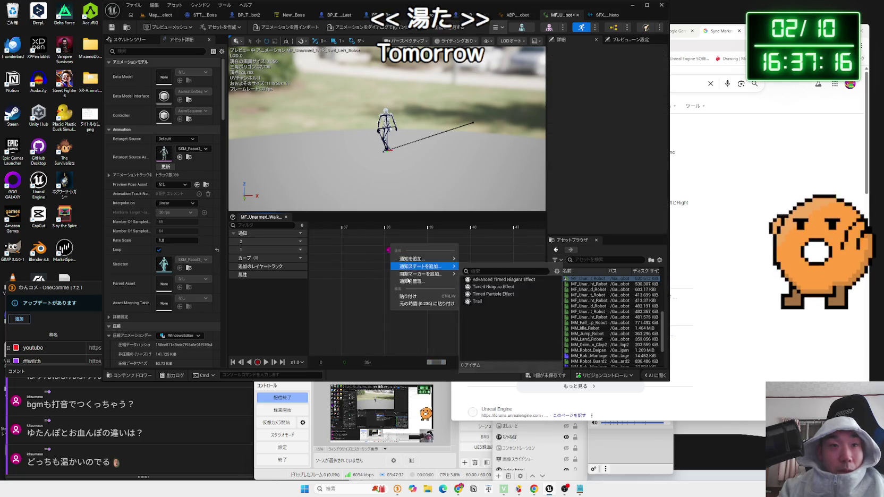
click(409, 283)
drag(400, 242, 396, 247)
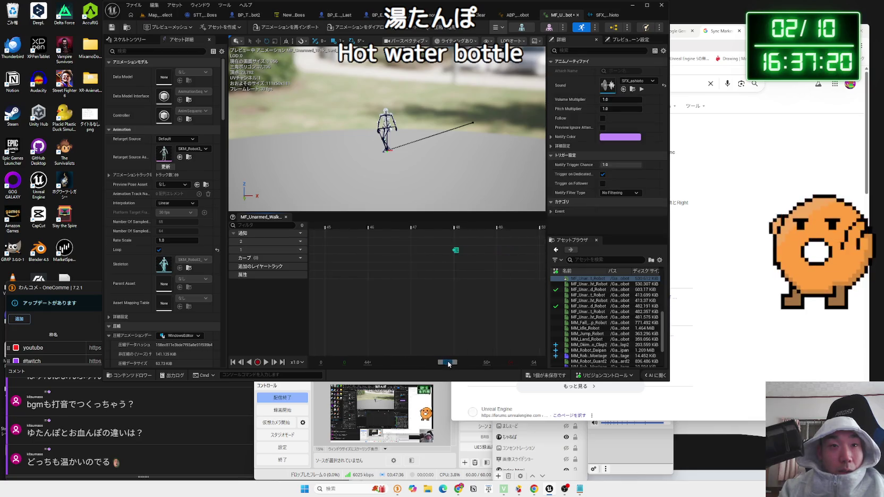
Place SFX_ashioto notifies at frames 48 and 60, then play the walk to check the footsteps.
drag(448, 364, 450, 364)
right_click(410, 244)
click(427, 295)
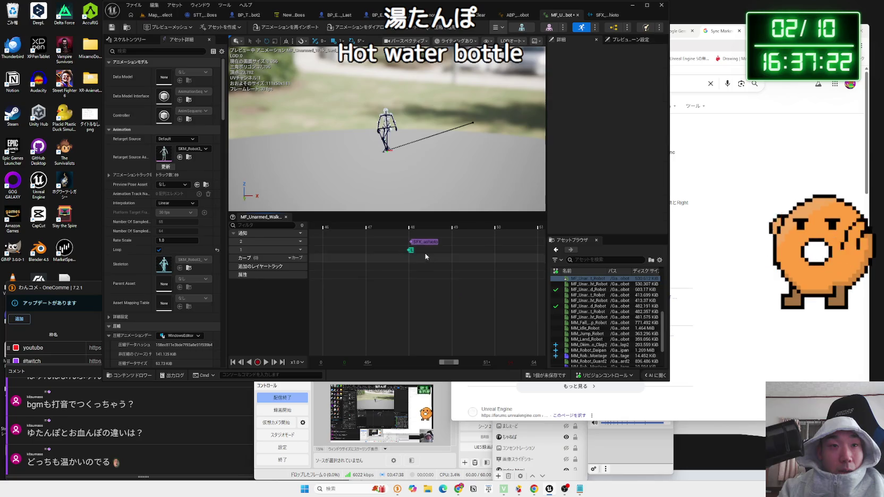
click(419, 242)
drag(420, 242, 420, 245)
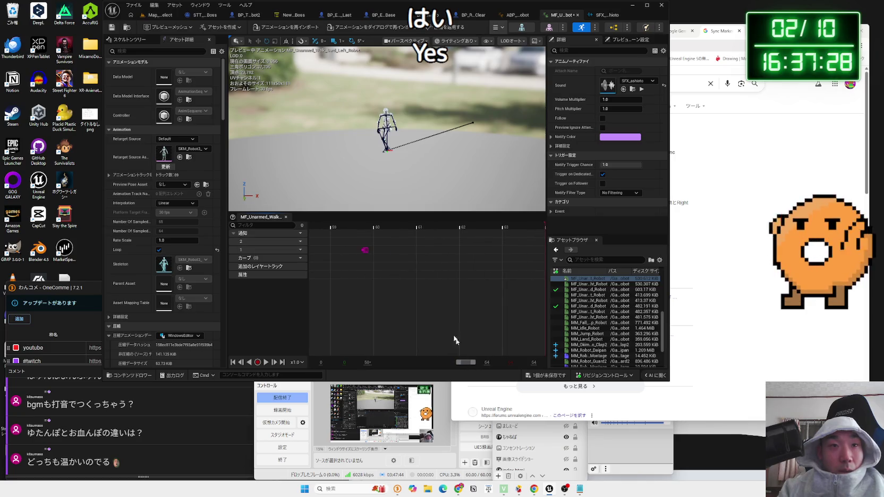
right_click(368, 242)
click(382, 294)
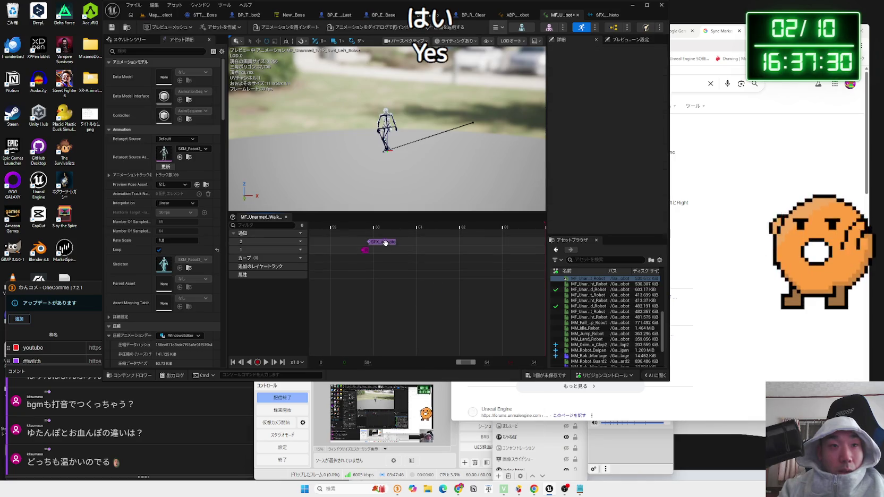
drag(385, 242, 379, 242)
scroll(411, 289, down, 5)
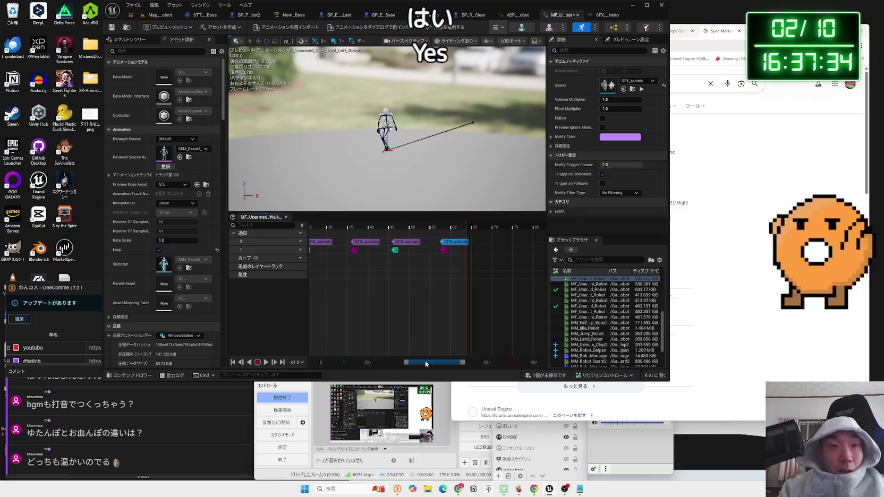
drag(426, 364, 390, 360)
key(space)
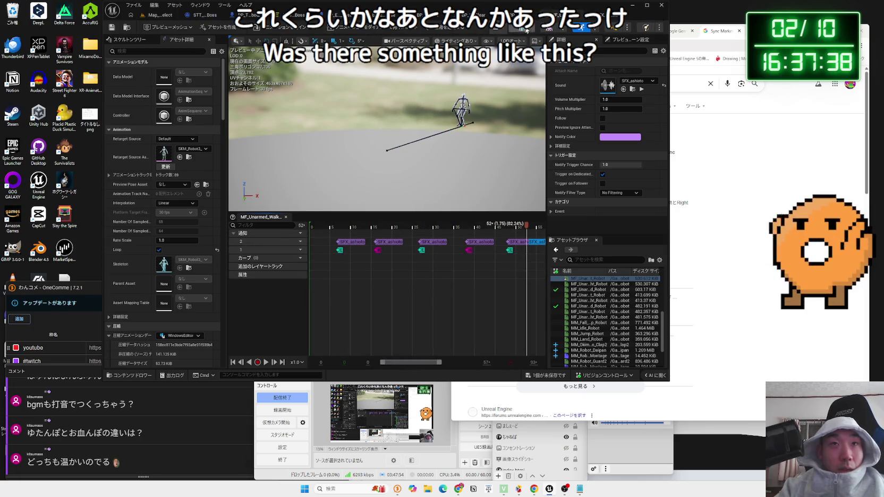
scroll(600, 320, up, 3)
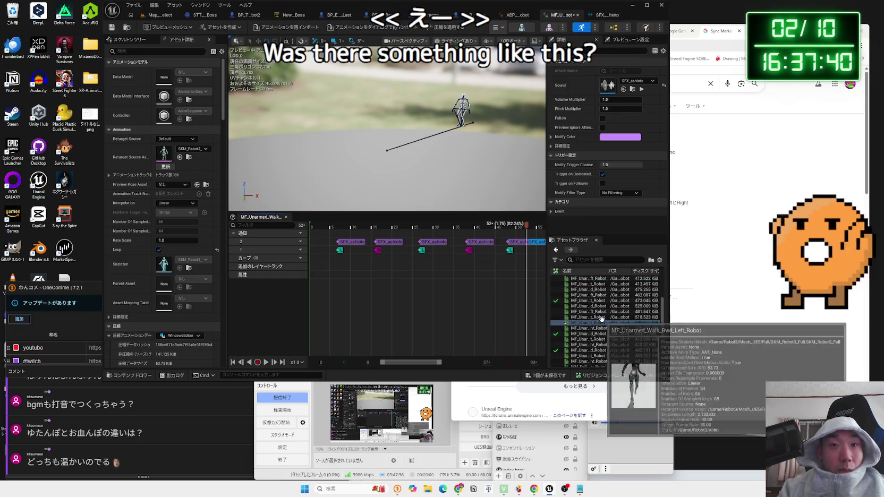
Open MF_Unarmed_Walk_Fwd_Right_Robot from BS_Idle_Walk_Run_Robot's forward-right walk sample.
double_click(583, 312)
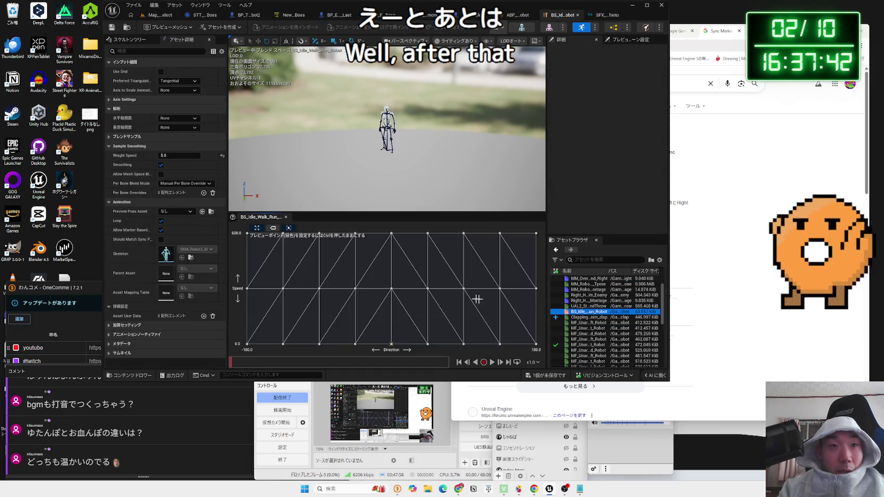
mouse_move(428, 288)
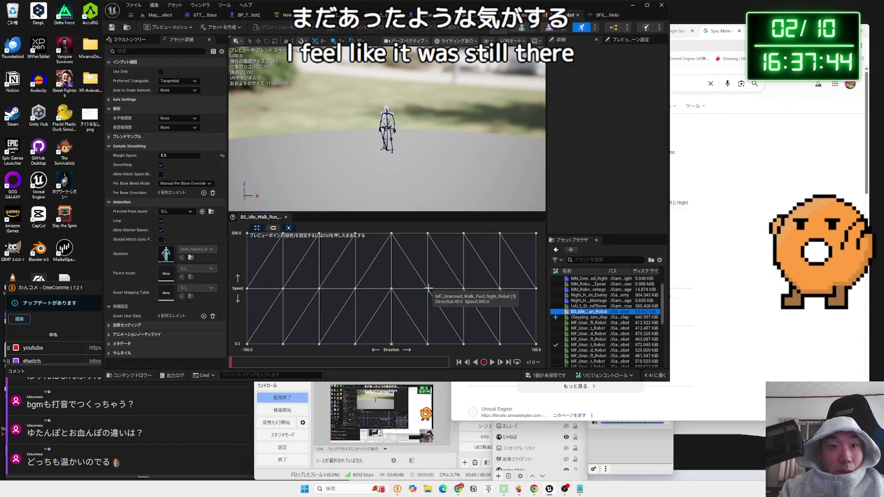
right_click(427, 289)
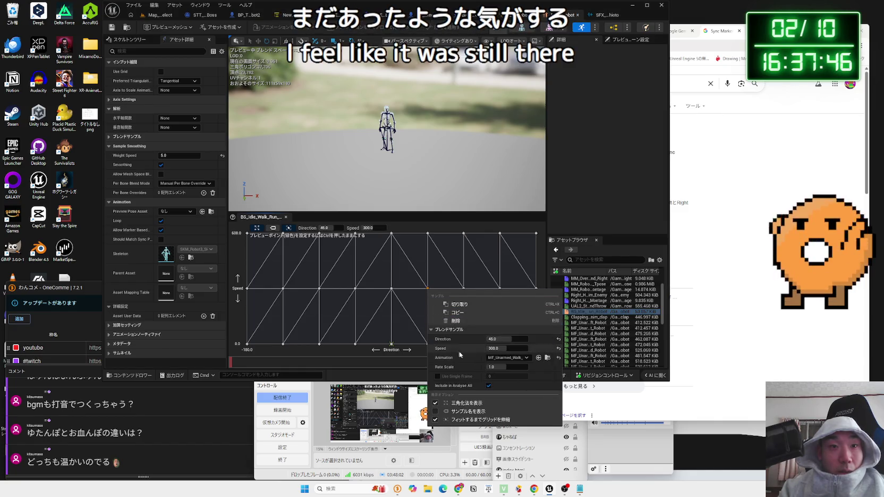
click(545, 359)
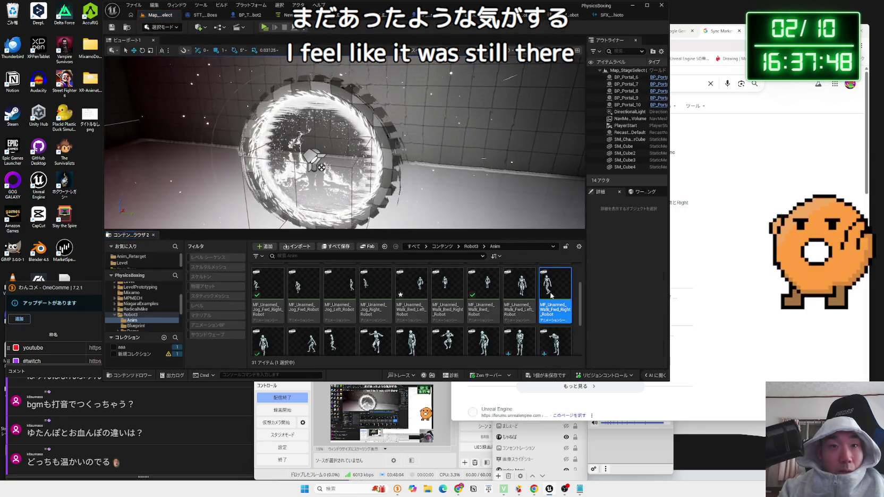
double_click(544, 290)
Add notify track 2 and paste the SFX_ashioto footstep notify at the first footstep.
scroll(340, 236, up, 4)
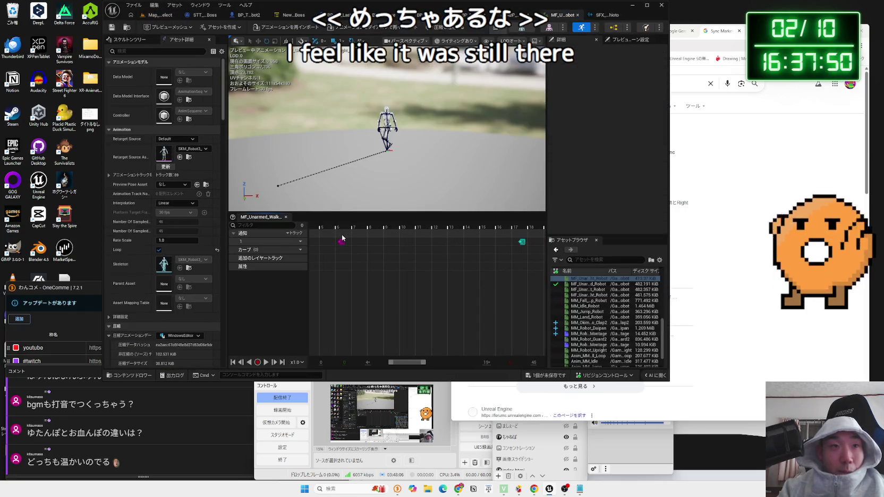
right_click(340, 236)
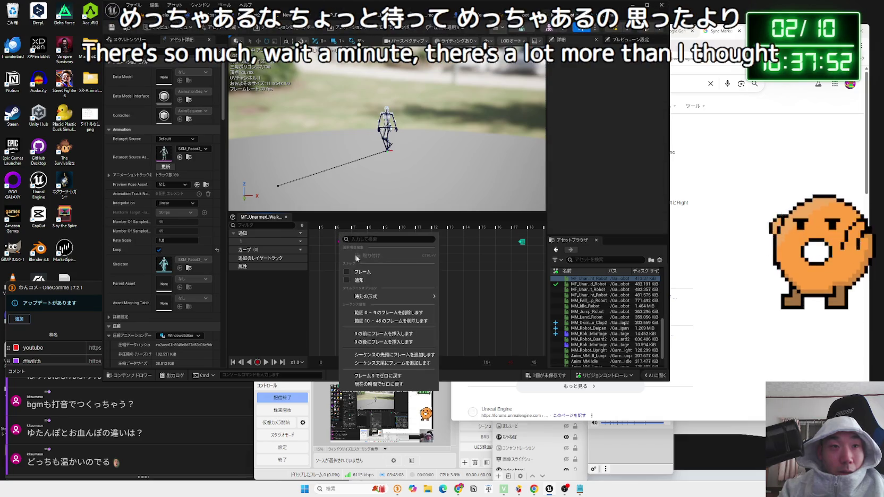
click(297, 245)
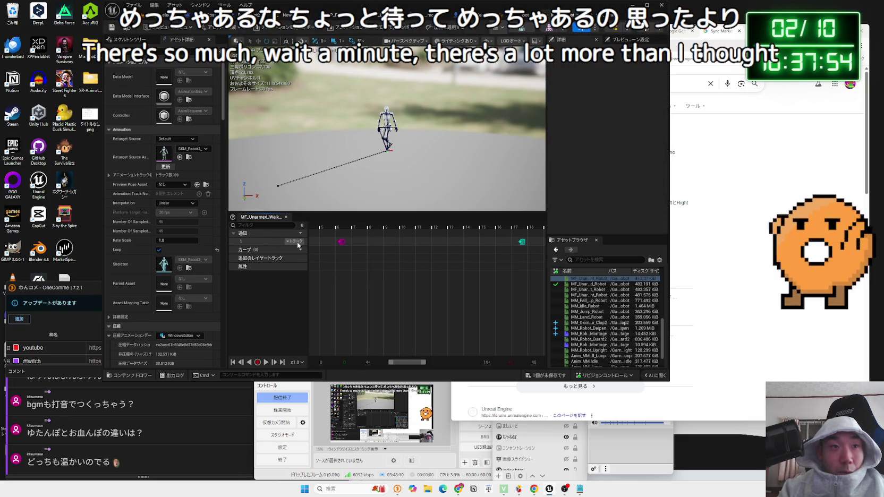
click(295, 241)
click(313, 253)
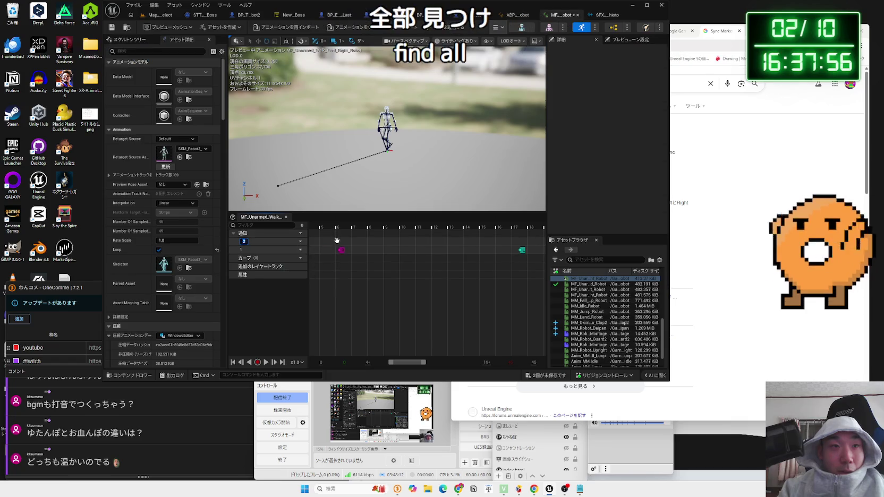
right_click(339, 245)
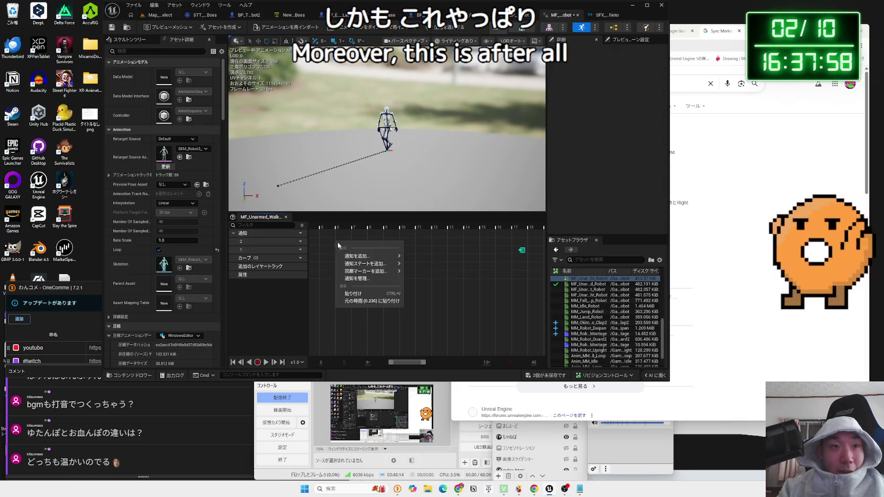
click(337, 241)
right_click(338, 245)
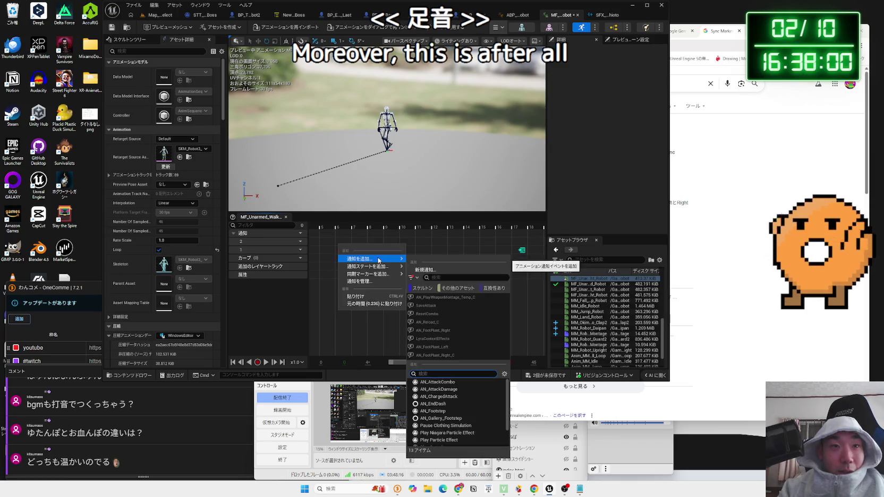
mouse_move(372, 273)
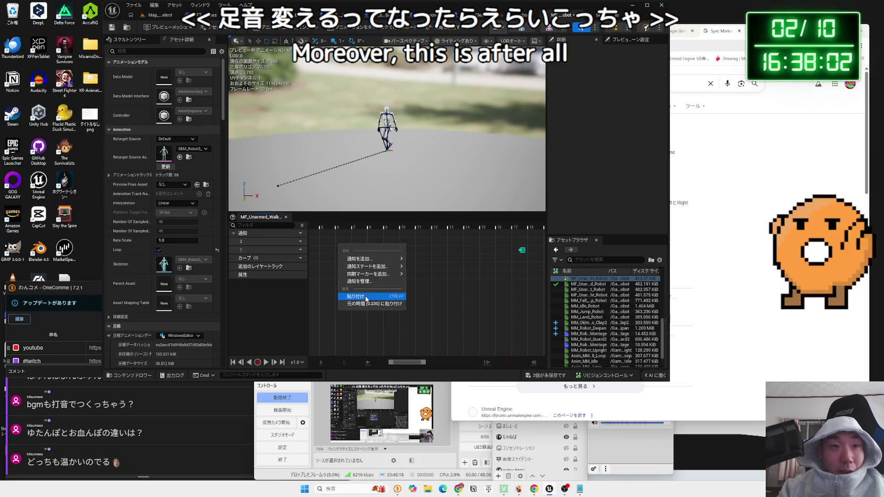
click(365, 297)
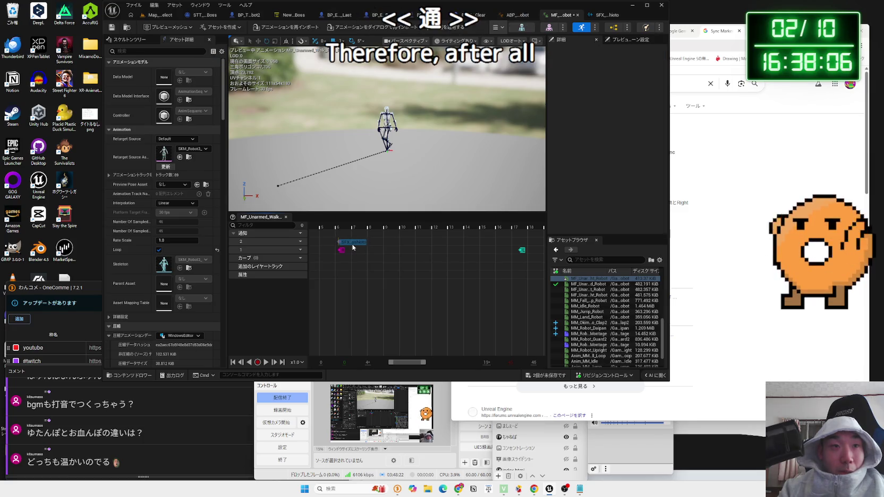
click(352, 243)
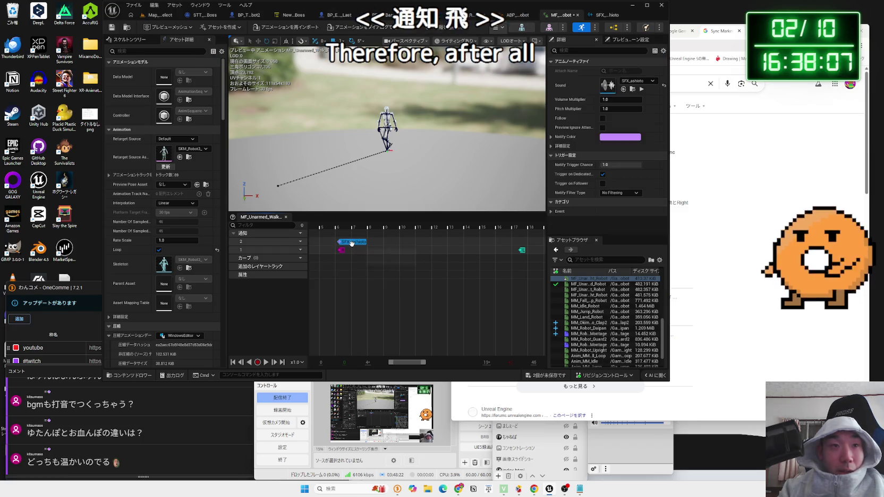
Paste SFX_ashioto footstep notifies near frames 17, 29 and 41, checking each one's sound.
right_click(519, 247)
click(544, 297)
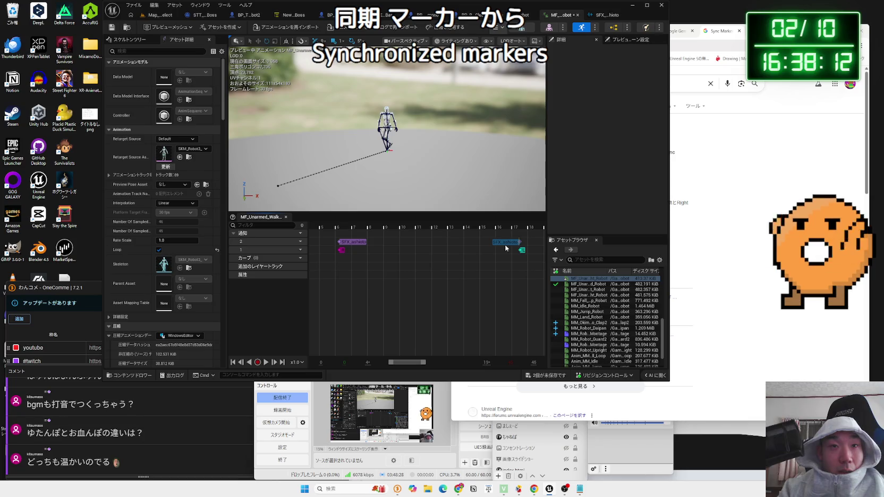
click(505, 244)
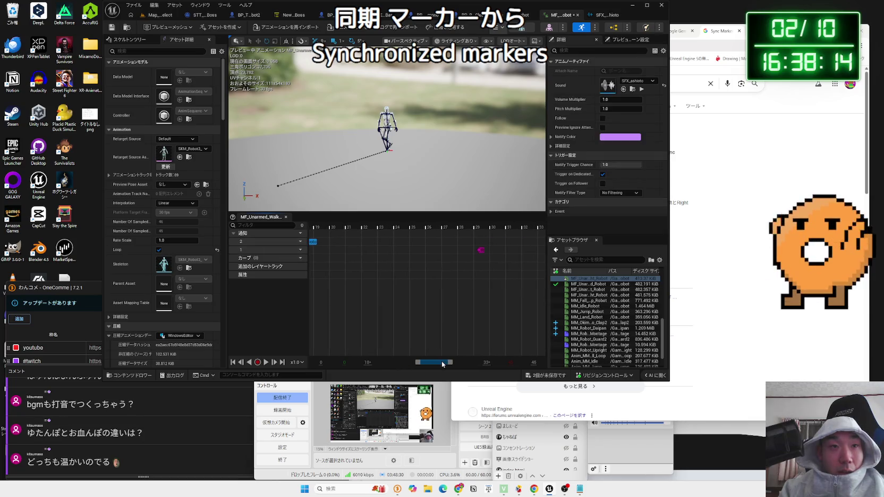
drag(439, 364, 445, 364)
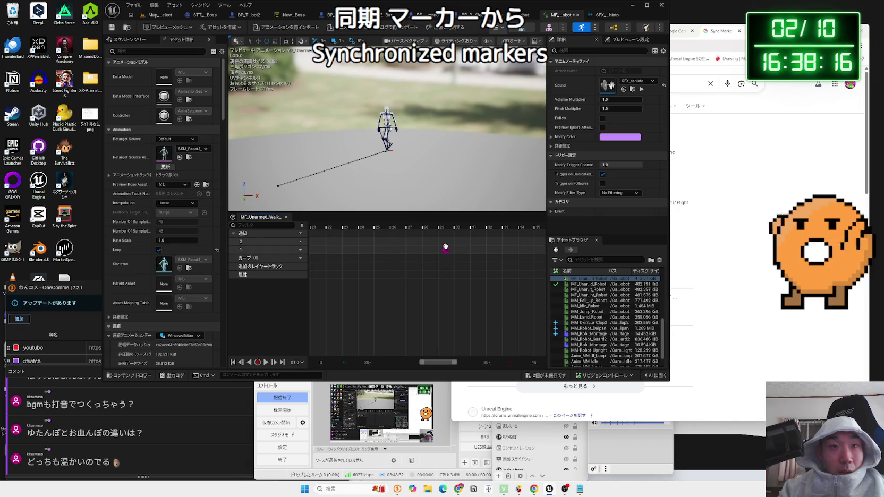
right_click(446, 247)
click(462, 296)
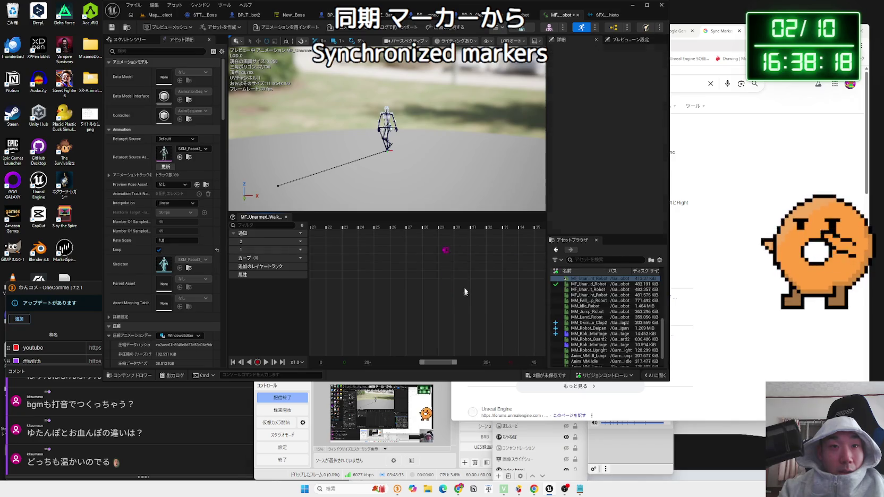
click(454, 248)
click(456, 242)
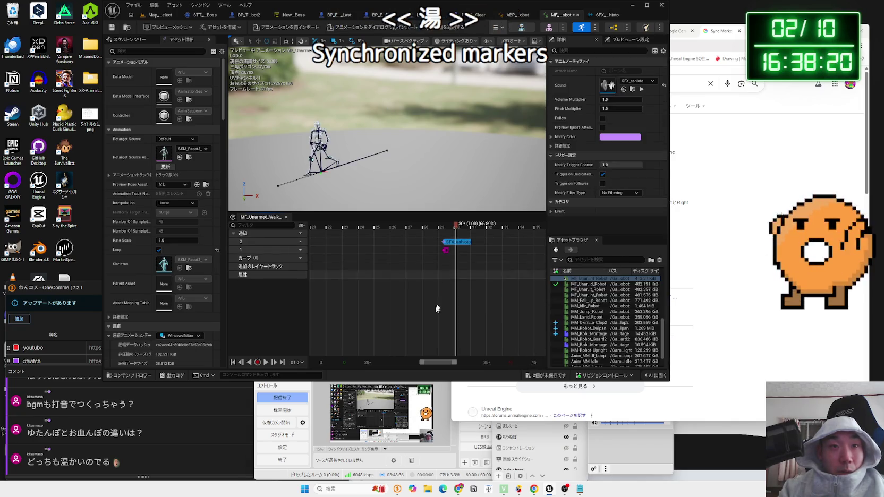
drag(443, 364, 460, 364)
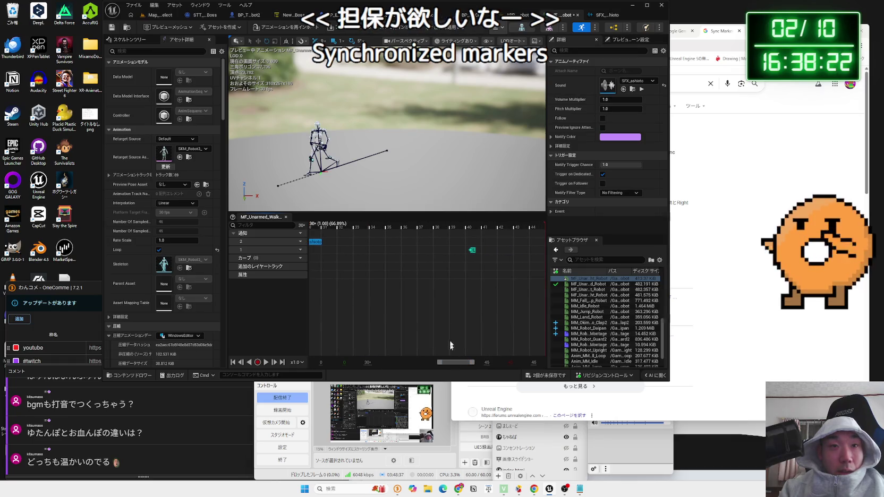
right_click(470, 247)
click(492, 294)
click(486, 246)
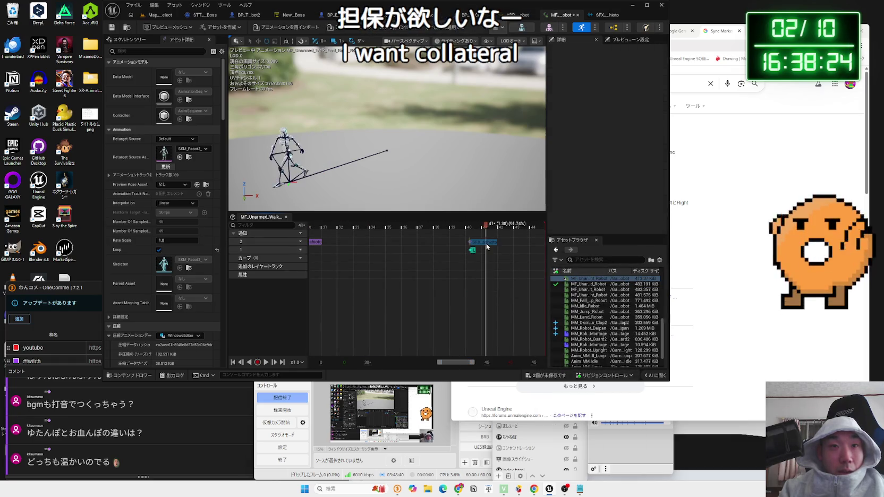
click(488, 246)
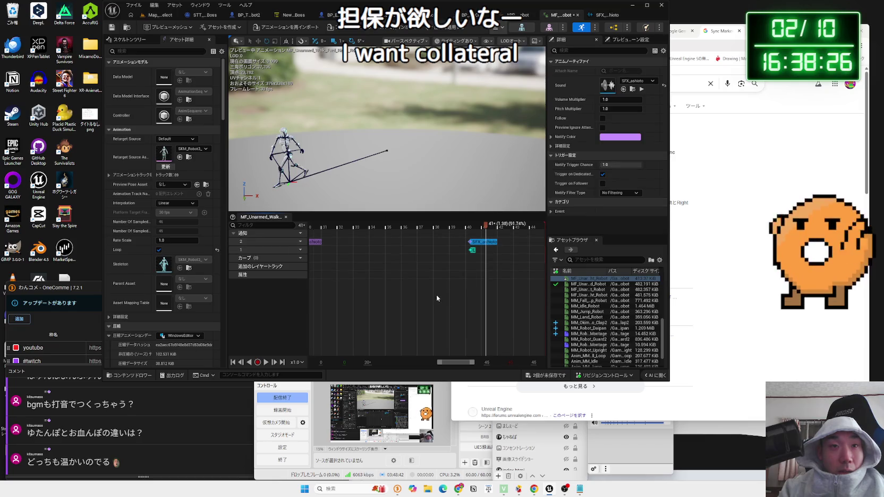
scroll(436, 294, down, 2)
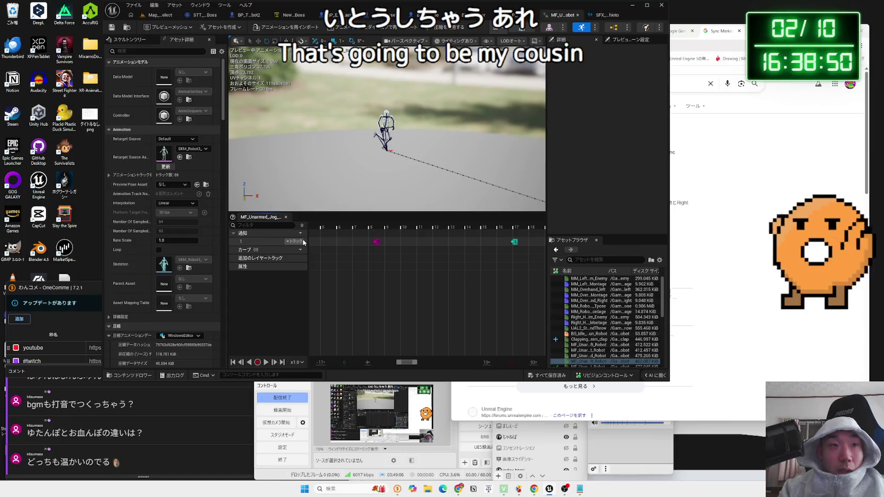
Paste SFX_ashioto Play Sound notifies at jog frames 8 and 17, checking each one's sound settings.
right_click(375, 245)
click(398, 294)
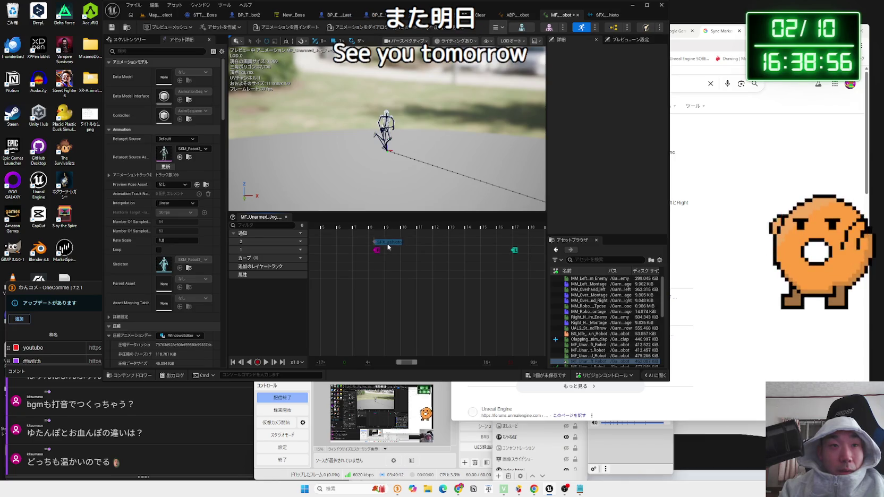
click(388, 243)
drag(408, 364, 413, 365)
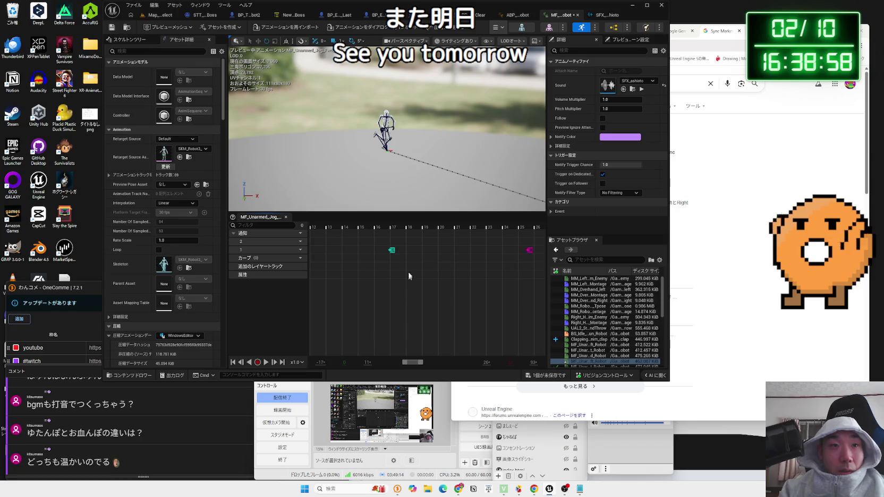
right_click(397, 245)
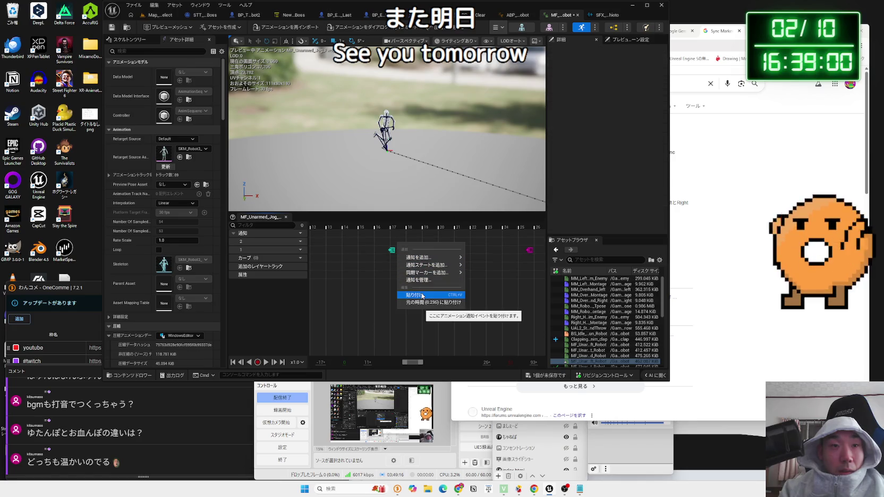
click(422, 296)
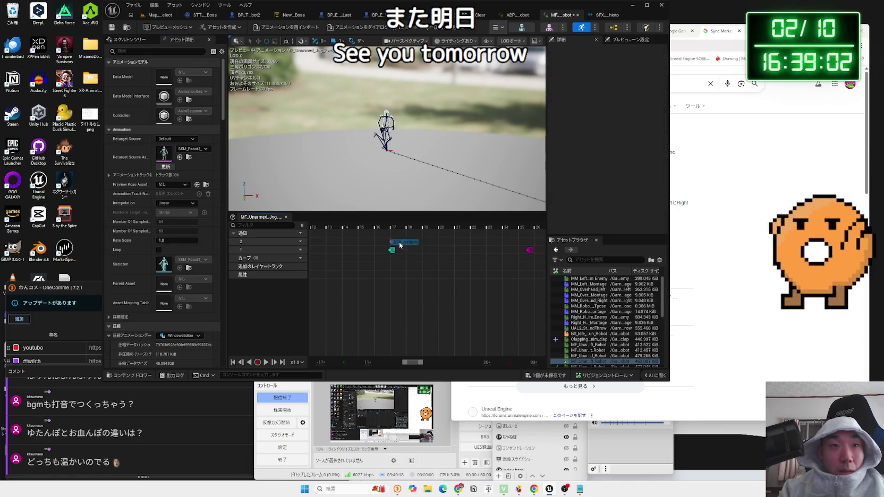
click(399, 244)
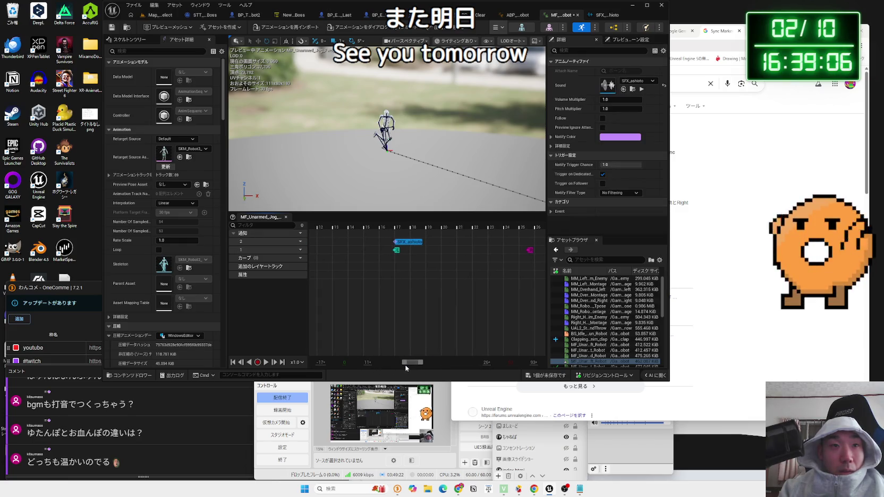
drag(412, 365, 417, 365)
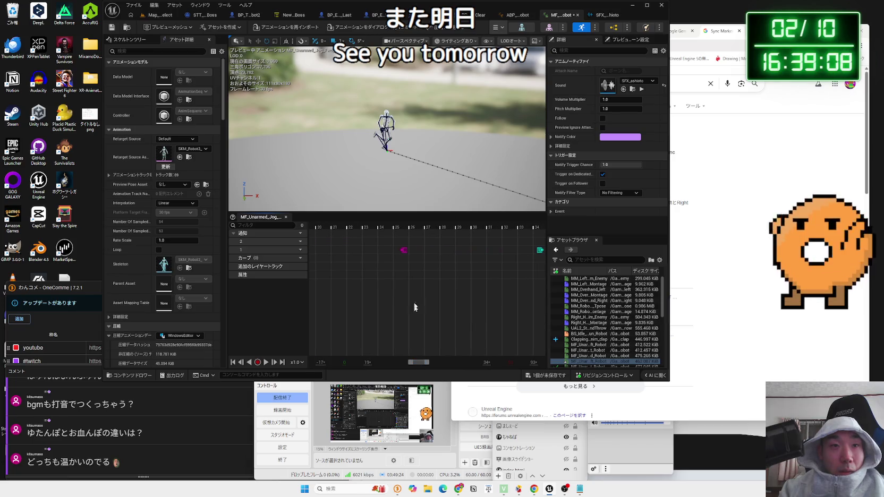
Paste SFX_ashioto footstep notifies near frame 25 and at the following footfall.
right_click(402, 246)
click(425, 295)
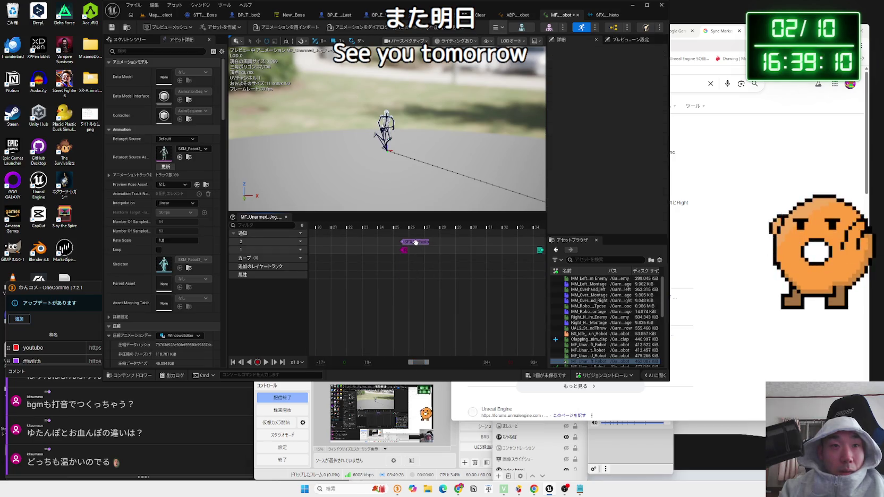
click(415, 241)
drag(418, 361, 426, 346)
right_click(409, 245)
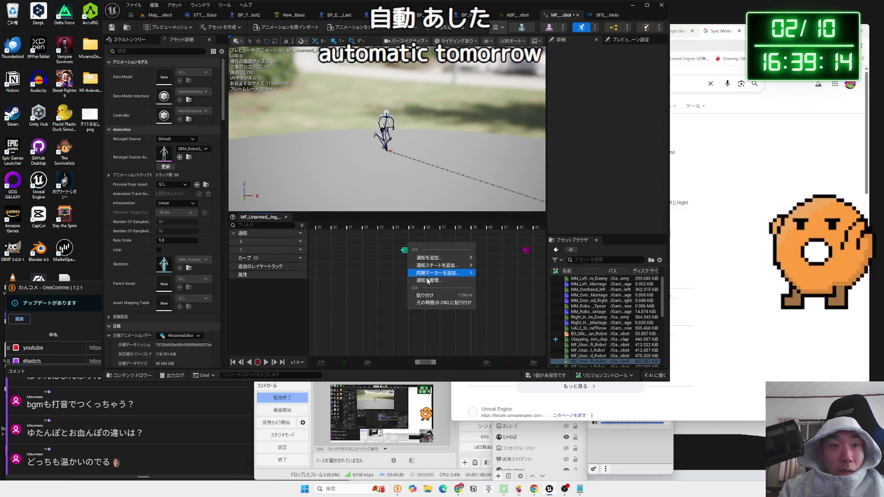
click(433, 296)
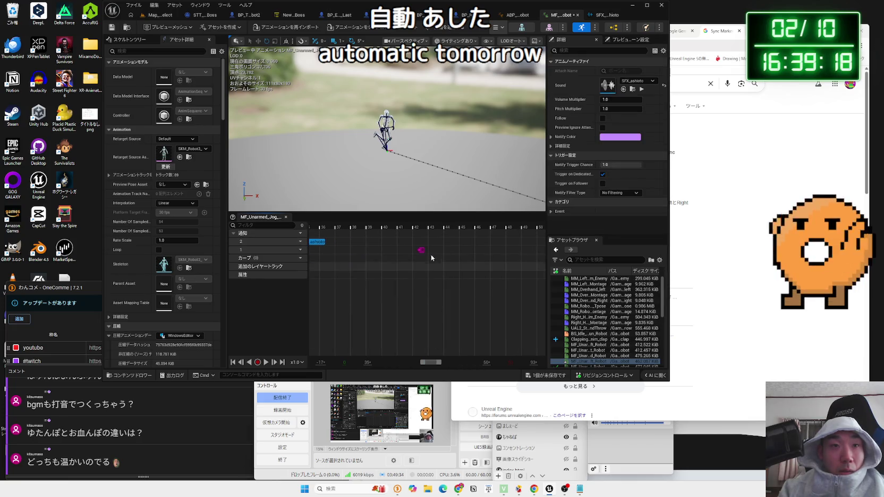
scroll(420, 246, right, 3)
Shift a notify earlier, paste the last SFX_ashioto notify near frame 52, then return to BS_Idle_Walk_Run_Robot.
right_click(425, 247)
drag(436, 245, 383, 240)
right_click(382, 240)
click(403, 294)
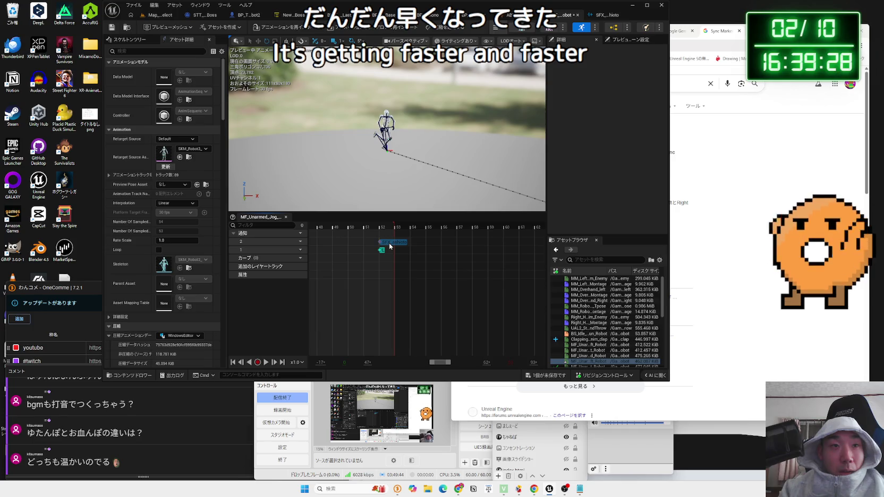
click(391, 246)
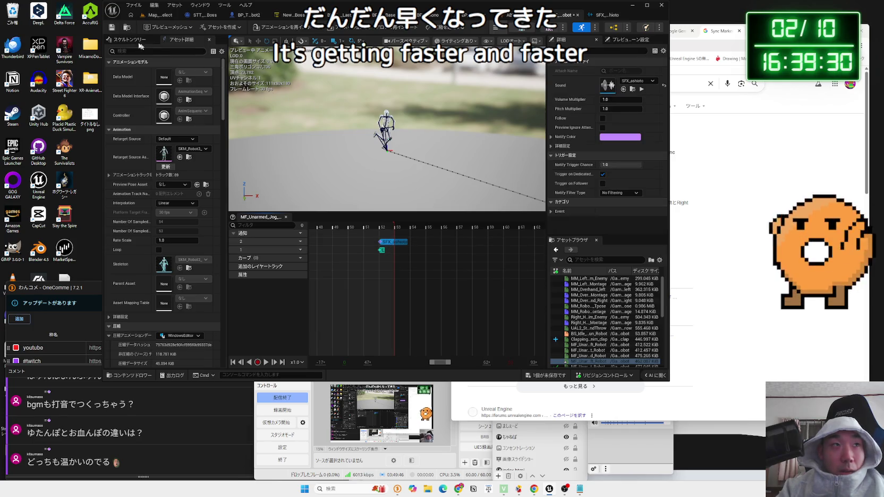
double_click(583, 335)
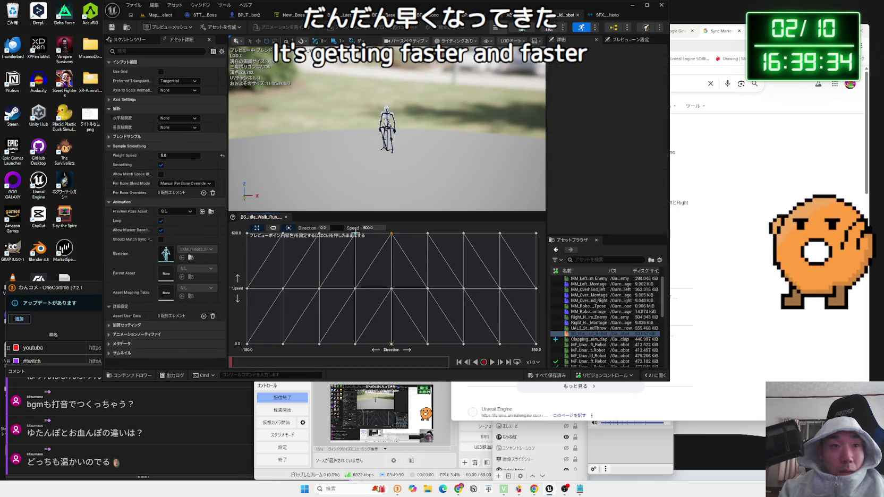
Open MF_Unarmed_Jog_Bwd_Left_Robot from the blend space's Direction -135, Speed 600 sample.
mouse_move(283, 233)
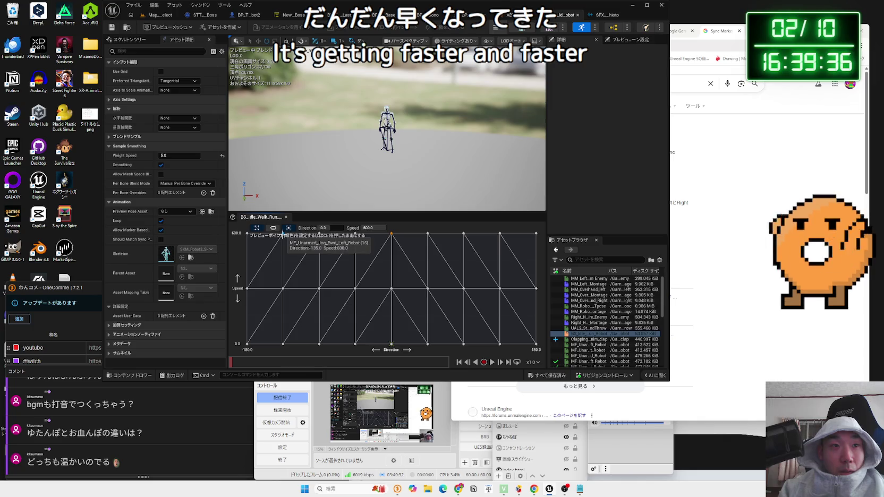
mouse_move(319, 234)
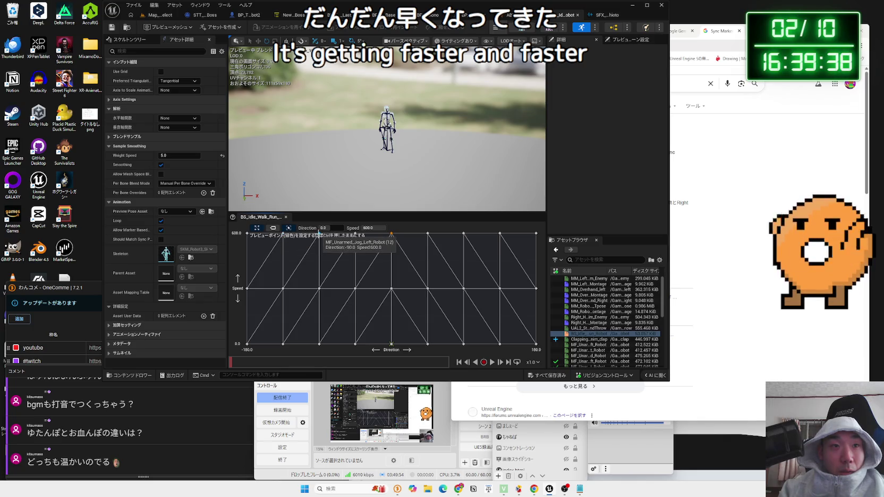
right_click(283, 233)
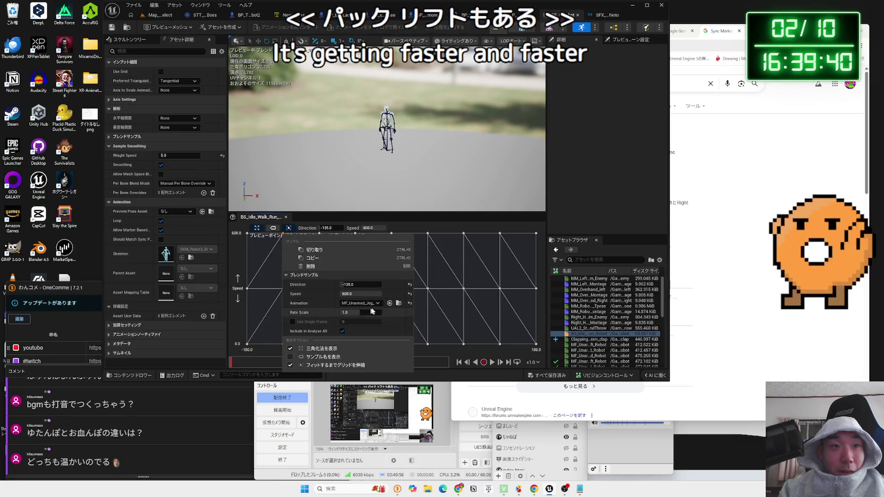
click(400, 305)
double_click(446, 298)
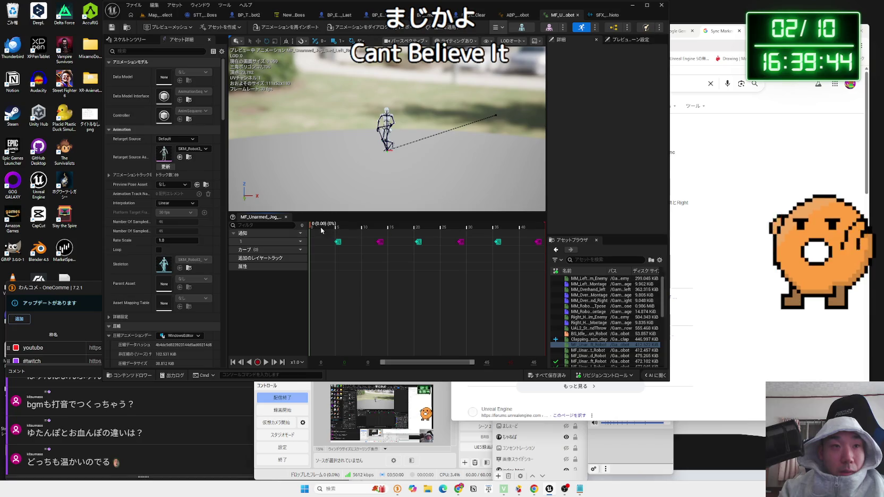
Preview the backward-left jog at frame 5 and insert a second notify track.
drag(322, 234, 340, 238)
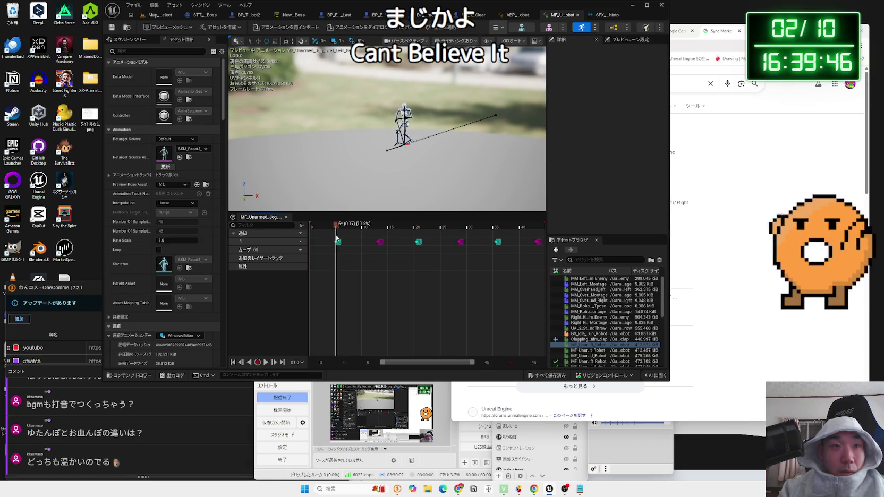
click(312, 259)
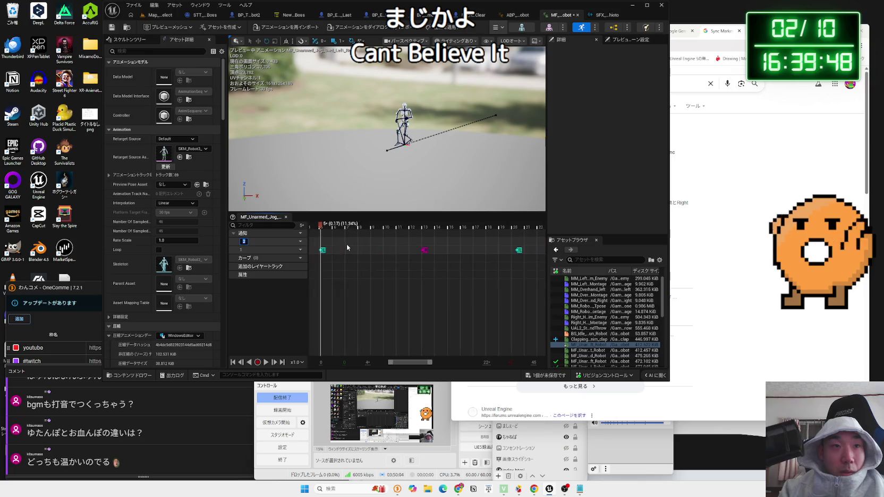
drag(318, 244, 347, 243)
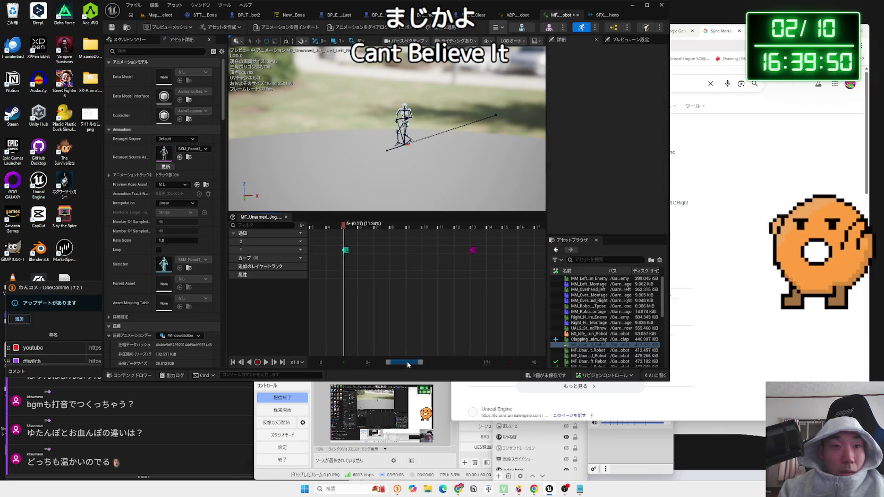
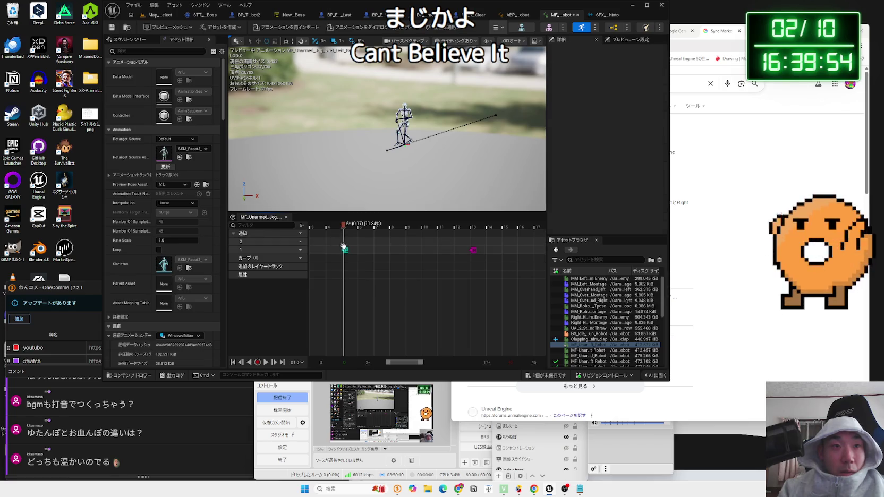
Paste SFX_ashioto footstep notifies on notify track 2 at frames 5 and 13.
click(367, 277)
drag(366, 278, 344, 276)
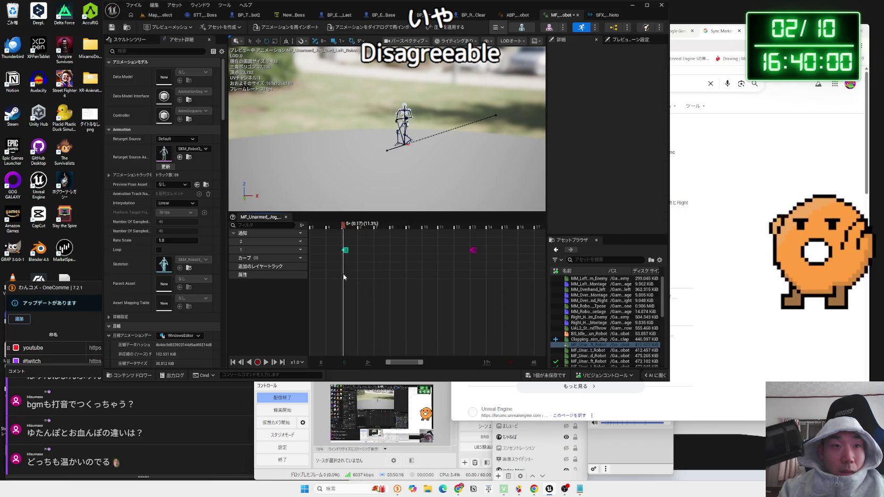
right_click(345, 249)
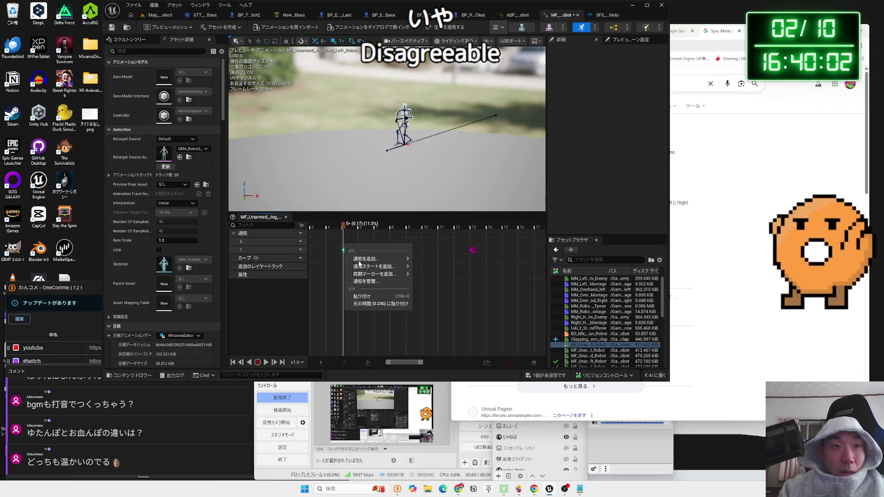
click(370, 296)
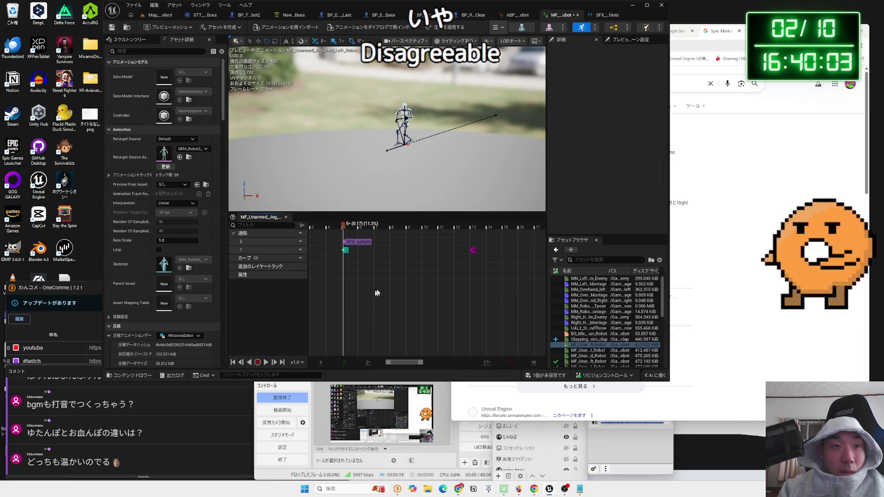
right_click(470, 242)
click(497, 294)
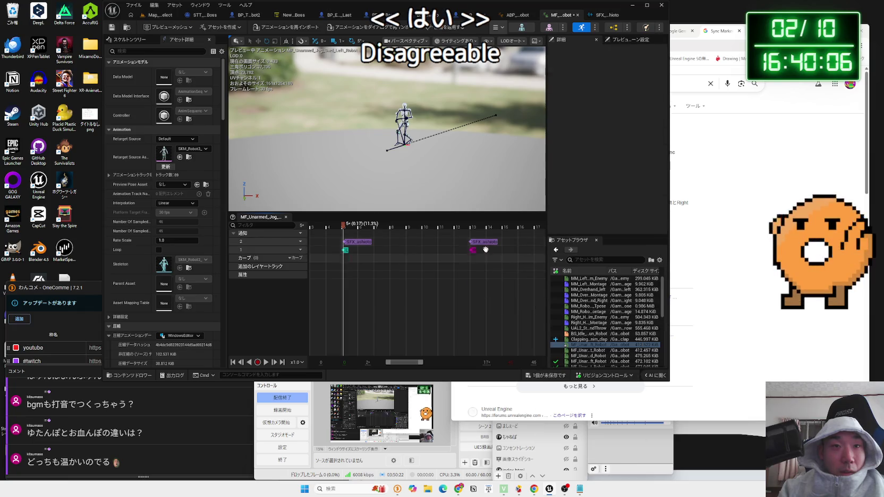
click(481, 243)
click(357, 245)
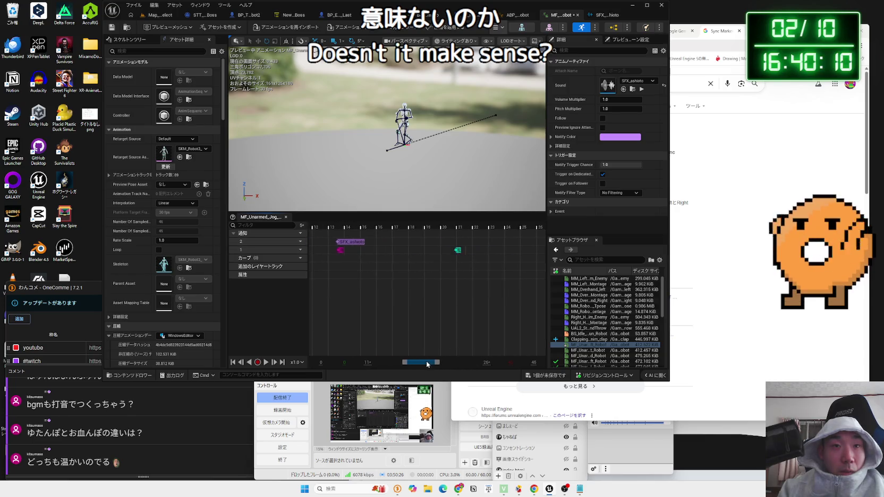
drag(410, 364, 429, 364)
Paste further SFX_ashioto notifies near frames 20 and 28.
right_click(424, 251)
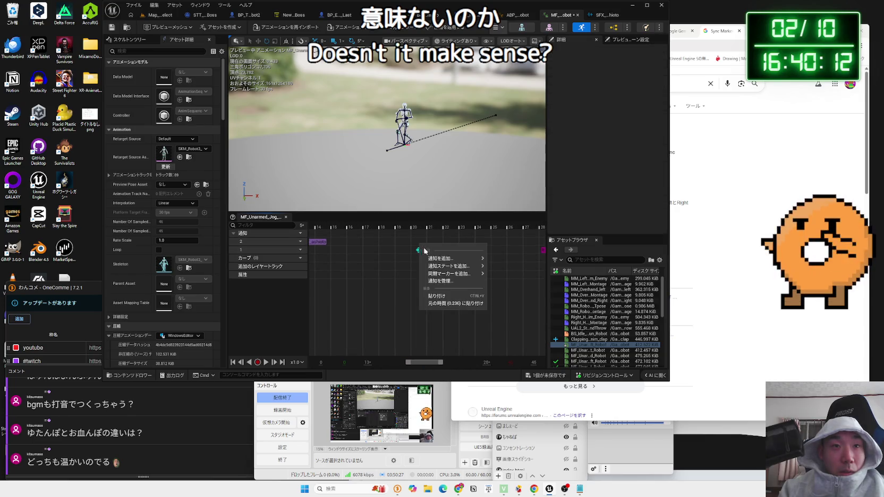
click(437, 296)
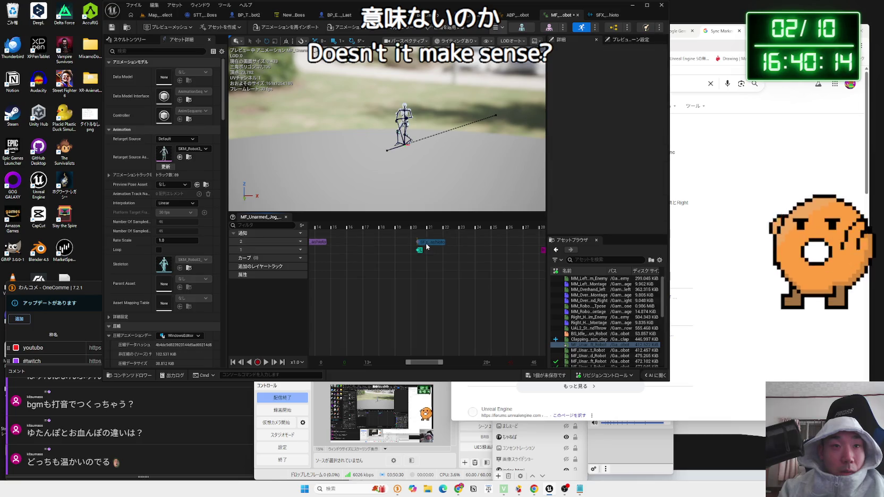
click(426, 246)
drag(430, 366, 446, 365)
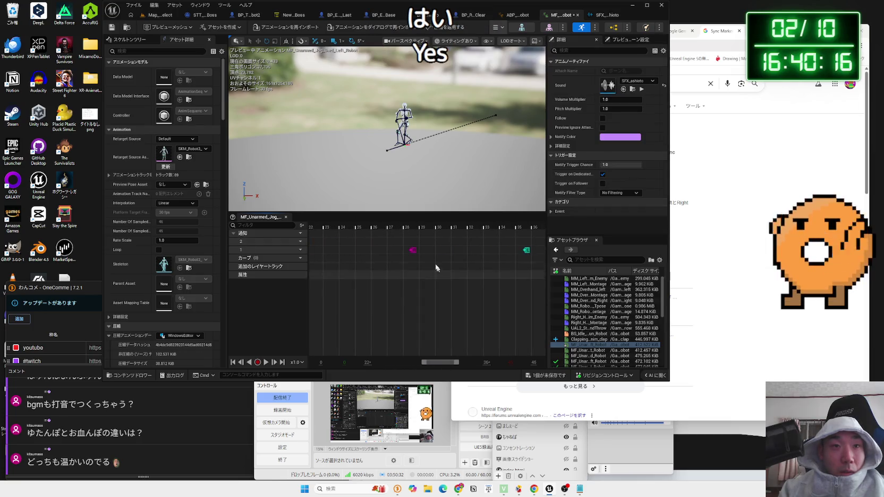
right_click(418, 244)
click(444, 293)
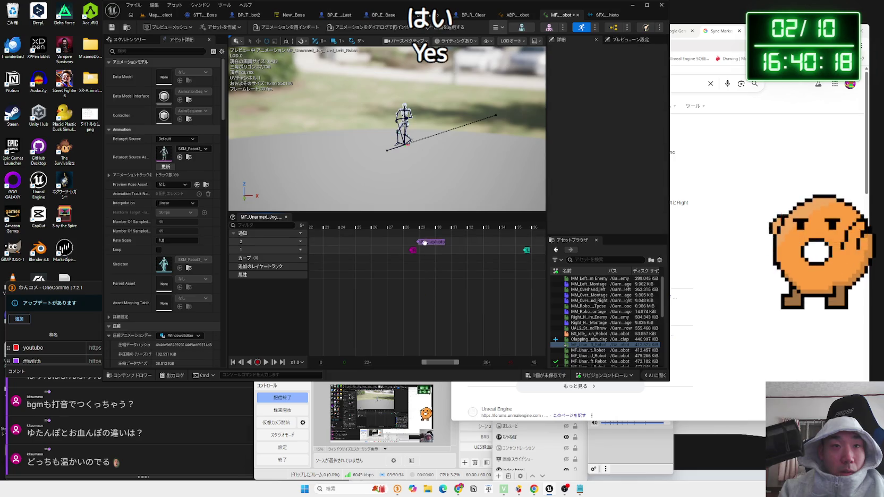
click(423, 247)
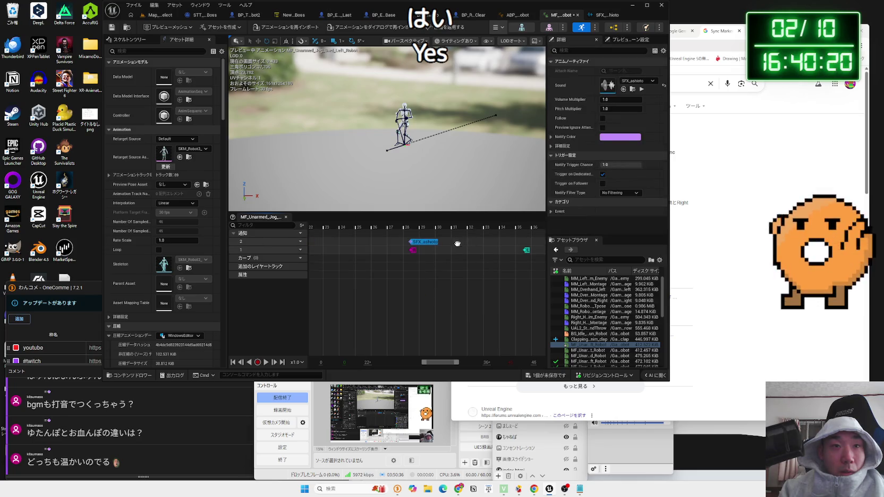
Paste SFX_ashioto notifies near frame 34 and on the last footfall marker.
right_click(516, 245)
click(542, 294)
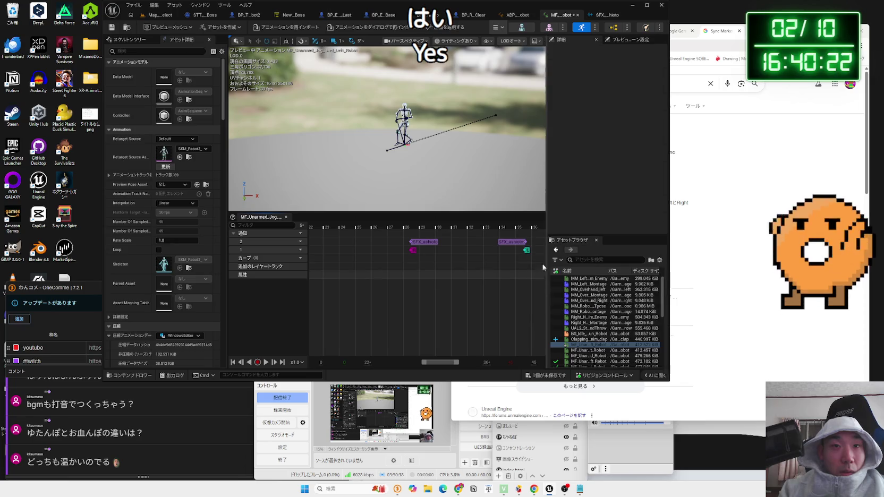
click(509, 242)
drag(448, 362, 456, 366)
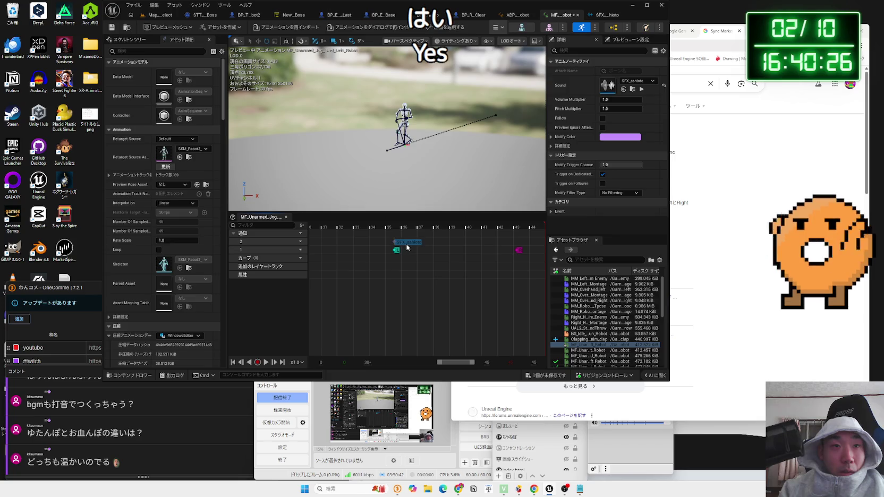
right_click(518, 249)
click(532, 291)
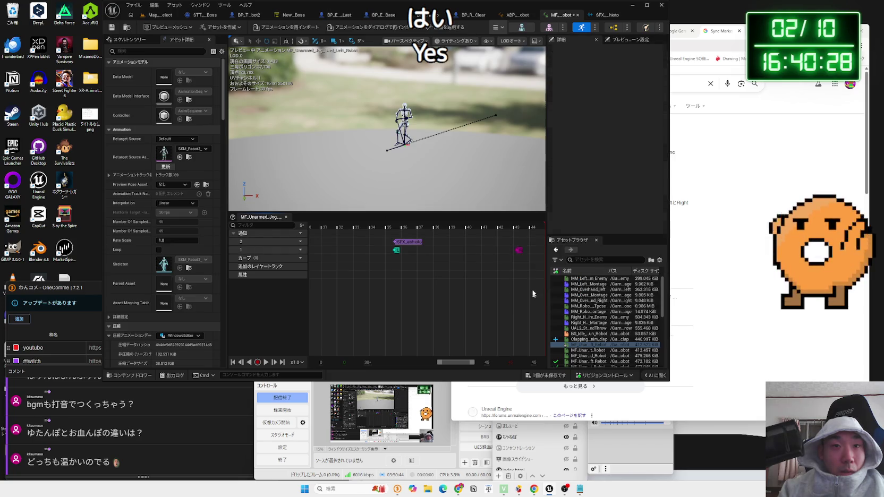
drag(528, 243, 534, 248)
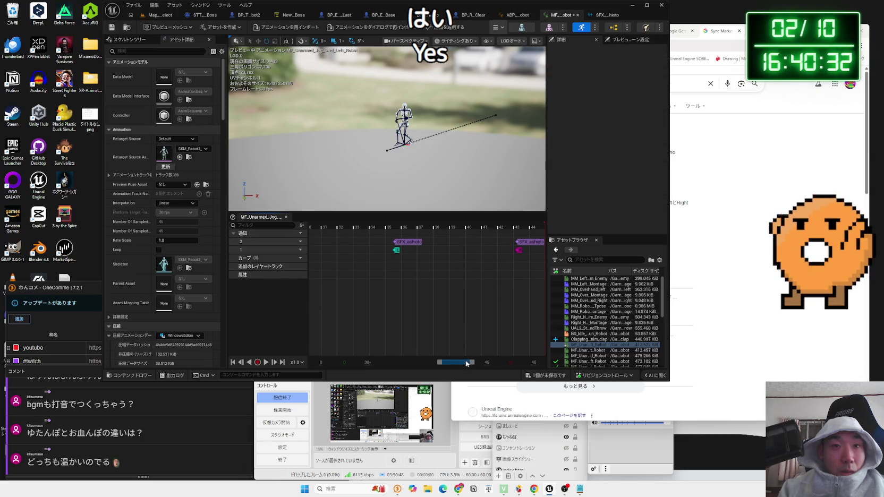
Verify the last notify, deselect everything and play the jog preview.
click(529, 243)
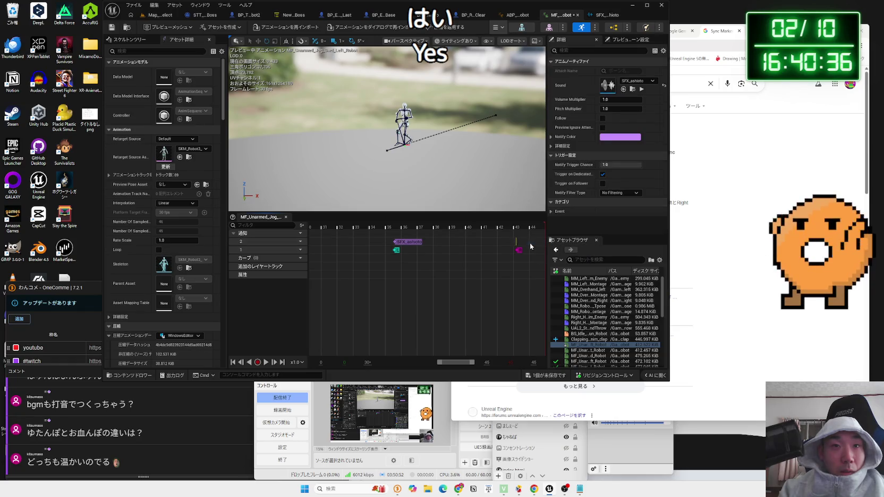
click(504, 265)
scroll(429, 276, down, 5)
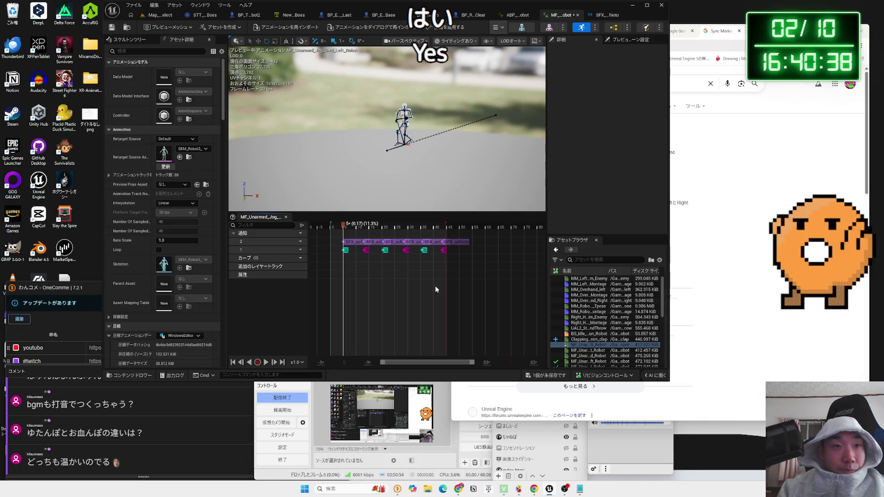
key(space)
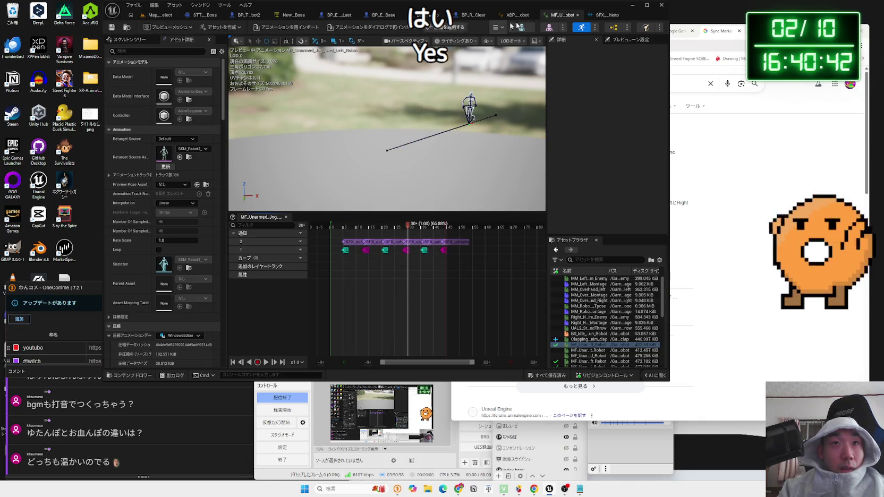
Open MF_Unarmed_Jog_Bwd_Right_Robot from its BS_Idle_Walk_Run sample and bring up notify track options.
double_click(605, 333)
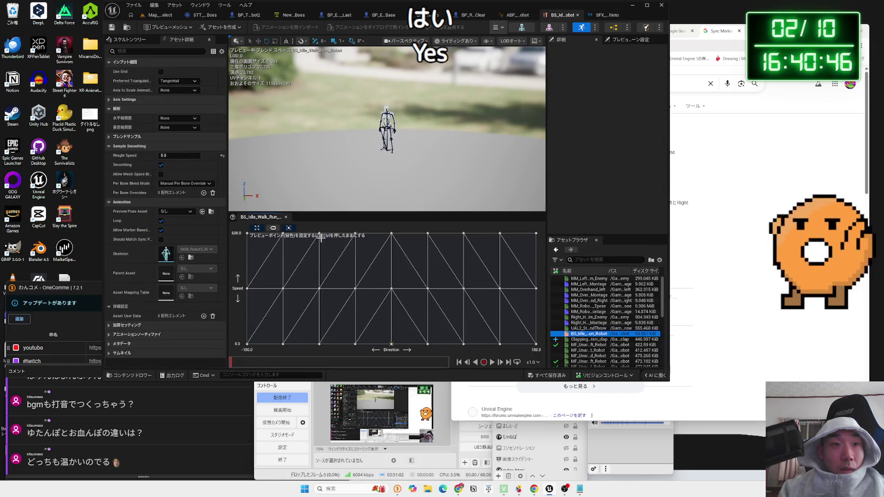
click(319, 233)
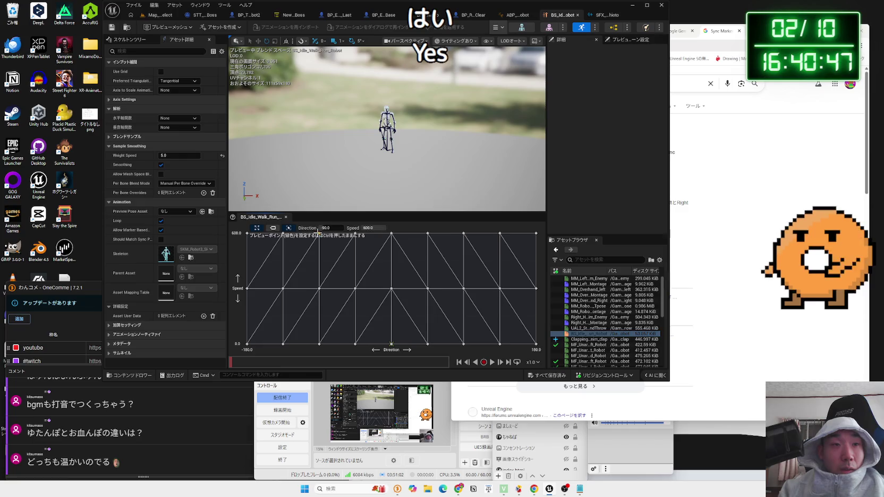
right_click(500, 234)
click(599, 302)
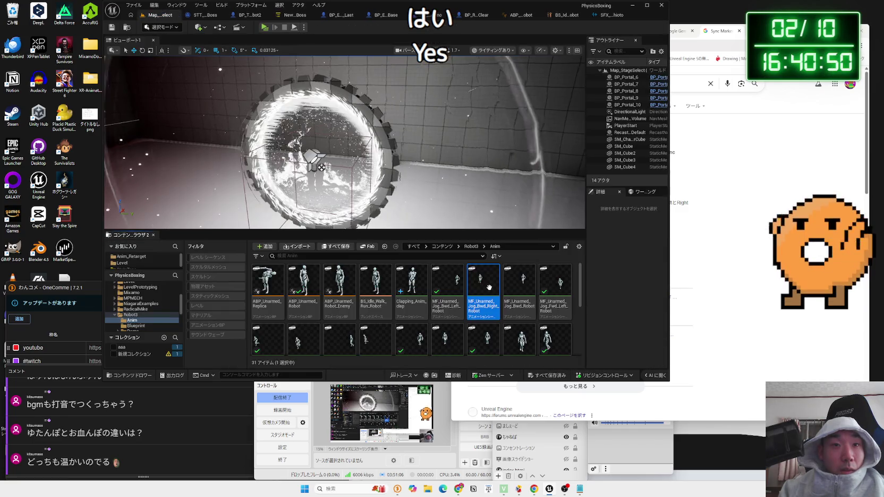
double_click(489, 287)
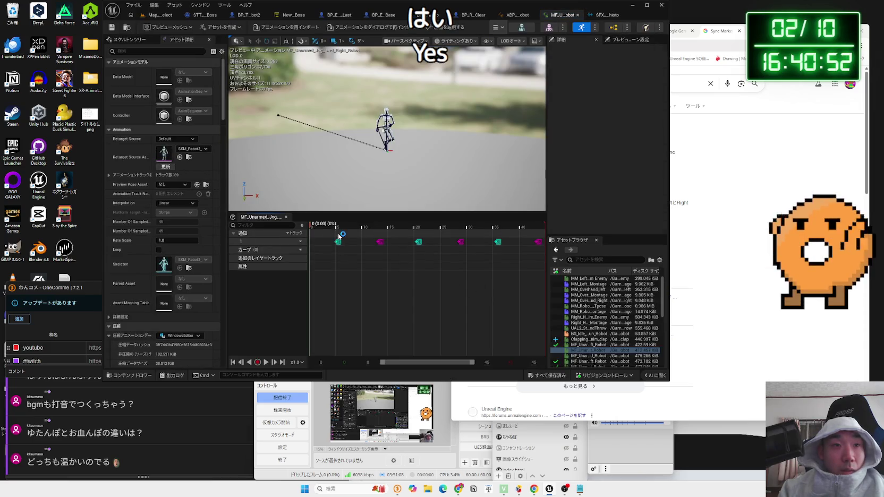
click(301, 242)
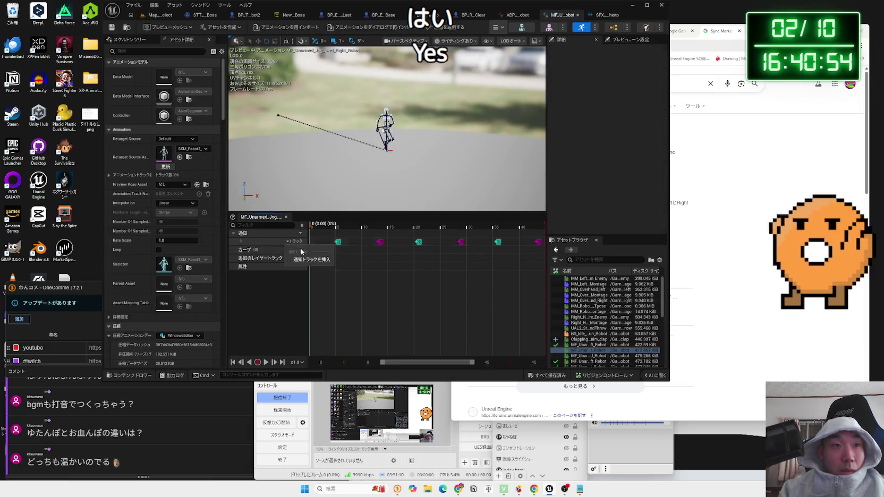
Add notify track 2 and paste SFX_ashioto notifies at the first footfall and frame 18.
click(311, 250)
right_click(335, 244)
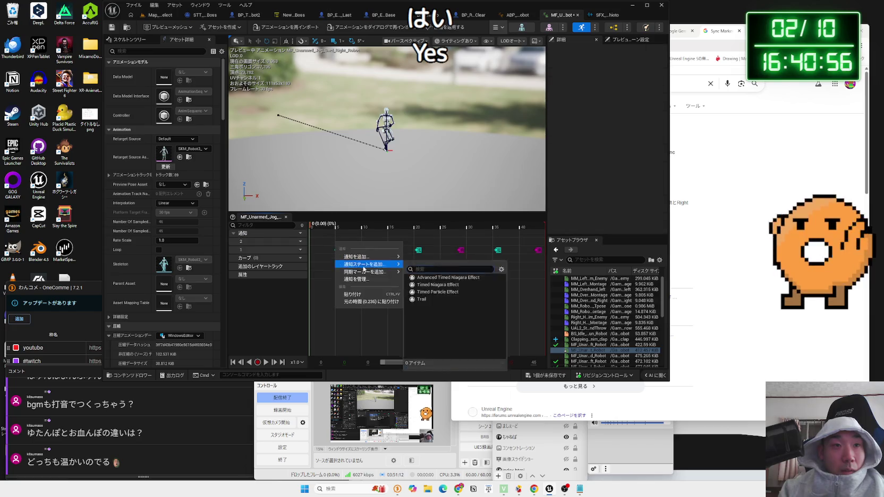
click(372, 292)
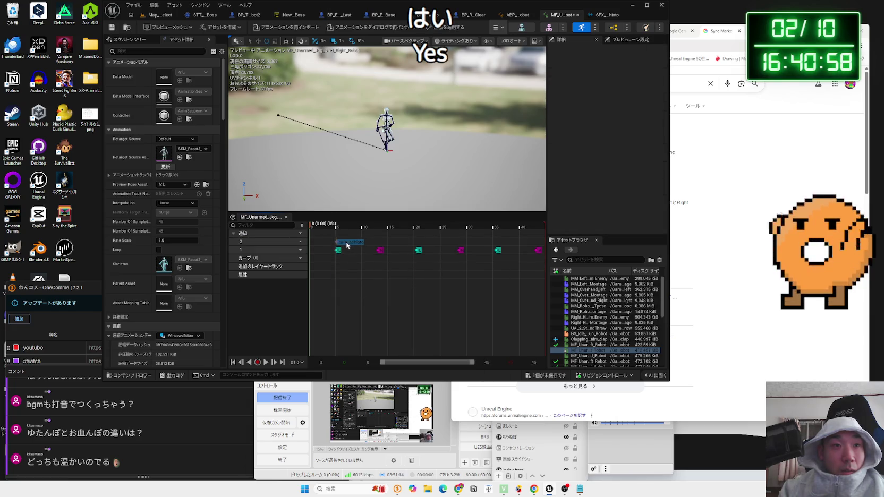
right_click(383, 244)
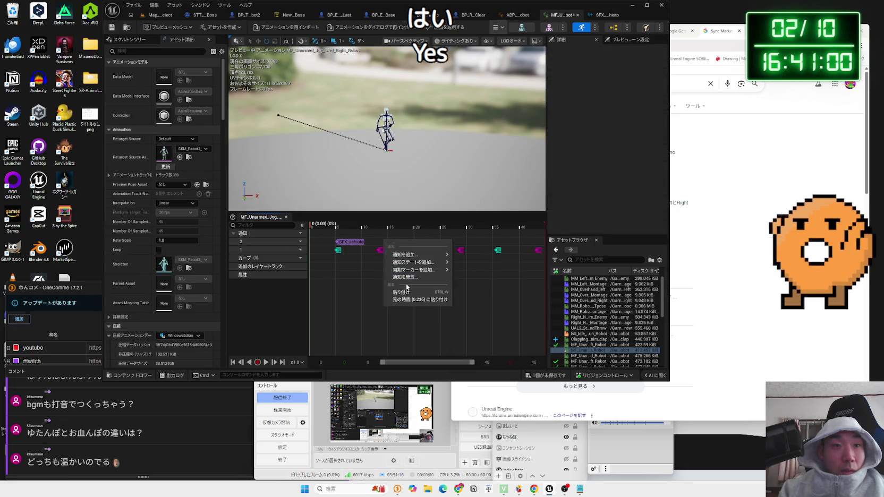
click(403, 262)
drag(393, 242, 387, 246)
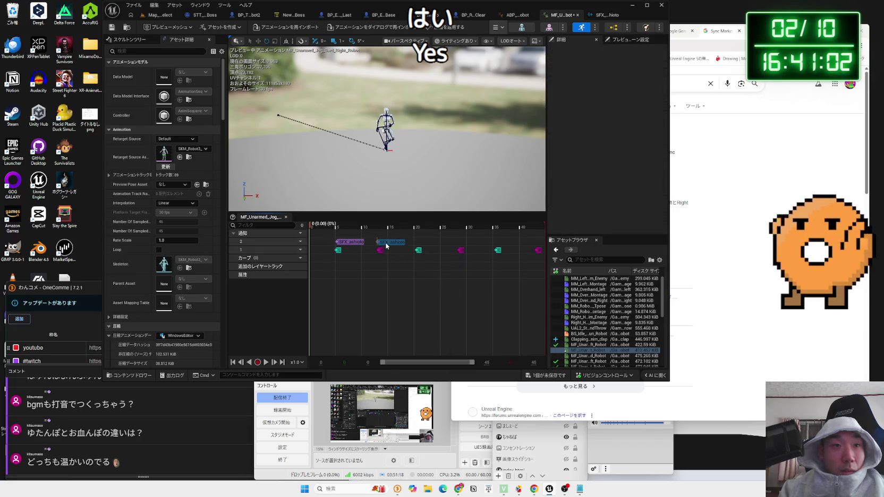
Paste SFX_ashioto footstep notifies near frames 21 and 29.
right_click(420, 244)
click(435, 255)
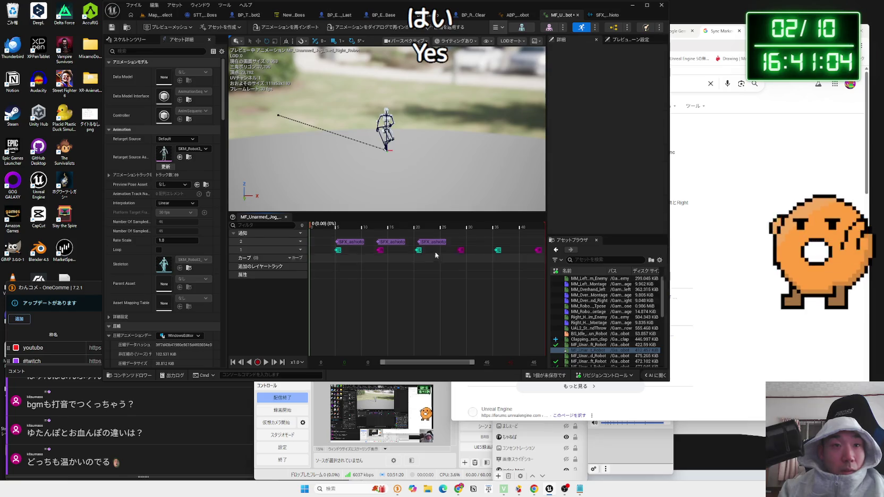
click(425, 243)
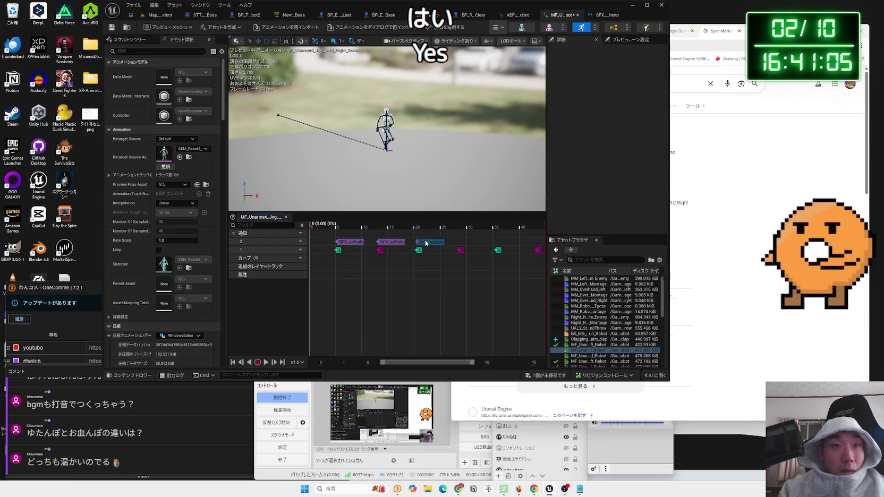
right_click(462, 245)
click(493, 295)
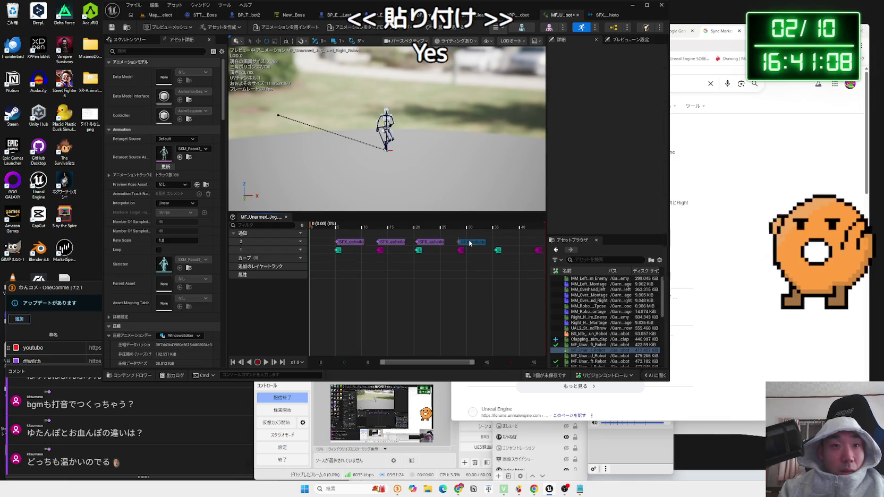
click(470, 243)
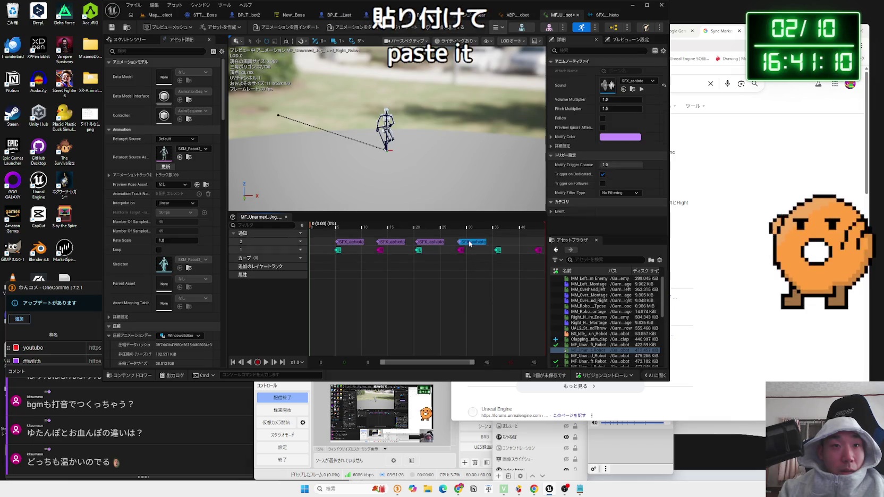
Place the final footstep notifies near frame 37 and the end, then preview the jog.
right_click(501, 244)
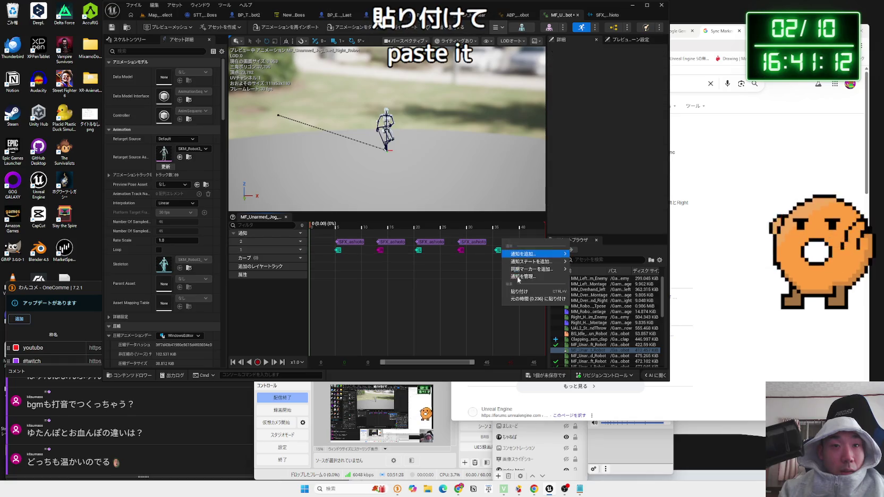
click(531, 295)
drag(513, 243, 504, 244)
right_click(517, 243)
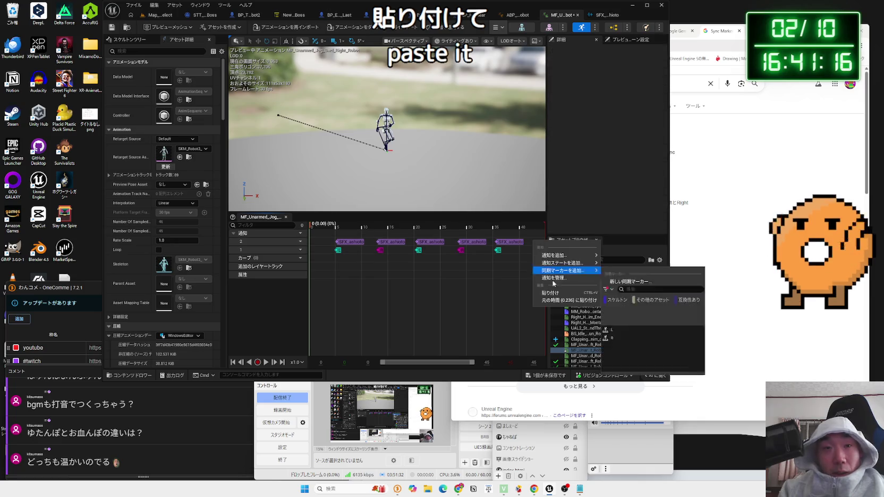
click(563, 293)
drag(516, 244, 523, 245)
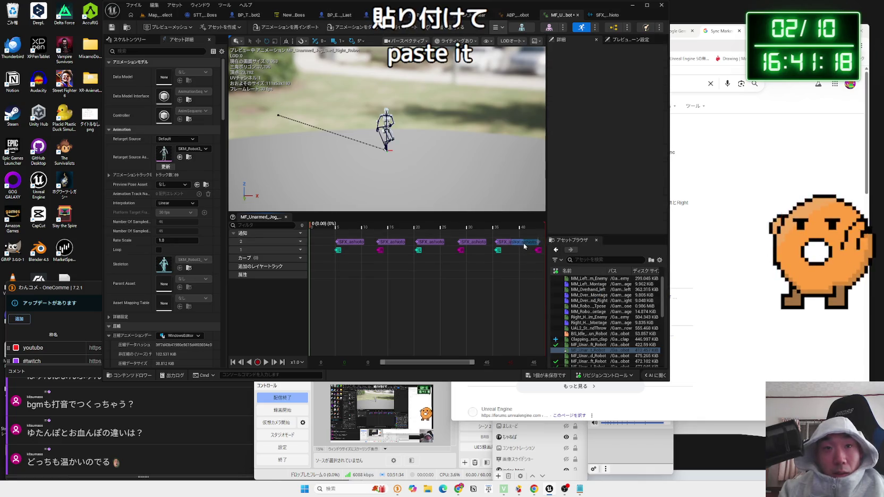
click(435, 346)
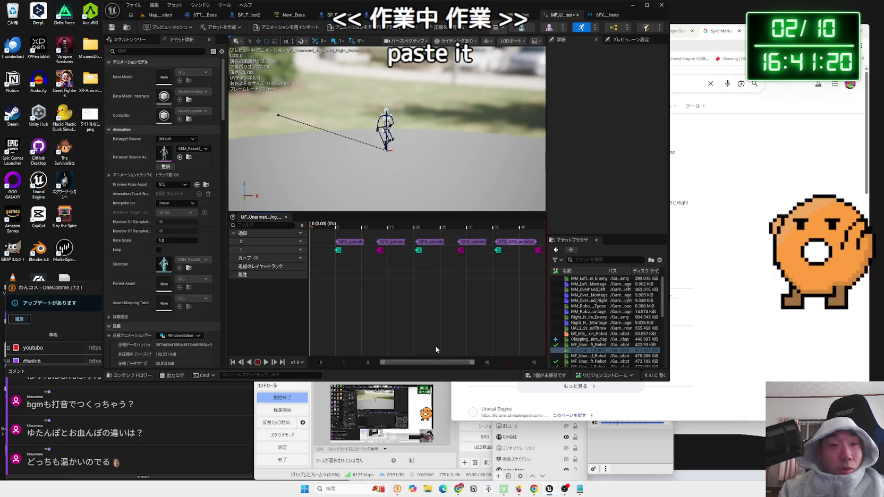
key(space)
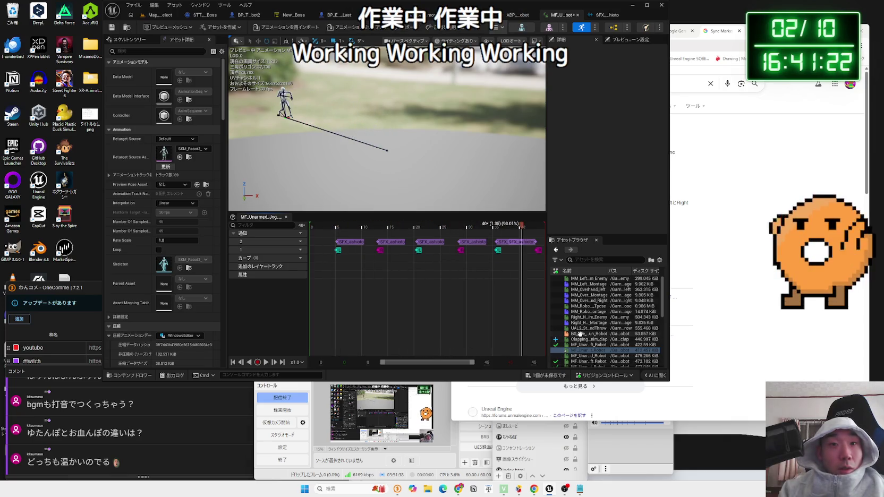
Open BS_Idle_Walk_Run_Robot and preview its samples, including the idle at speed 0.
click(580, 334)
double_click(580, 333)
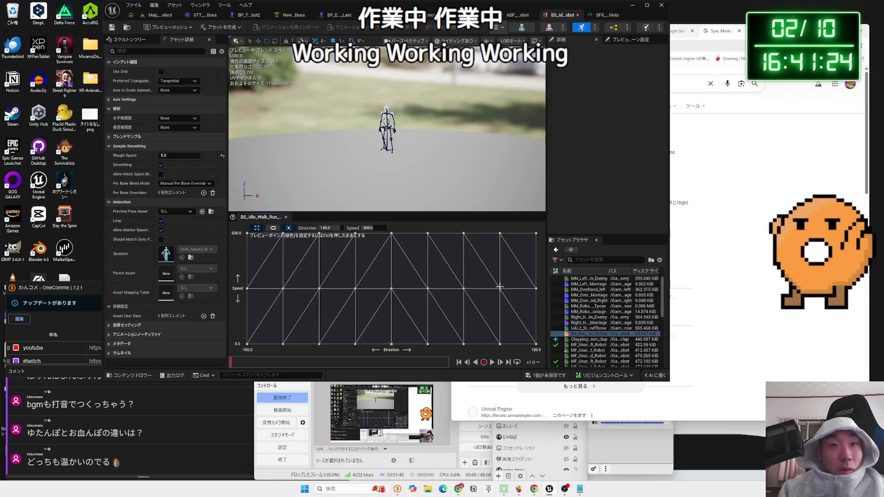
mouse_move(499, 230)
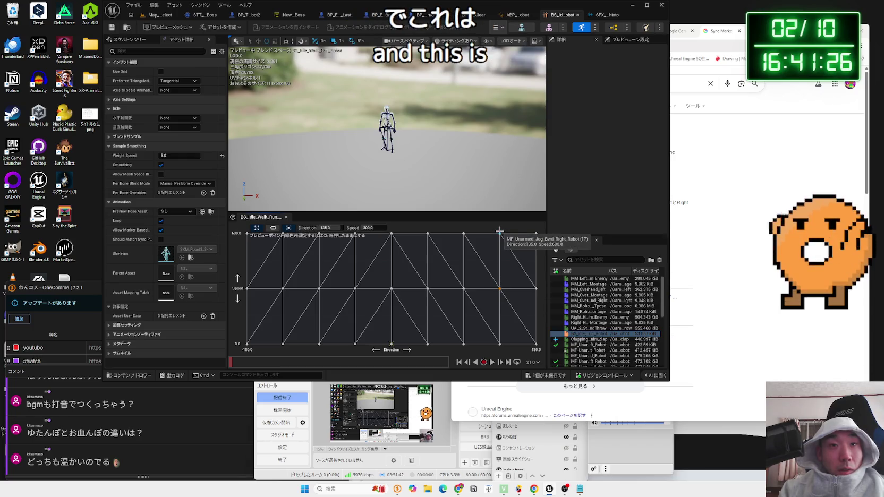
mouse_move(500, 342)
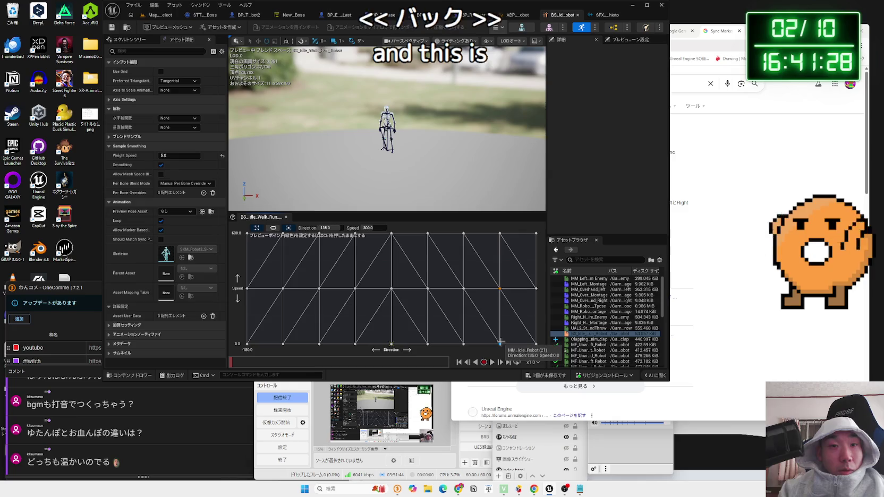
key(ctrl)
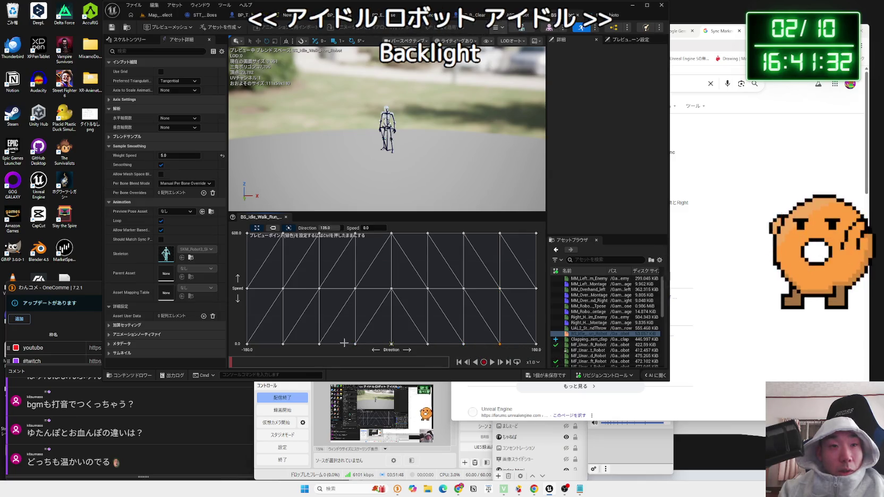
Open the walk sample's MF_Unarmed_Walk_Bwd_Left_Robot animation, then go back to the level editor.
right_click(283, 289)
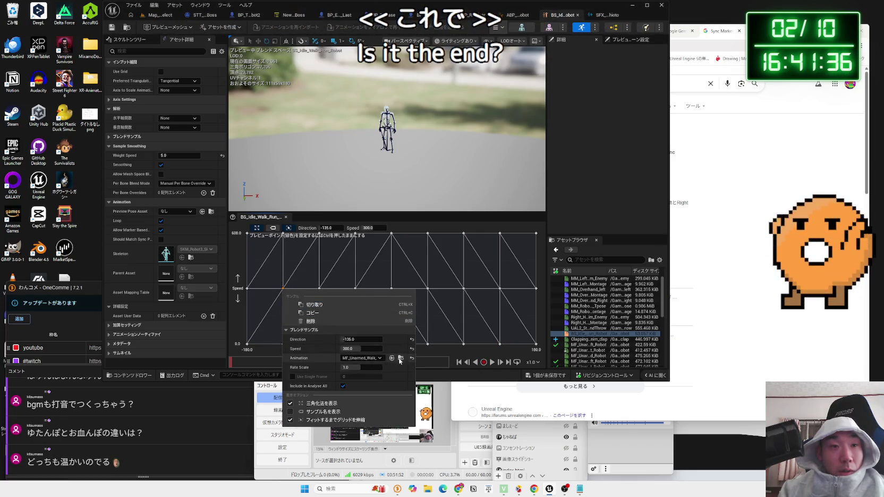
click(311, 357)
double_click(404, 297)
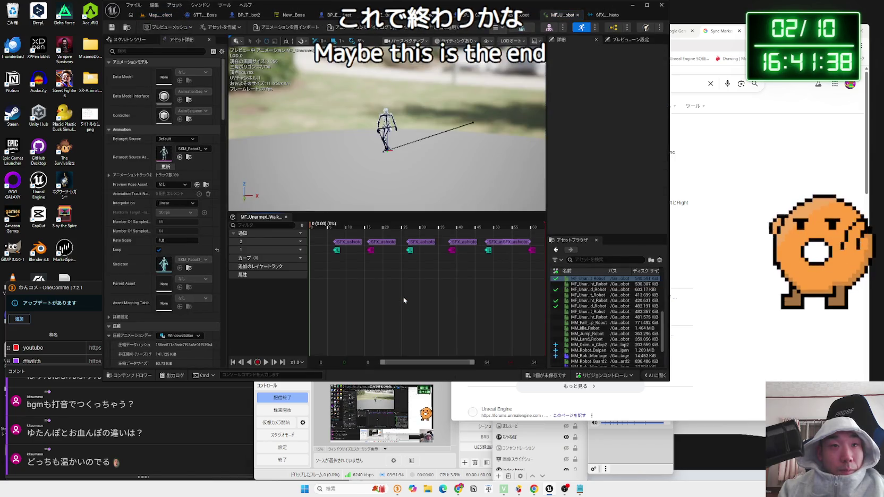
click(160, 15)
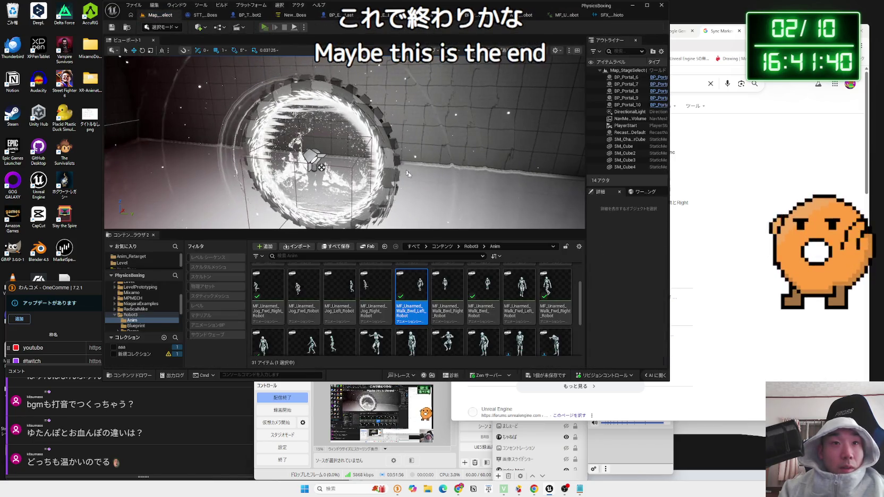
Playtest the level to hear the footsteps, then stop and revisit the editor tabs.
key(alt+p)
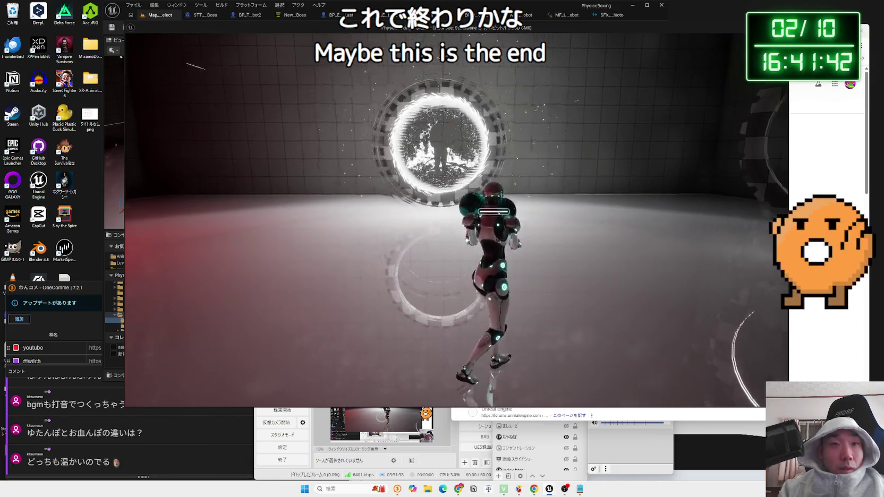
key(Escape)
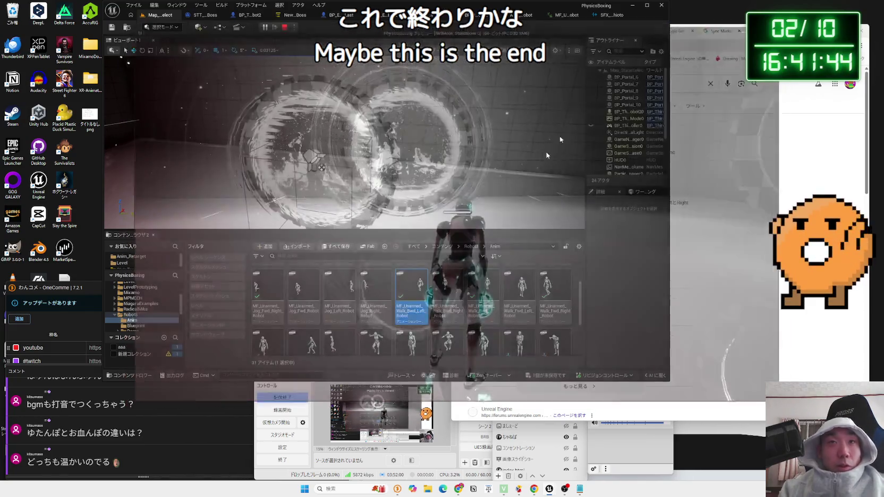
click(571, 16)
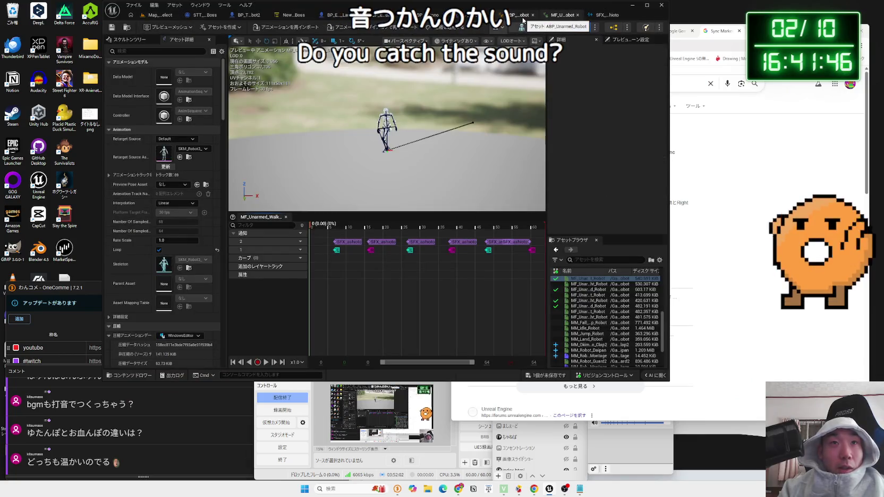
click(524, 16)
click(525, 16)
scroll(597, 290, up, 5)
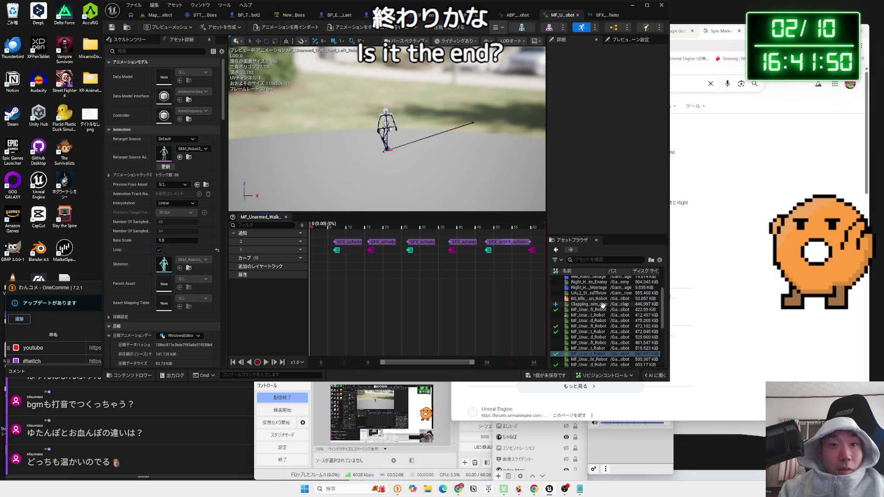
Locate the top-centre sample's MF_Unarmed_Jog_Fwd_Robot animation from BS_Idle_Walk_Run_Robot in the Content Browser.
double_click(585, 298)
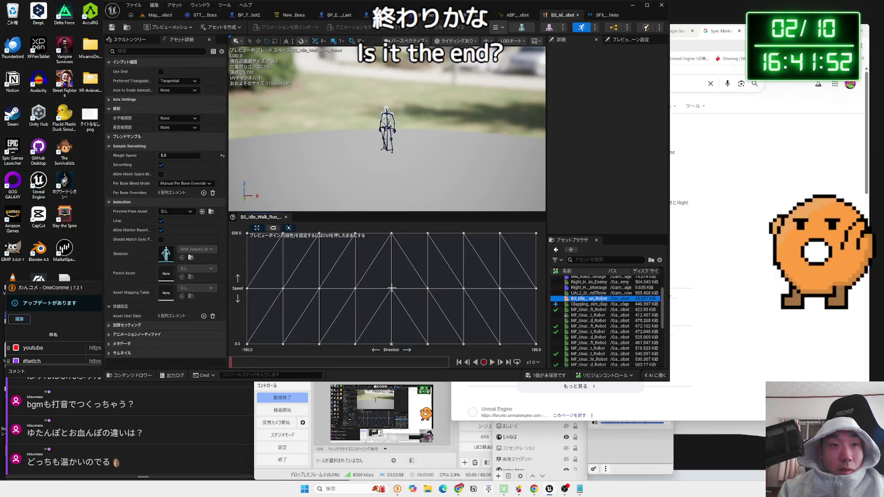
click(391, 288)
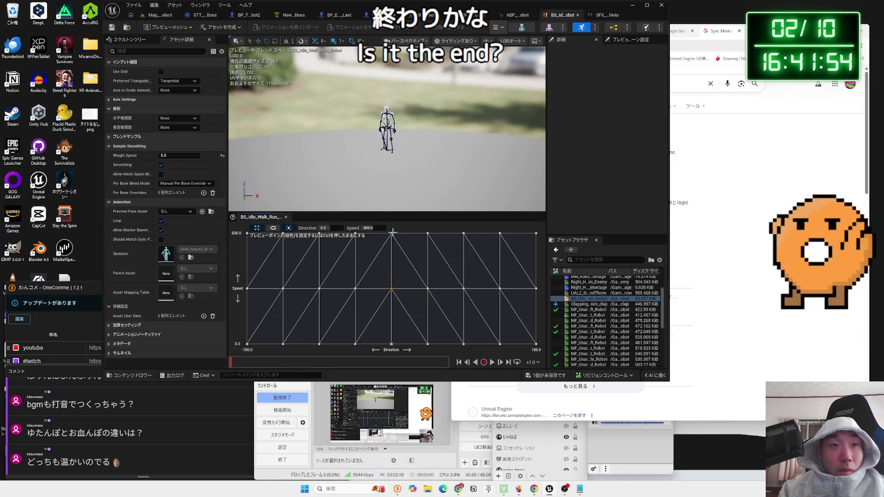
right_click(392, 232)
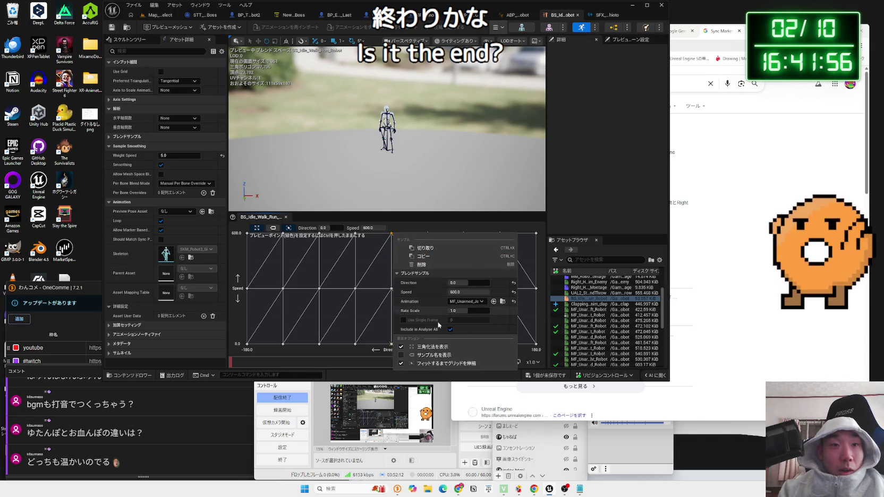
click(503, 301)
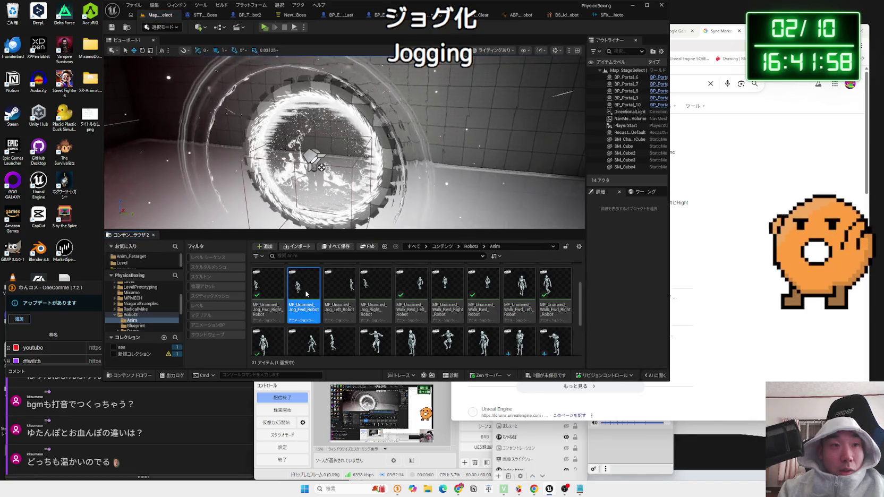
Open MF_Unarmed_Jog_Fwd_Robot, add notify track 2 and paste the first footstep notify.
double_click(306, 294)
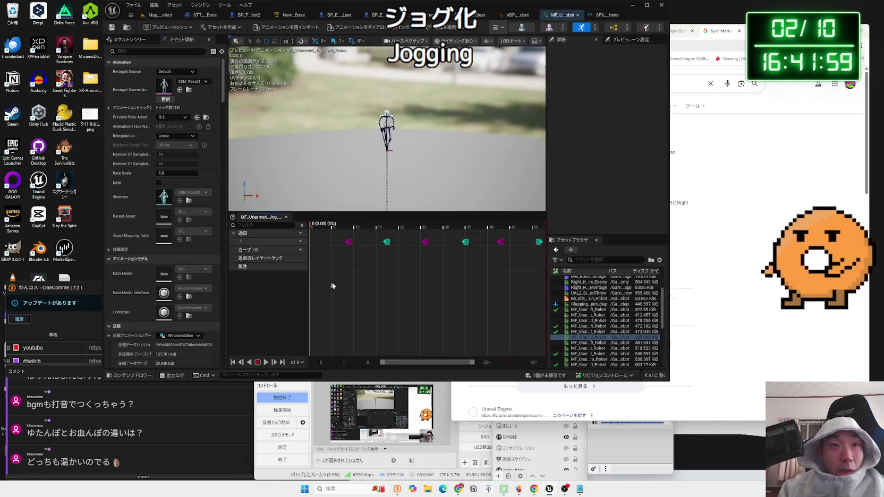
right_click(346, 237)
click(300, 241)
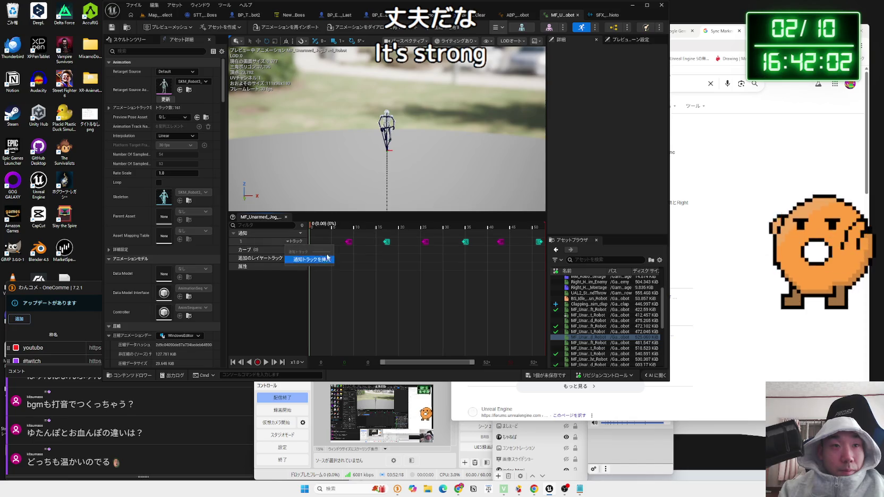
click(321, 261)
right_click(346, 245)
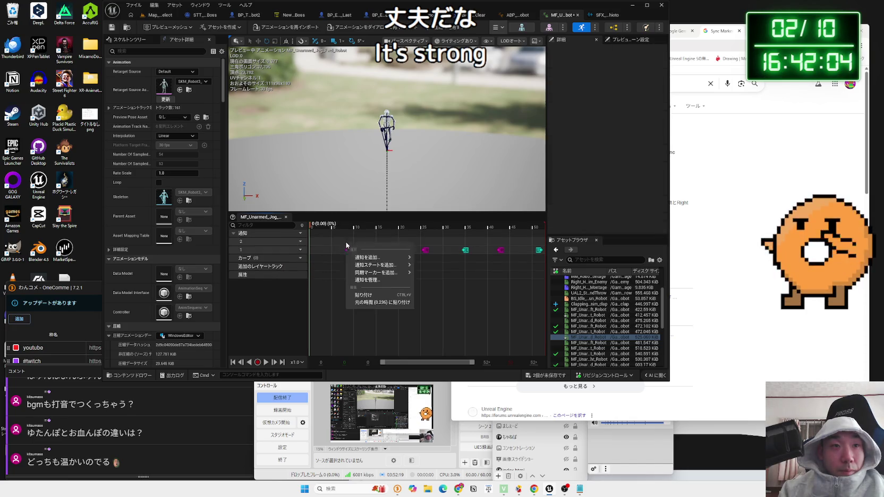
click(384, 280)
Paste footstep notifies near frames 17, 25 and 35.
right_click(385, 245)
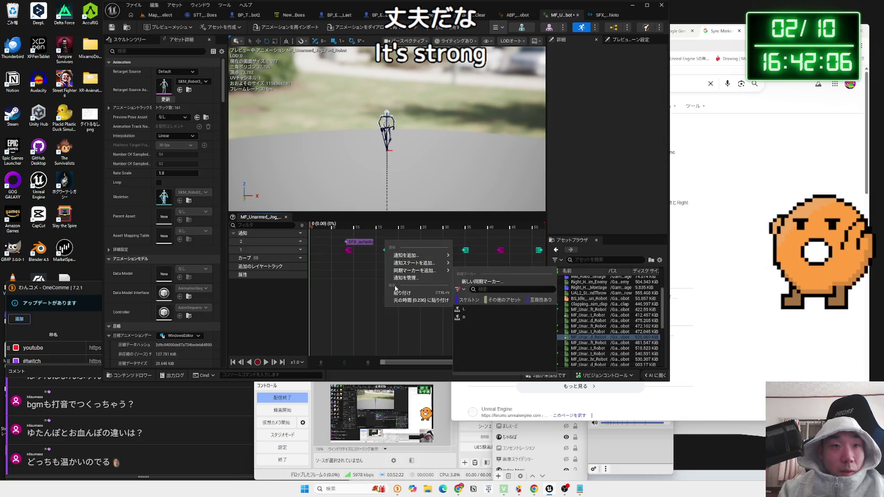
click(423, 280)
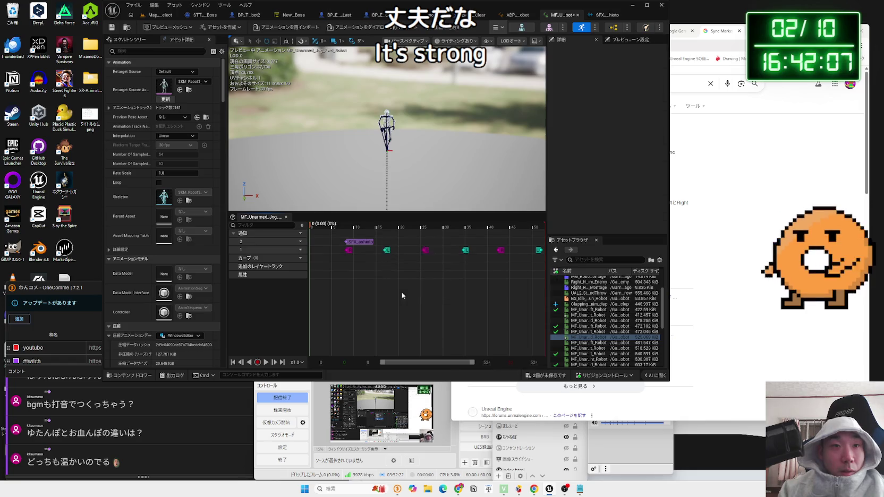
right_click(422, 245)
click(461, 281)
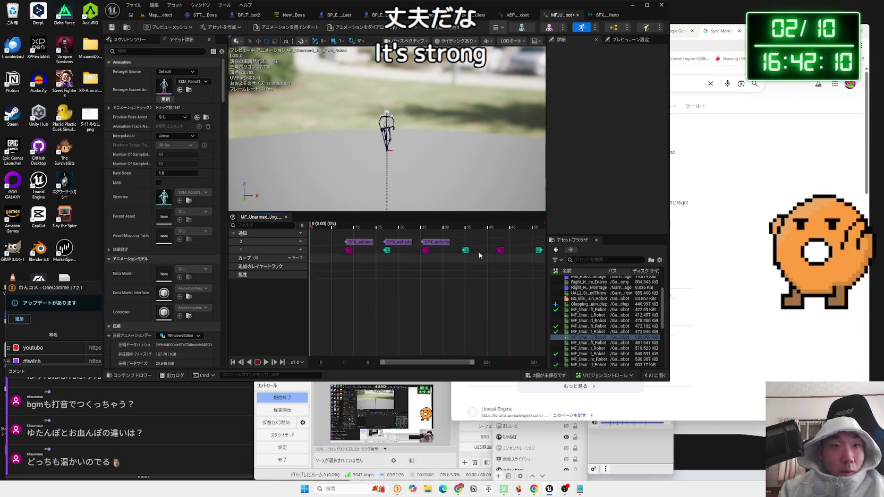
right_click(463, 245)
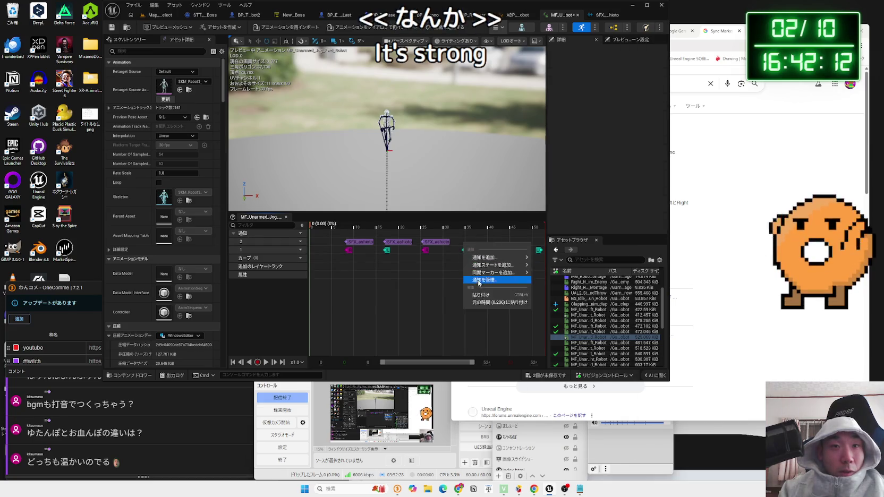
click(502, 280)
Add an SFX_ashioto notify near frame 43 and paste another near frame 50.
right_click(500, 245)
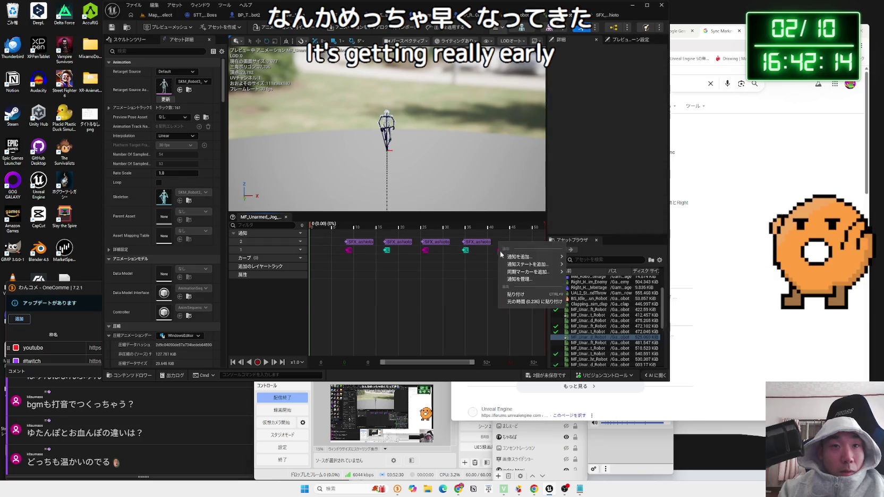
click(509, 294)
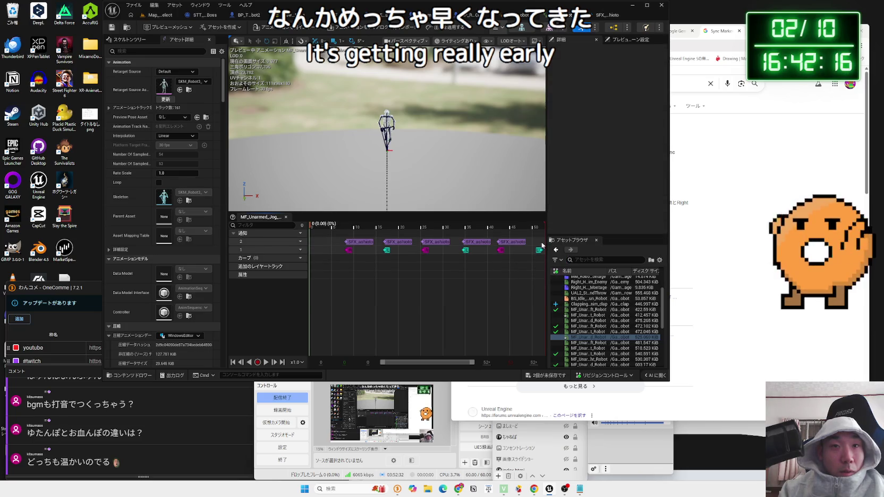
right_click(543, 245)
click(557, 295)
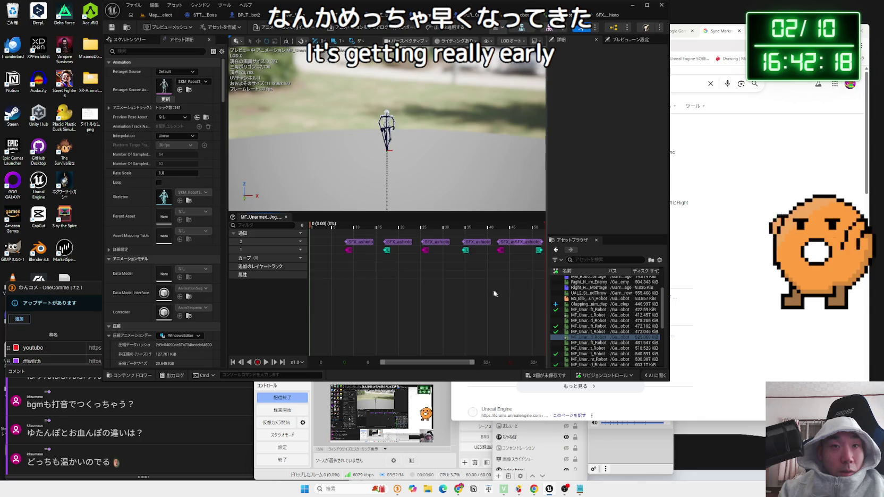
scroll(426, 276, up, 3)
scroll(426, 276, up, 2)
Inspect the placed SFX_ashioto notifies along the timeline.
click(425, 245)
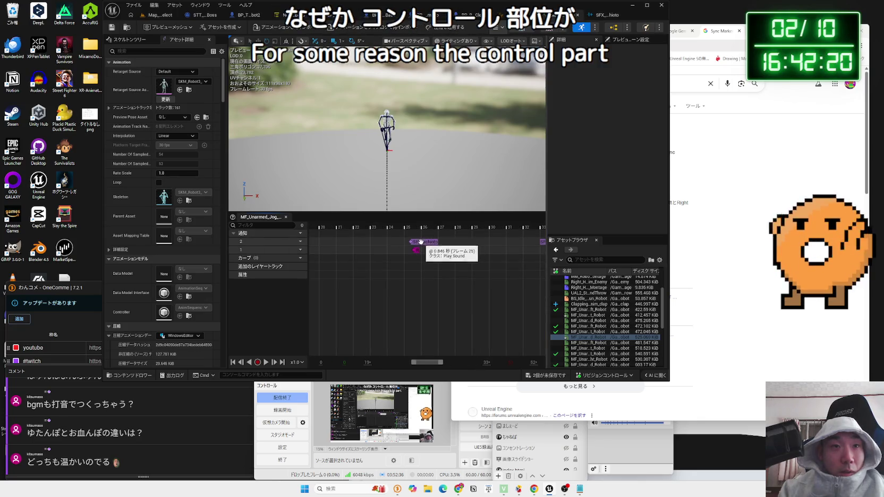
scroll(457, 255, right, 5)
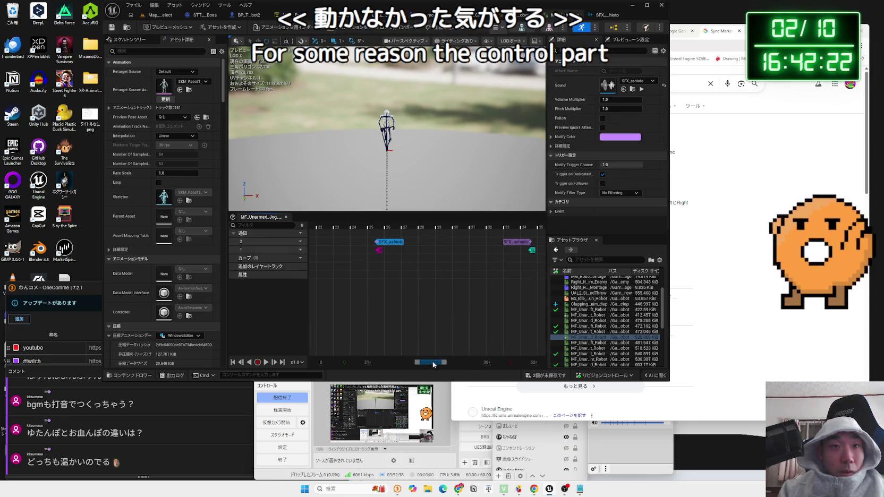
mouse_move(439, 362)
mouse_down()
mouse_move(456, 364)
mouse_move(424, 368)
mouse_move(458, 364)
mouse_up()
click(353, 246)
click(514, 243)
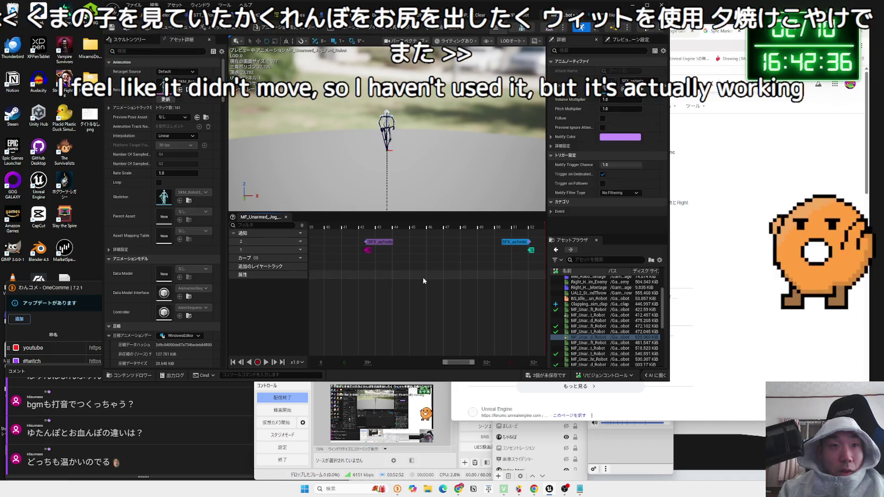
scroll(421, 281, down, 2)
scroll(422, 281, down, 4)
Save the jog animation with Ctrl+S and return to the Map_StageSelect level.
key(ctrl+s)
click(484, 318)
click(159, 15)
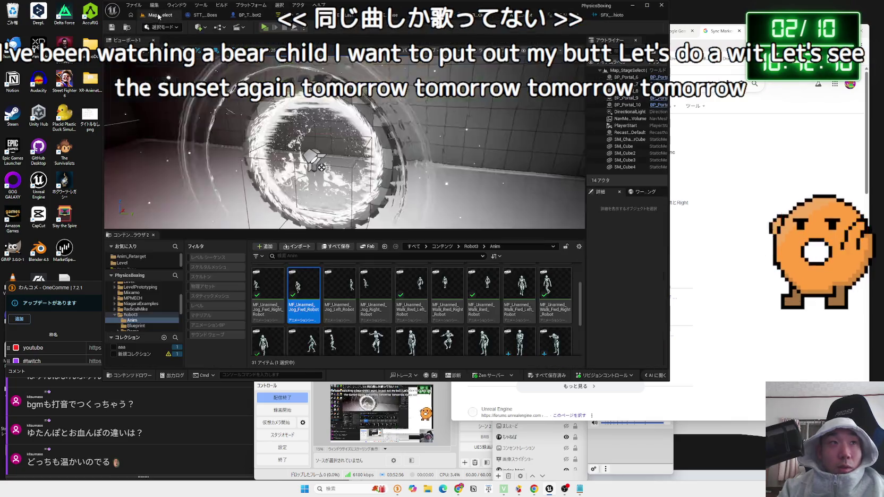
Playtest the level, stop, and reopen BS_Idle_Walk_Run_Robot from the ABP_Unarmed_Robot asset browser.
click(265, 28)
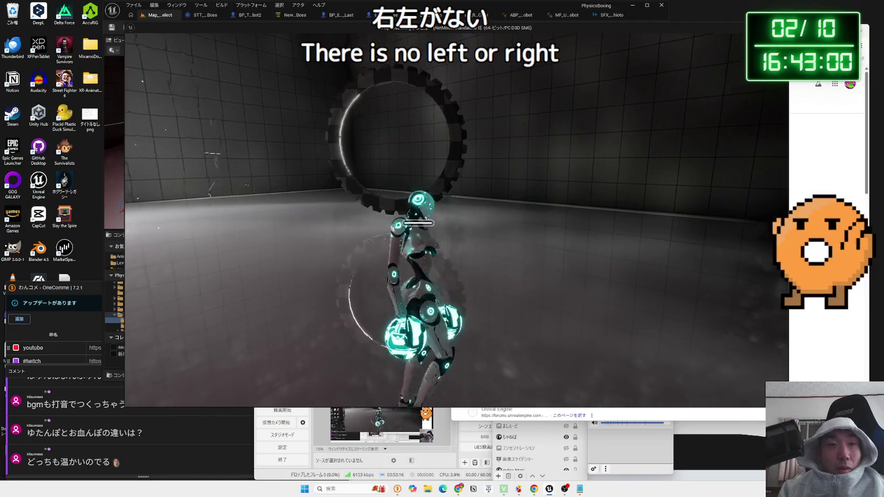
key(Escape)
click(519, 17)
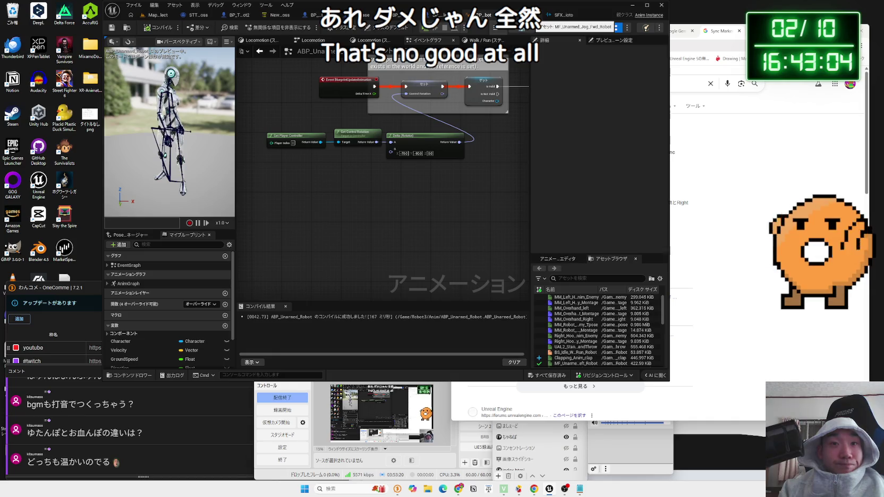
double_click(565, 352)
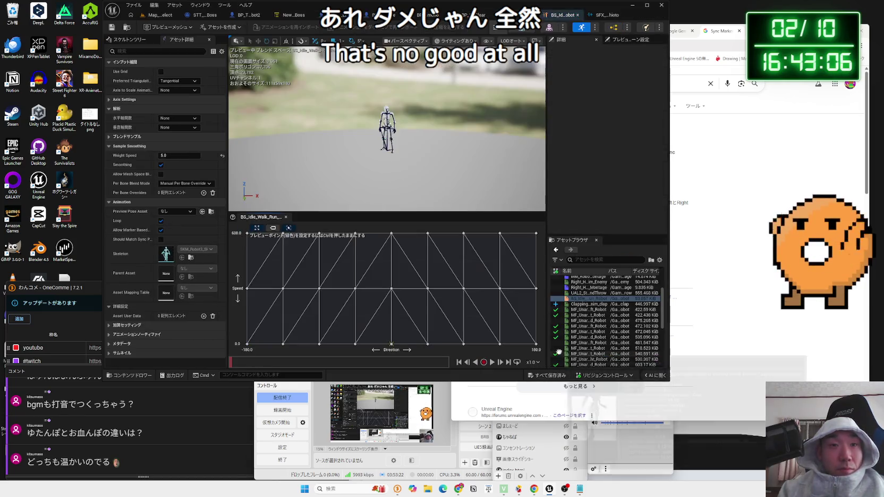
Open a walk sample's MF_Unarmed_Walk animation, glance at the SFX_ashioto cue, and return to the level.
right_click(428, 288)
click(548, 358)
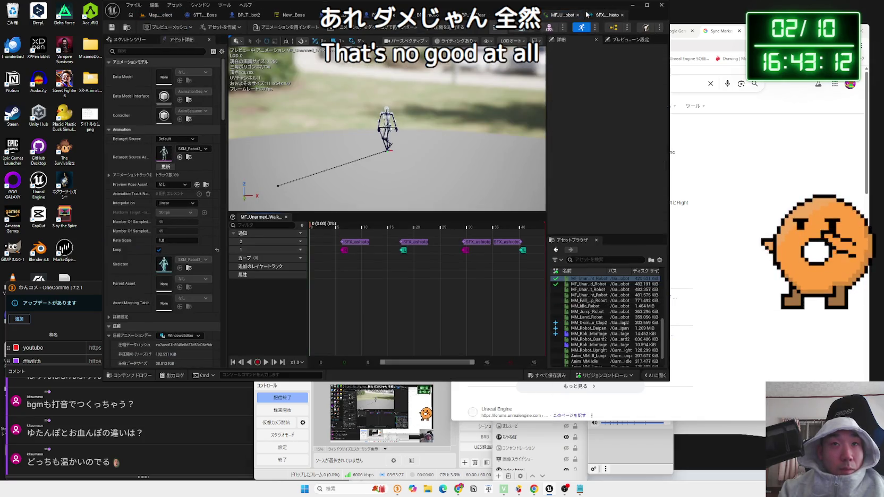
click(603, 15)
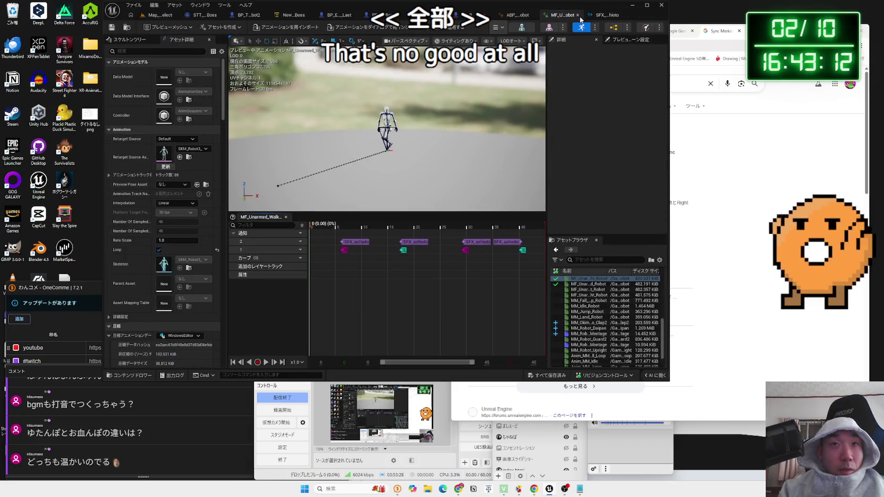
click(178, 17)
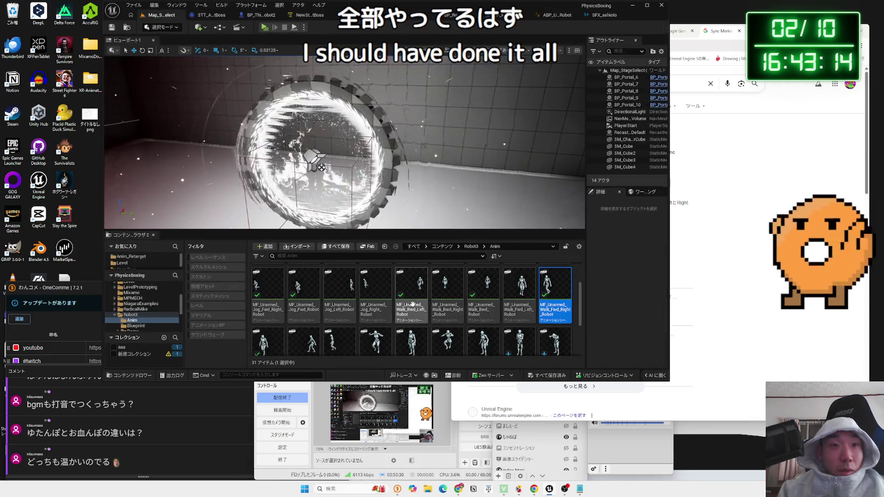
Check the backward-left jog sample's animation for notifies, then close it and playtest.
double_click(340, 306)
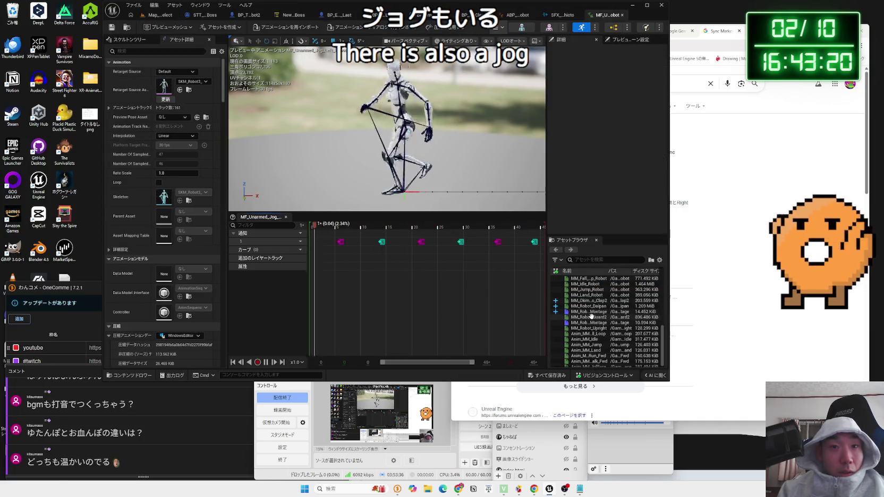
scroll(604, 322, down, 1)
scroll(604, 323, up, 5)
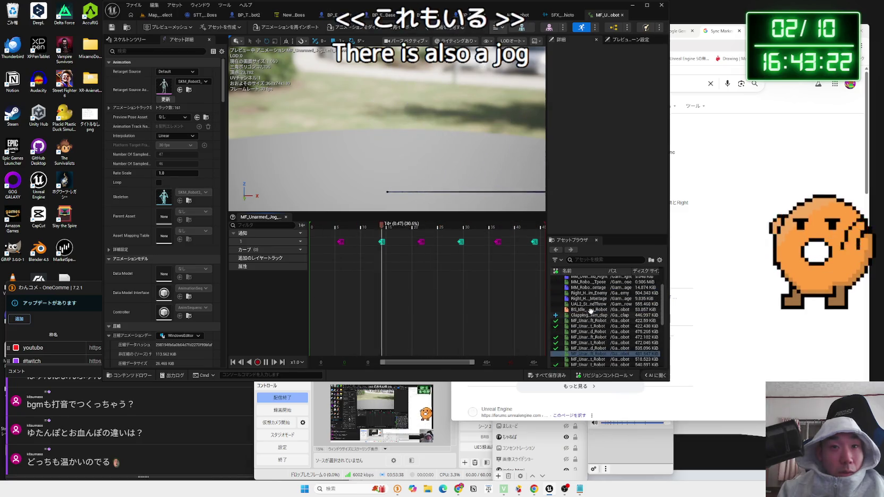
double_click(588, 309)
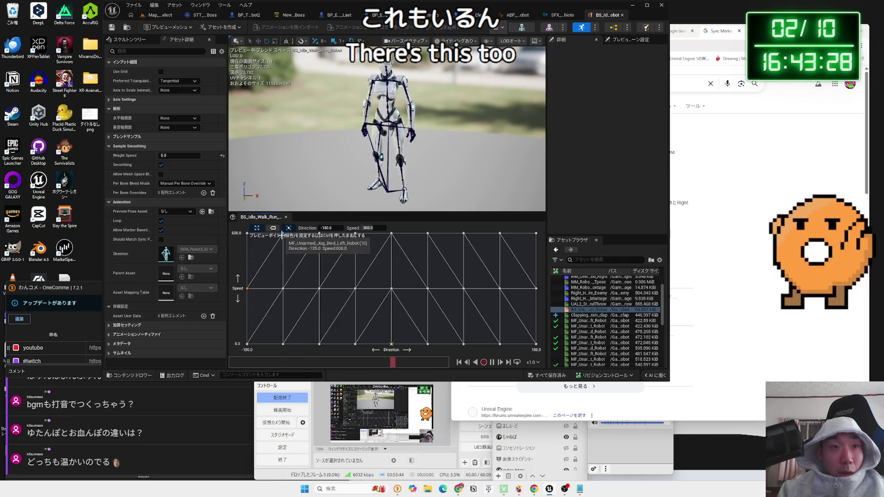
key(ctrl)
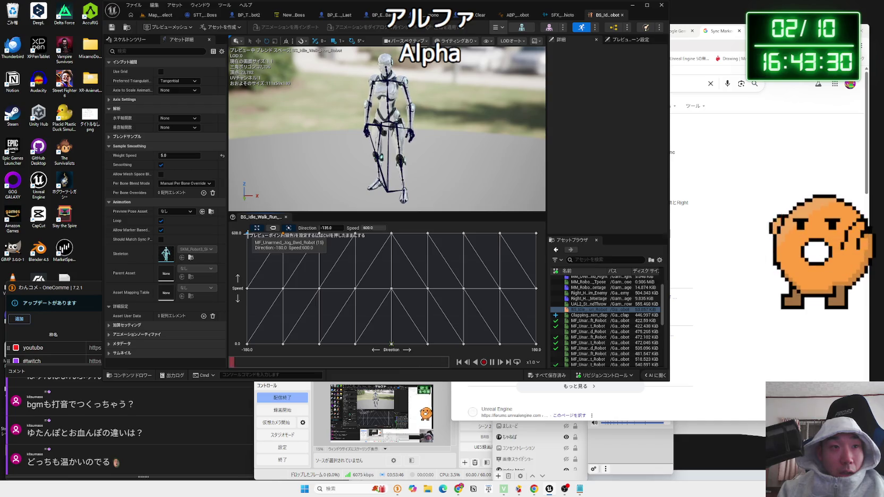
right_click(283, 233)
click(390, 303)
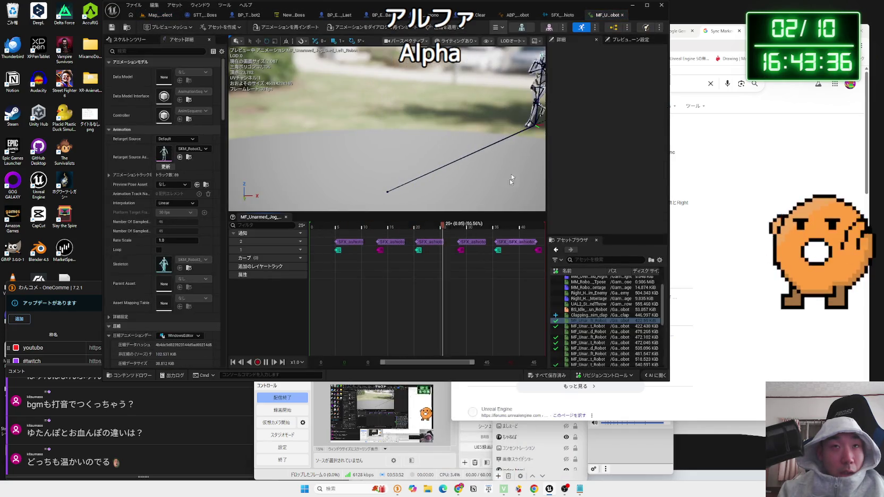
click(622, 15)
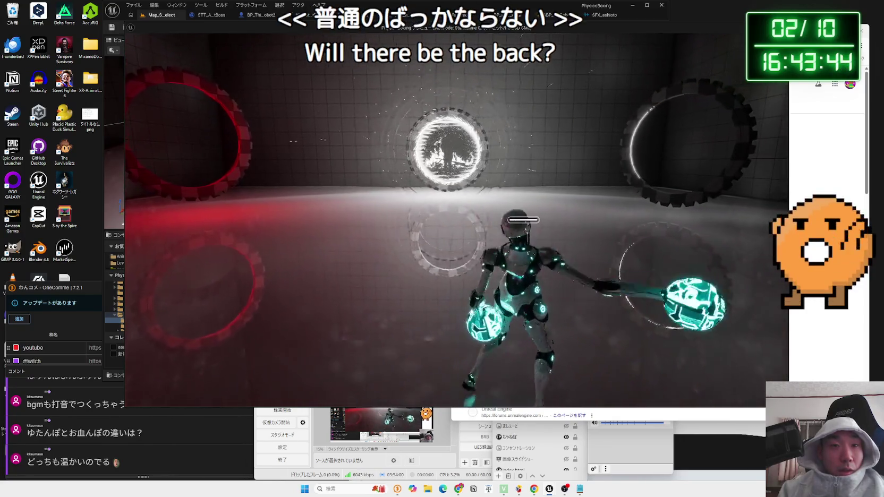
Stop the playtest and open BS_Idle_Walk_Run_Robot and MF_Unarmed_Jog_Bwd_Robot to check notifies.
key(Escape)
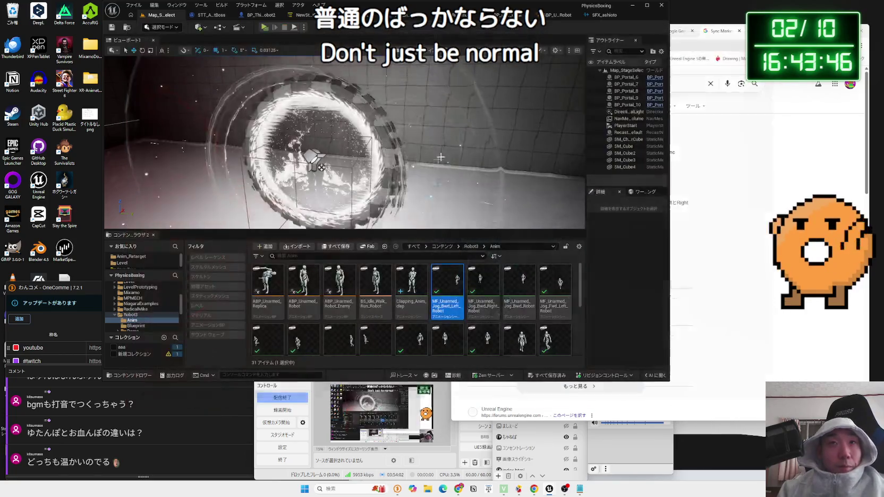
click(551, 19)
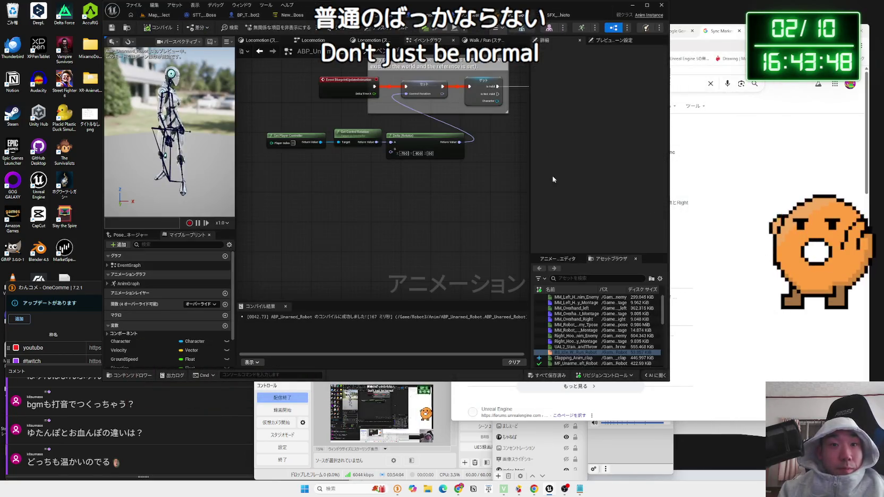
click(571, 352)
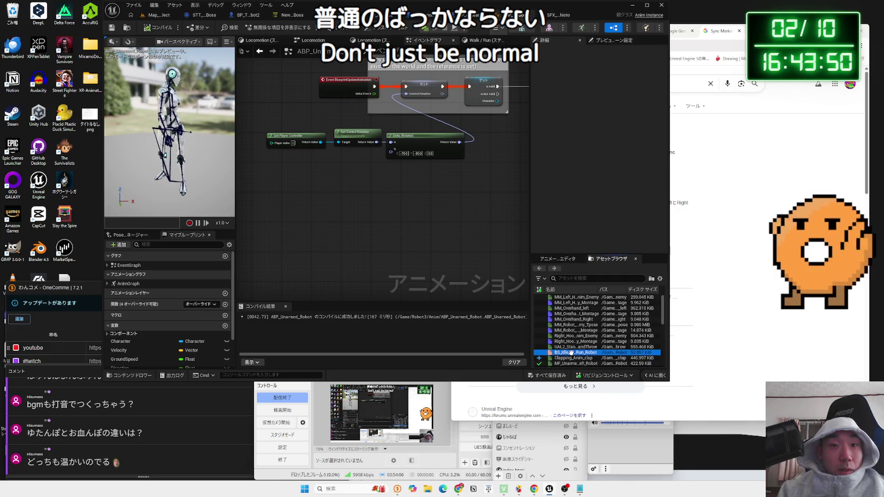
double_click(571, 353)
double_click(605, 355)
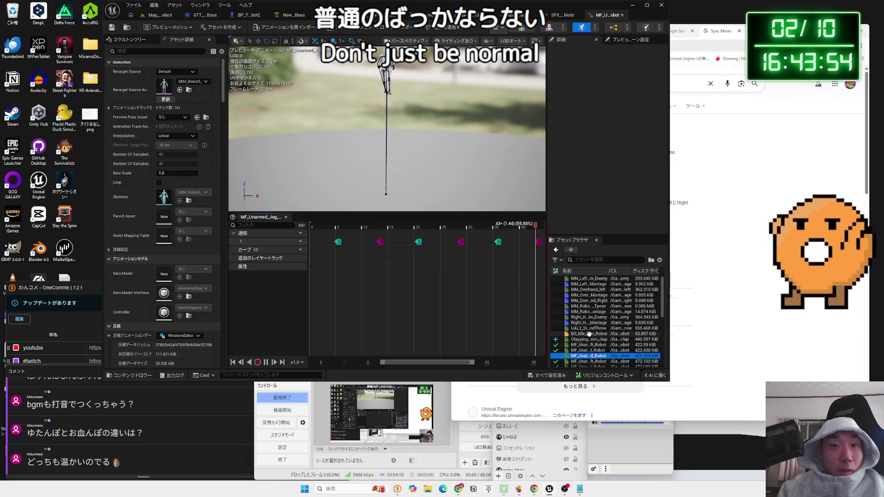
double_click(589, 334)
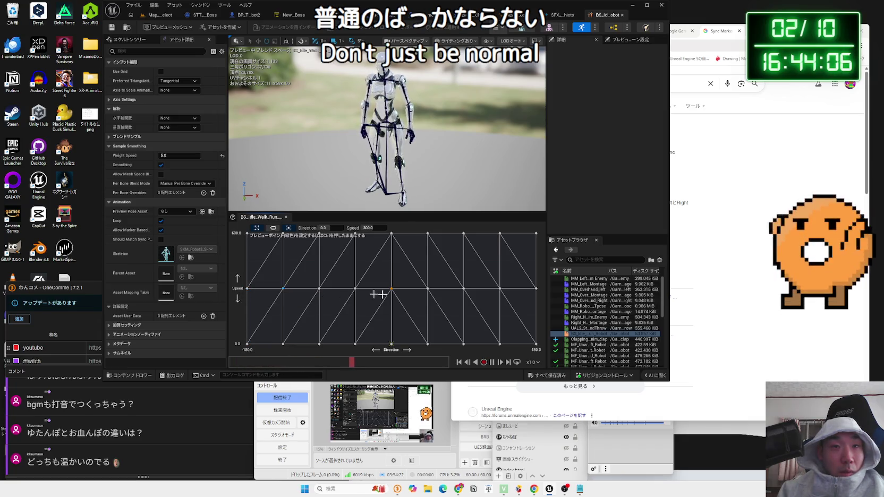
Open the Direction 180 sample's MF_Unarmed_Walk animation to check it, then close it.
right_click(535, 289)
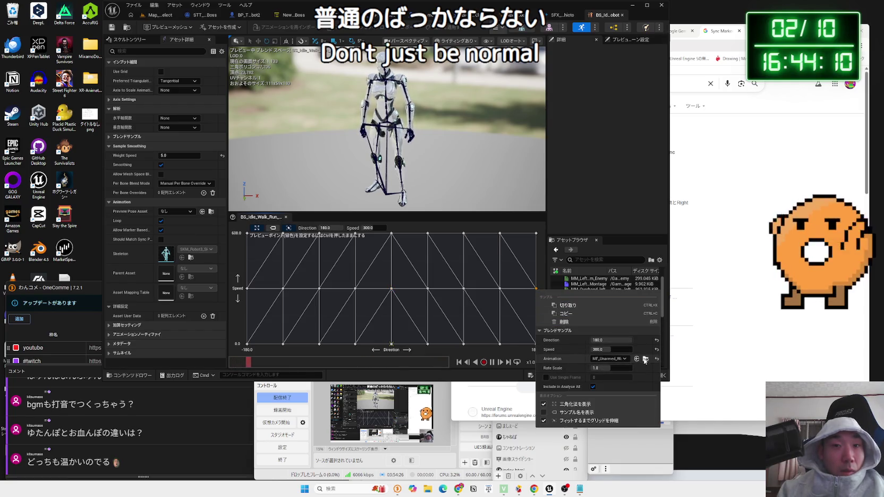
click(645, 359)
double_click(430, 308)
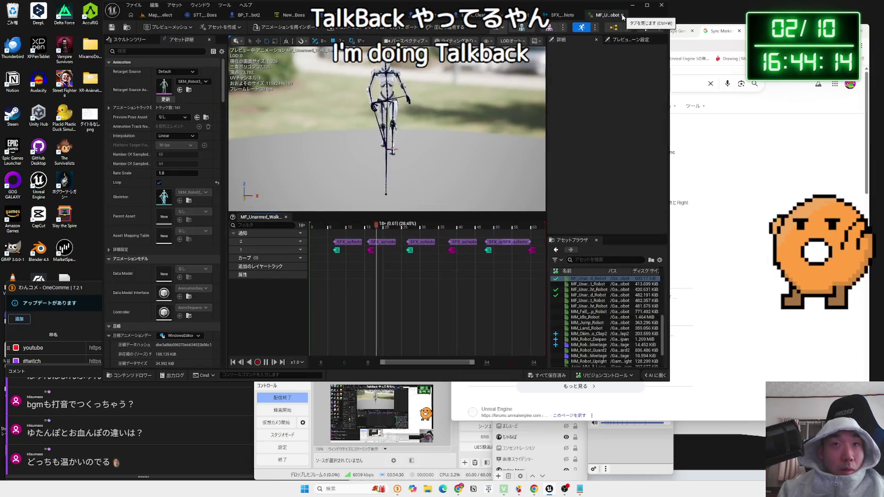
click(623, 15)
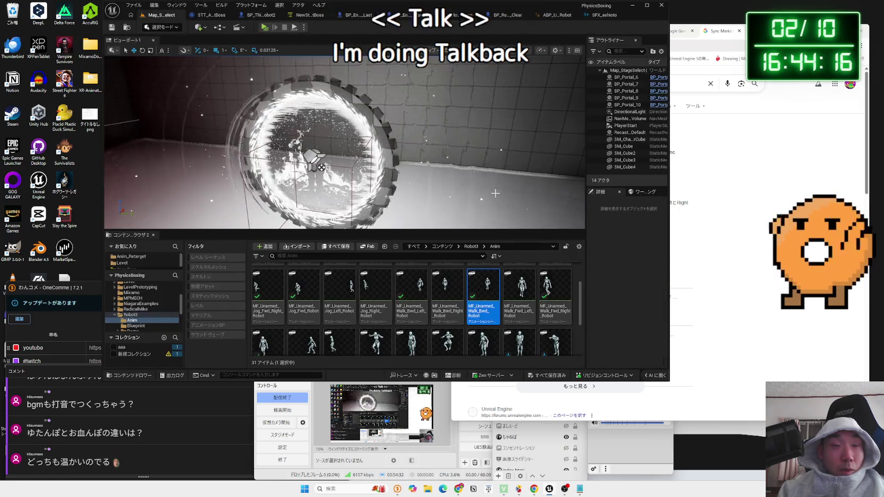
Open MF_Unarmed_Walk_Fwd_Left_Robot, pause its preview, and insert a second notify track.
double_click(529, 286)
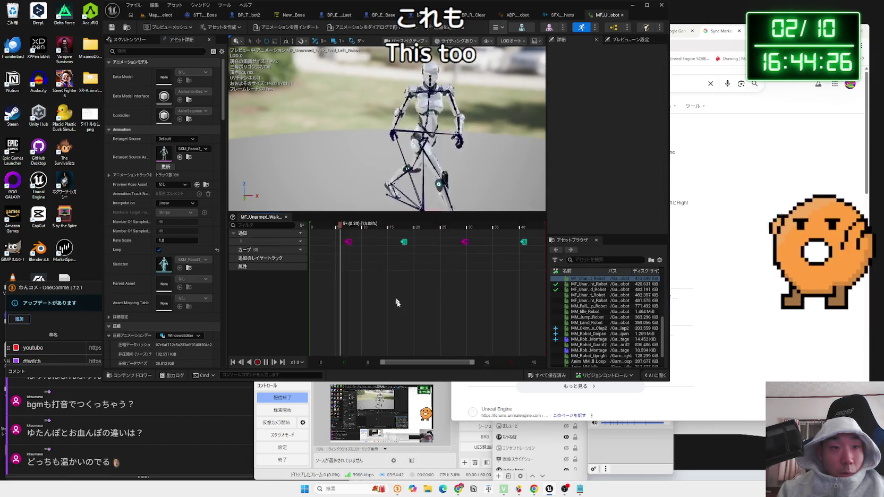
click(270, 362)
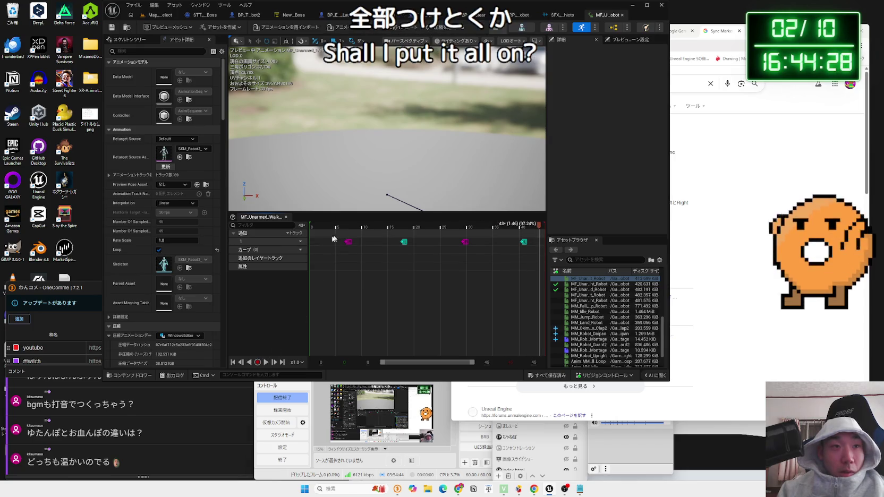
click(295, 241)
click(311, 259)
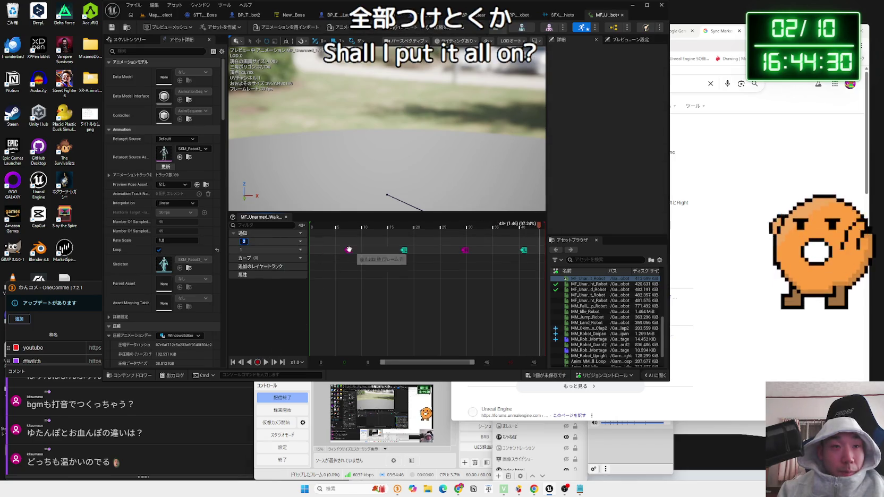
scroll(348, 249, up, 5)
Paste SFX_ashioto footstep notifies on track 2 around frames 7 and 18.
right_click(338, 241)
click(372, 294)
right_click(510, 245)
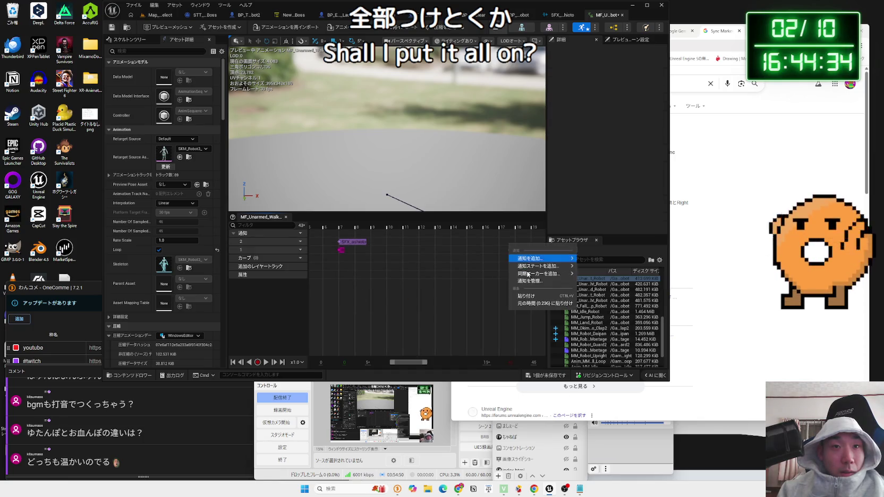
click(527, 296)
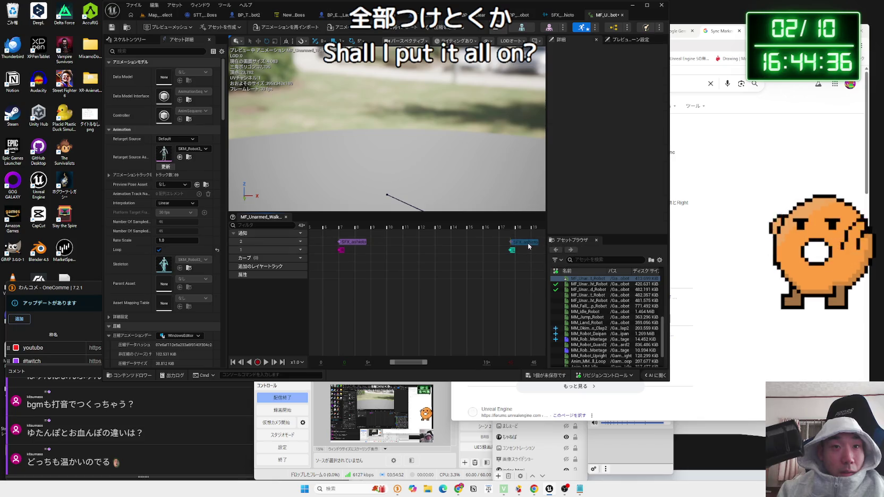
click(528, 246)
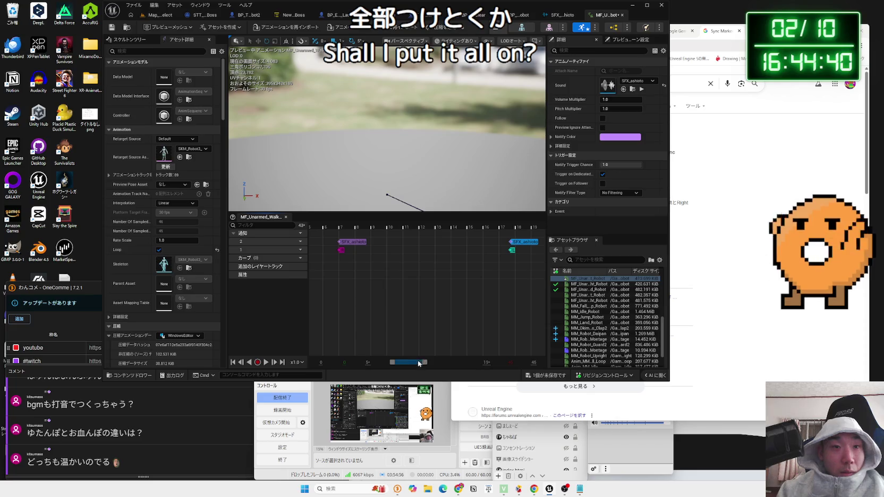
drag(419, 364, 438, 364)
scroll(480, 307, down, 2)
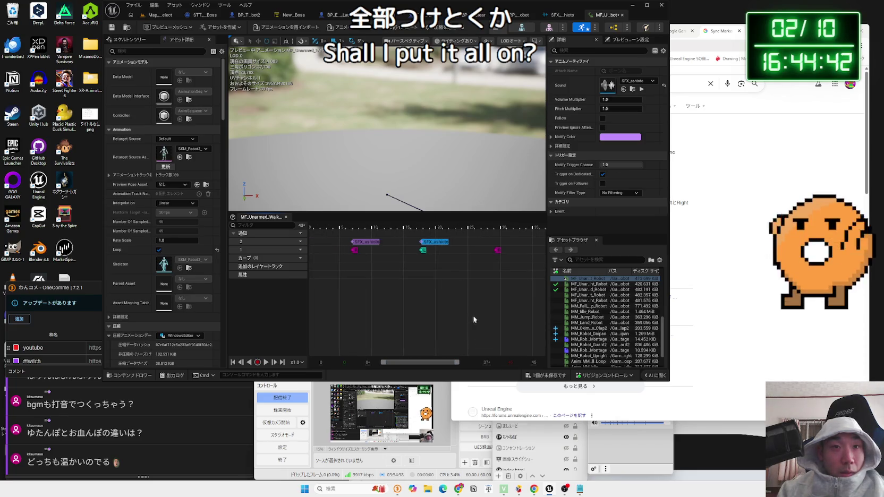
scroll(456, 347, down, 1)
scroll(421, 262, up, 3)
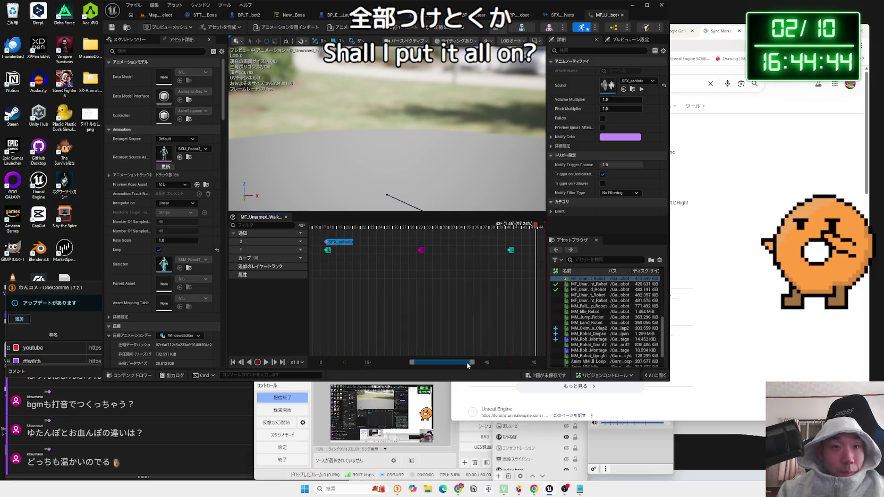
Paste more footstep notifies near frames 29 and 41, nudging the last one slightly earlier.
right_click(423, 248)
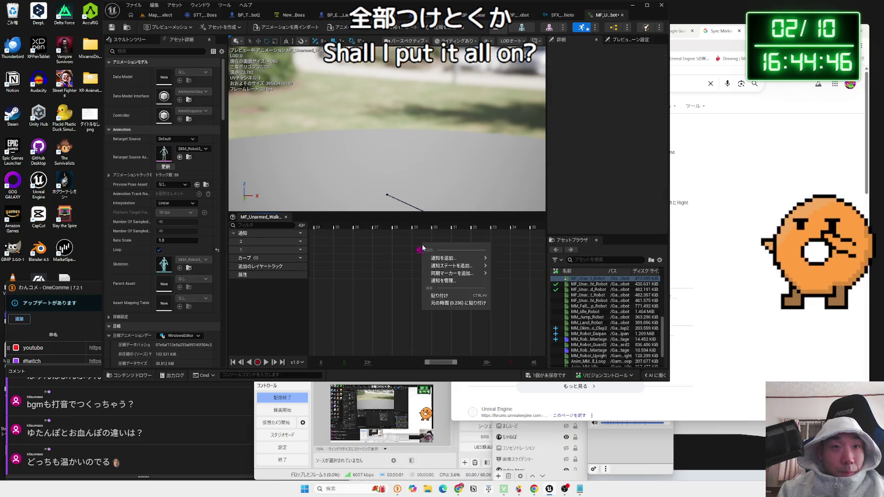
click(457, 295)
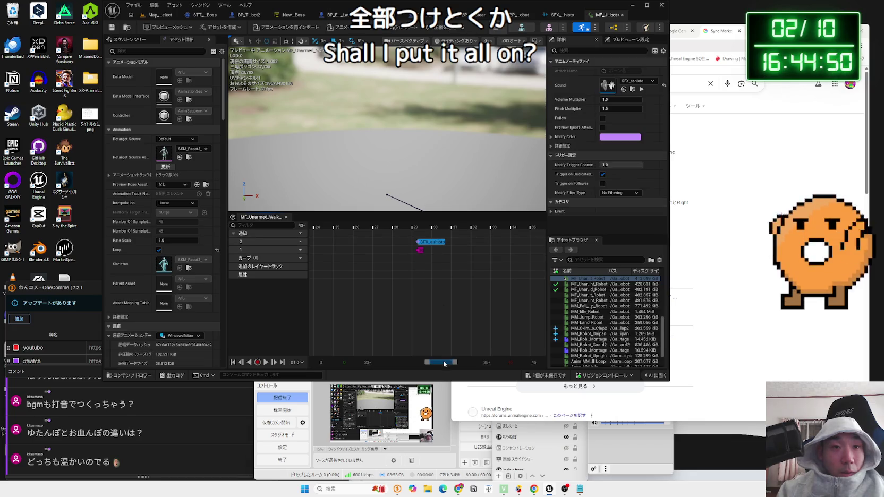
drag(430, 246, 458, 248)
right_click(470, 239)
right_click(463, 243)
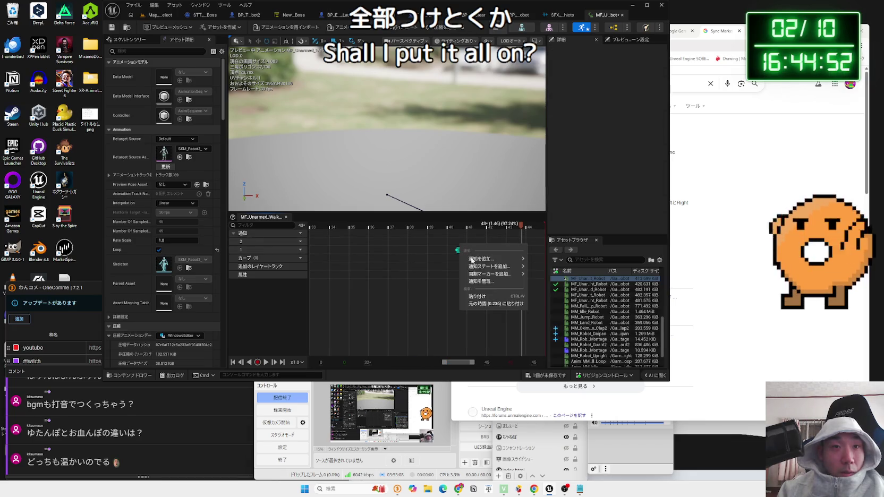
click(481, 281)
drag(467, 244, 466, 246)
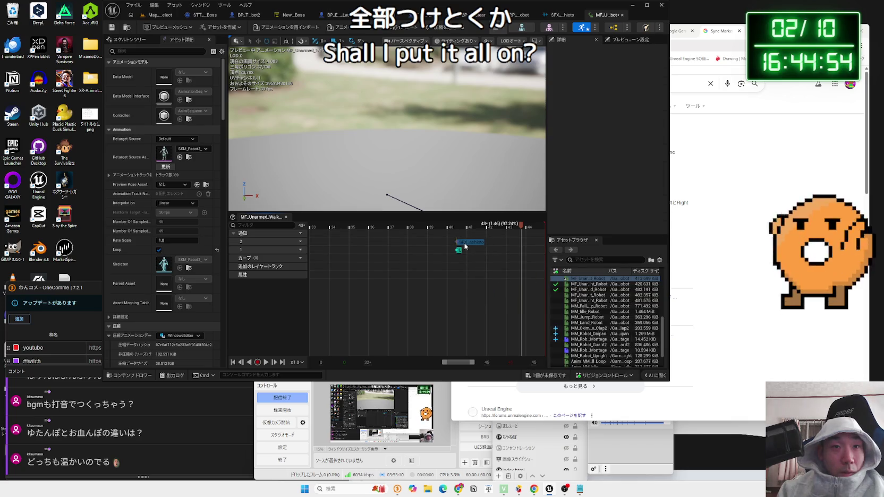
Save the edited walk animation.
scroll(392, 279, down, 3)
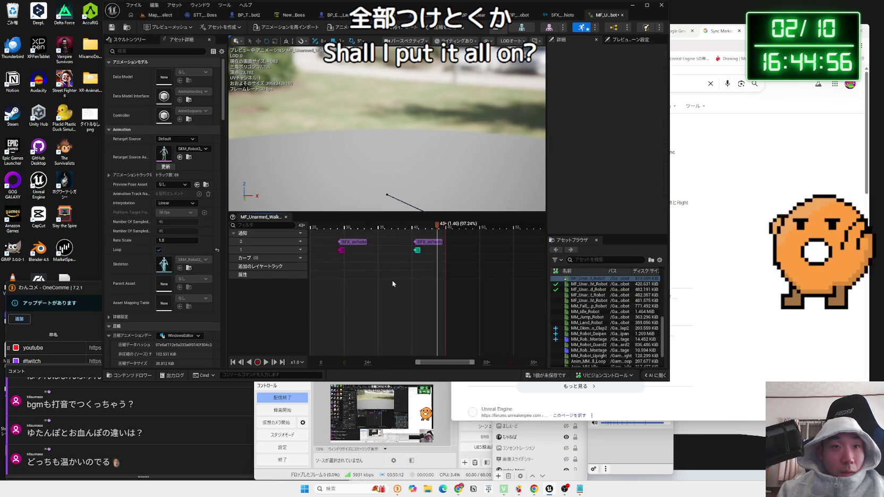
scroll(392, 280, down, 2)
scroll(391, 285, up, 3)
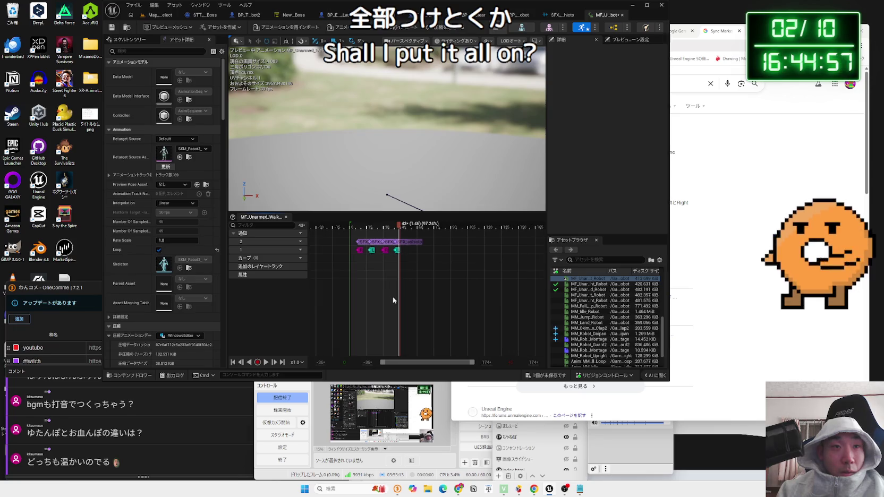
click(549, 378)
click(490, 325)
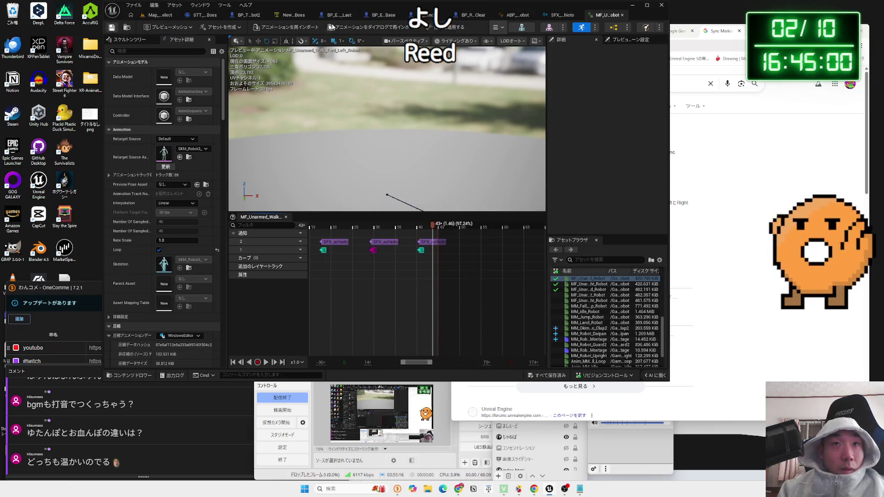
Close the walk animation and SFX_ashioto editors, then inspect the blend space samples.
click(623, 15)
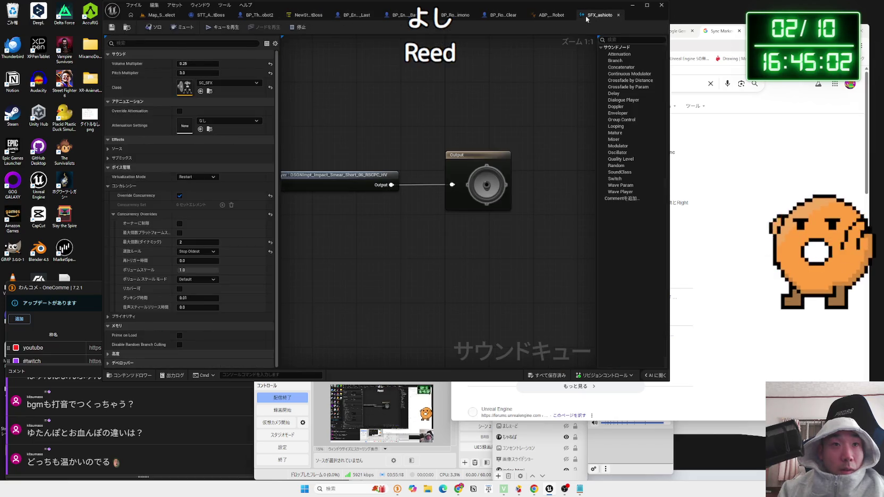
click(617, 15)
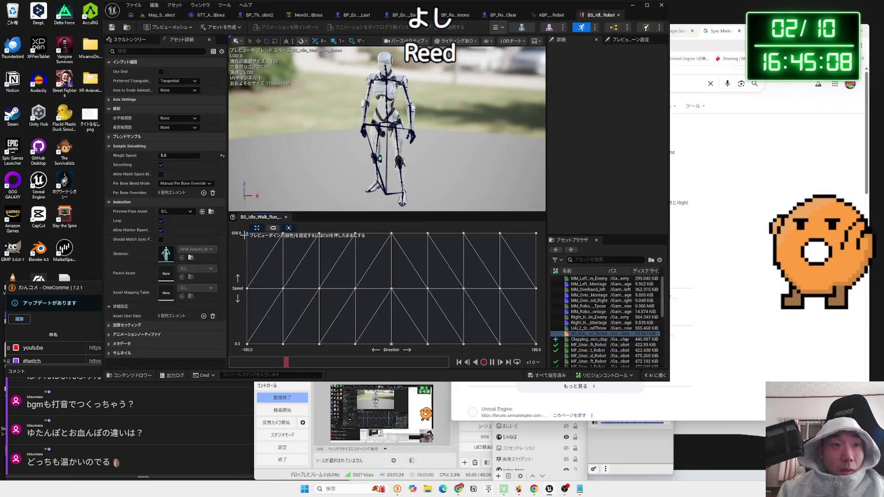
click(245, 234)
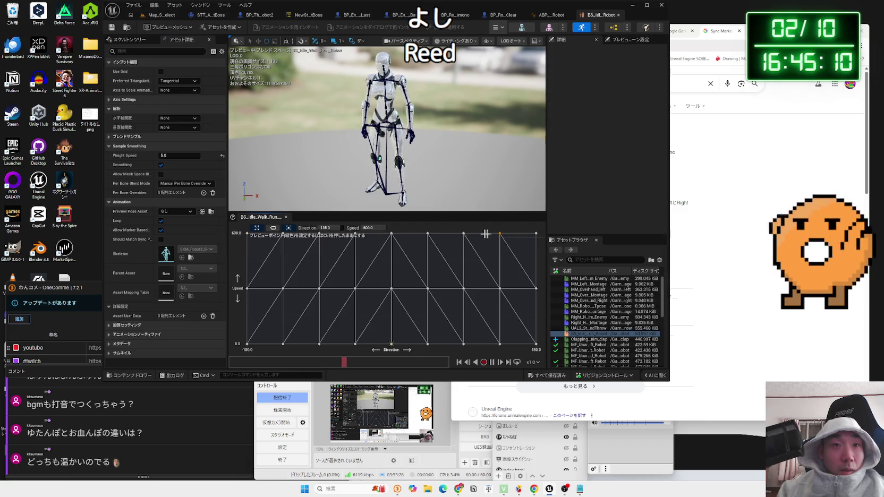
right_click(390, 234)
Open MF_Unarmed_Jog_Left_Robot from the Anim folder in the Content Browser.
click(501, 302)
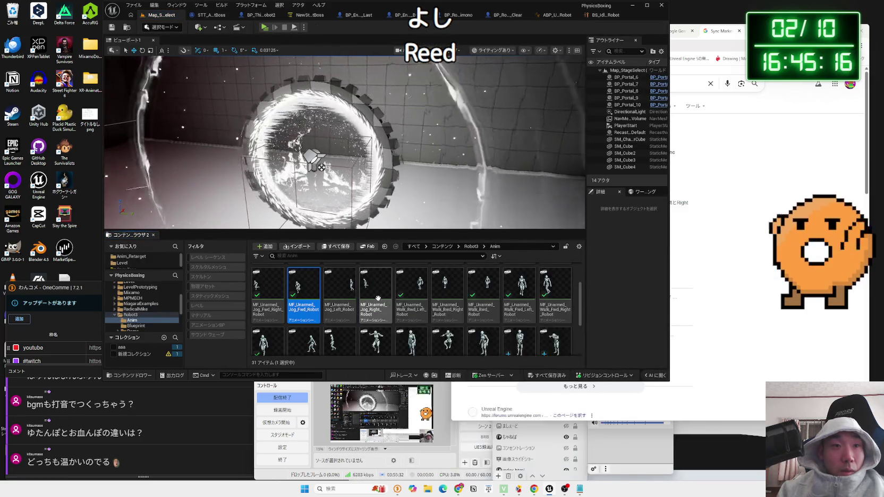
click(335, 296)
double_click(333, 296)
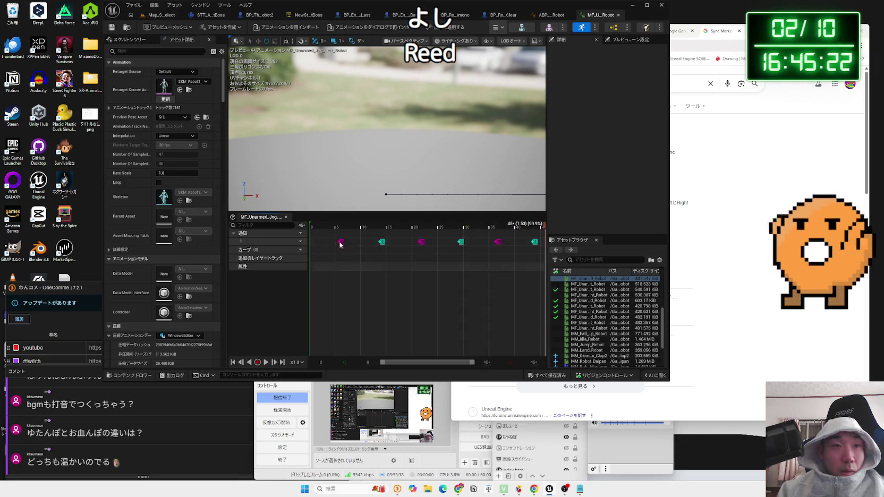
Insert a second notify track in the jog-left animation.
right_click(334, 257)
click(329, 256)
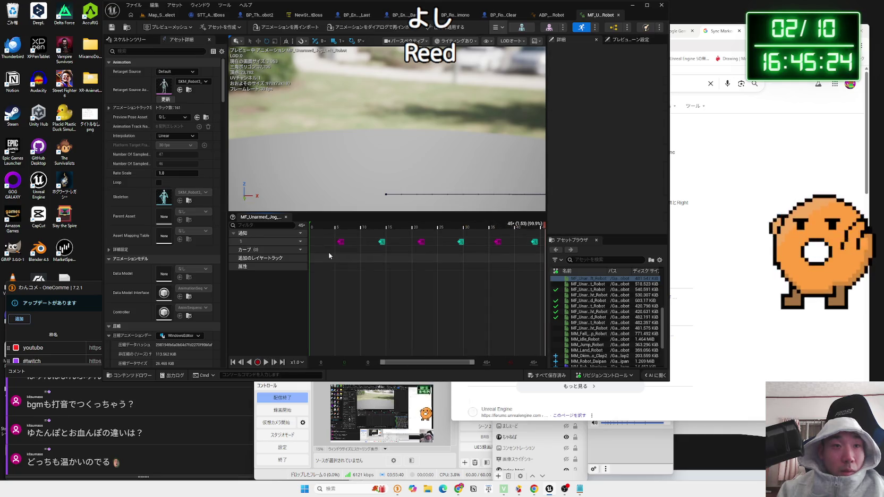
click(300, 241)
click(311, 261)
scroll(338, 248, up, 3)
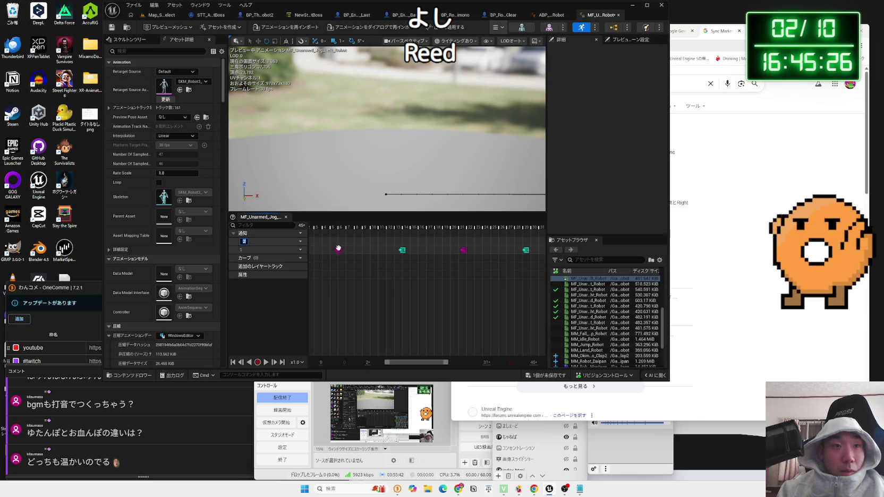
Paste three SFX_ashioto footstep notifies along notify track 2.
right_click(336, 246)
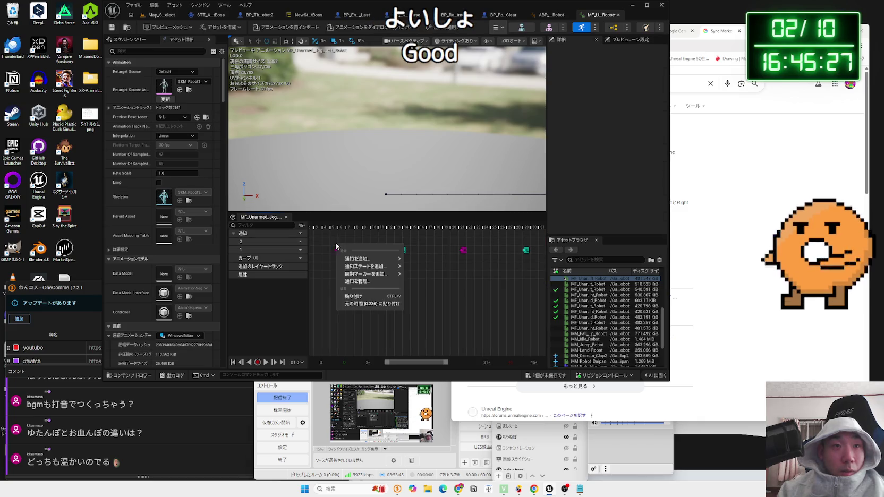
click(363, 296)
right_click(401, 248)
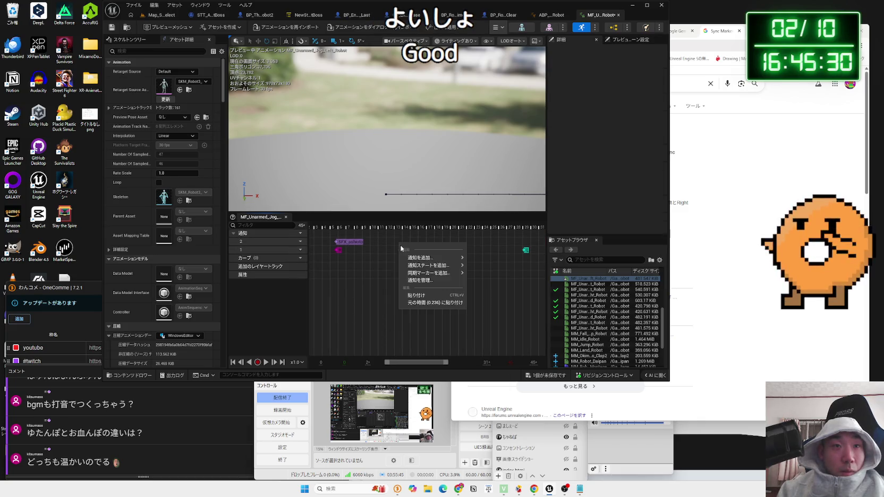
click(420, 296)
click(407, 244)
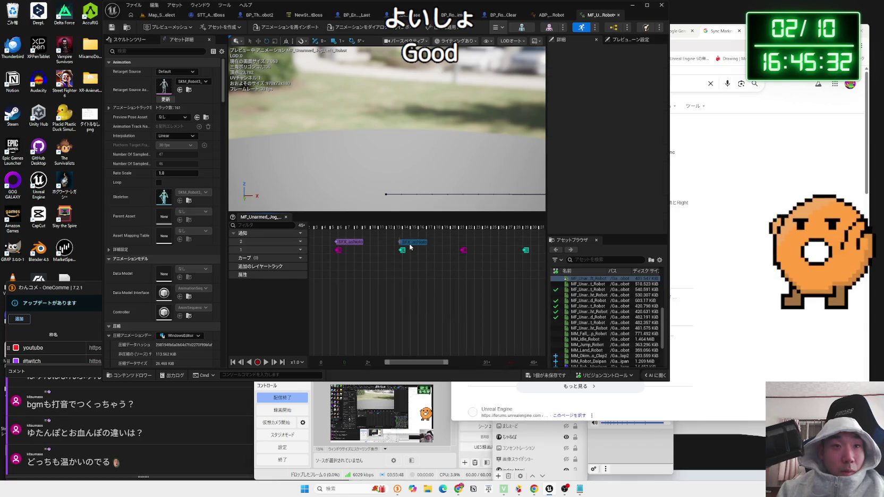
right_click(460, 245)
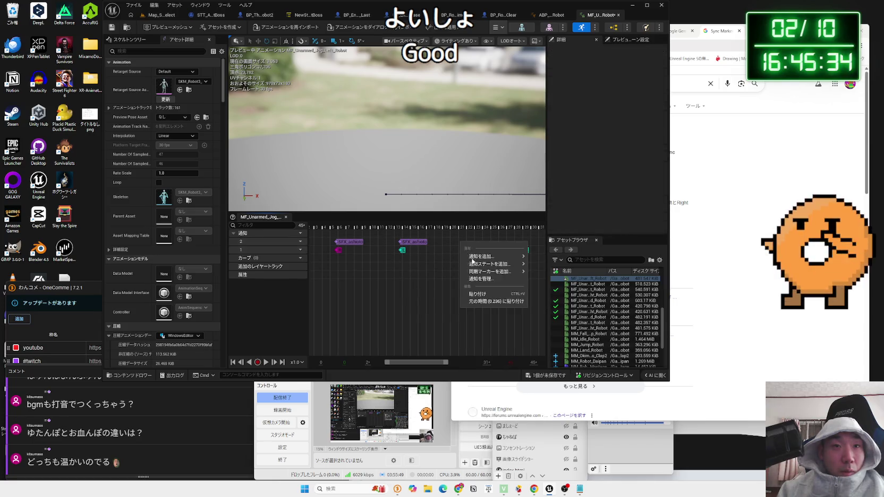
click(492, 294)
click(481, 246)
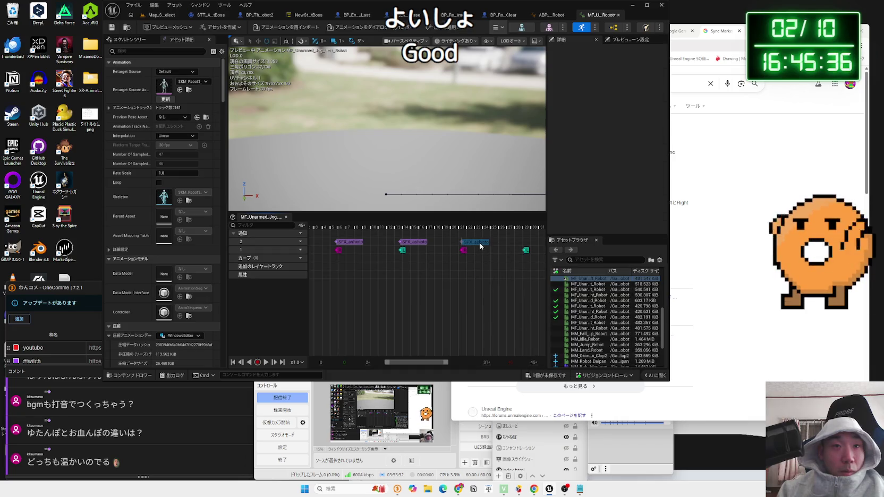
Paste a footstep notify at frame 29 on track 2.
scroll(481, 260, up, 3)
drag(427, 364, 445, 364)
right_click(450, 243)
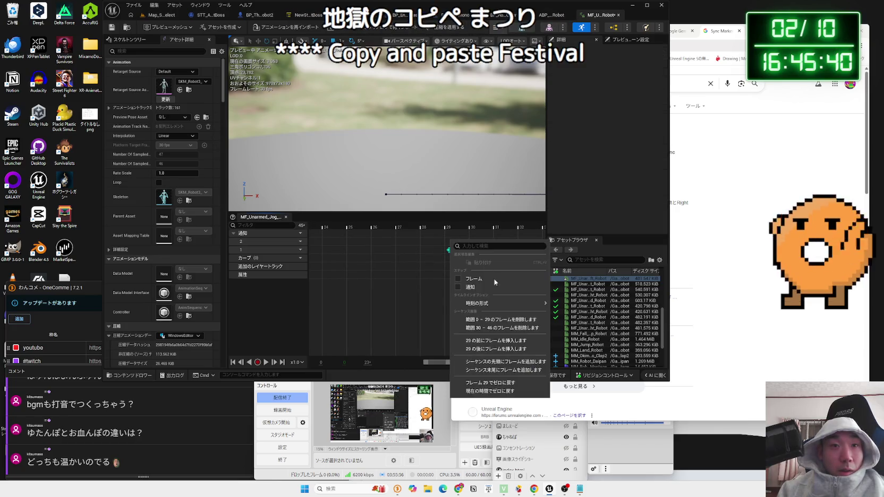
click(446, 265)
right_click(448, 246)
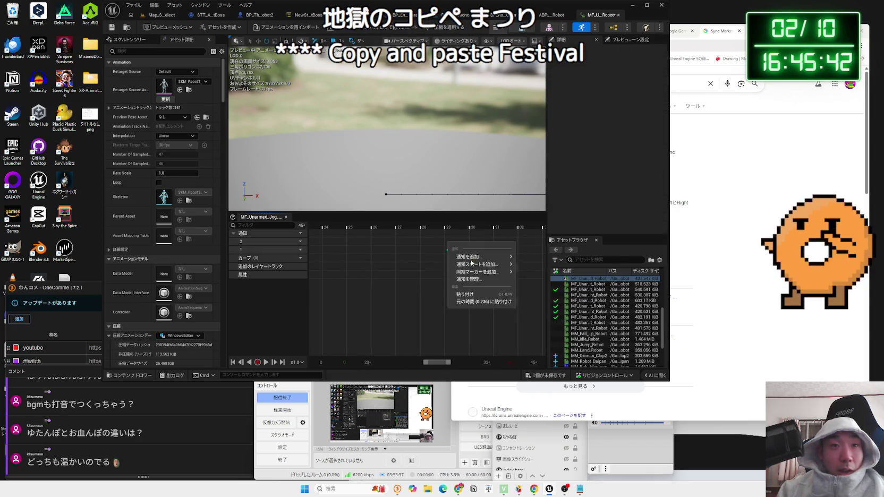
click(480, 294)
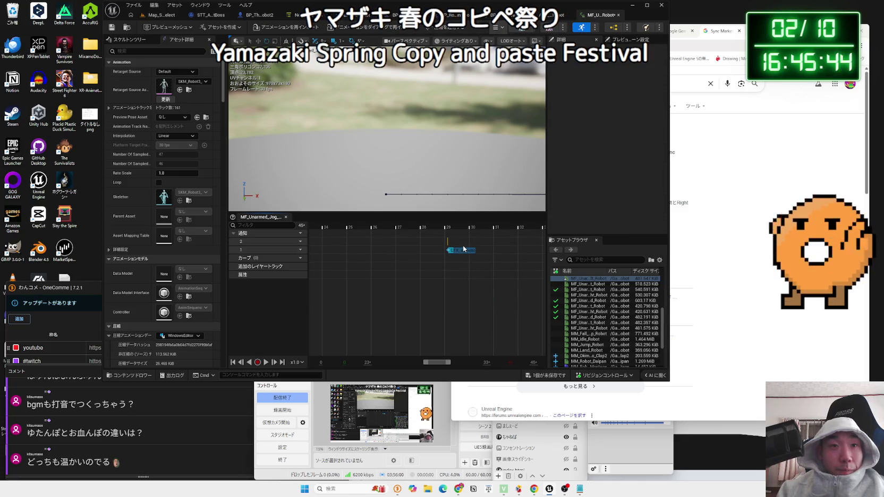
click(462, 244)
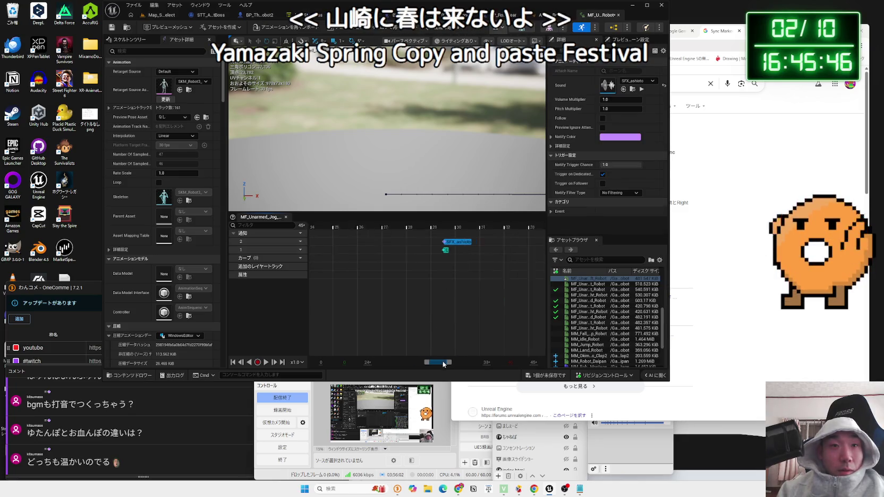
Paste a footstep notify near frame 36, trying it on track 1 before returning it to track 2.
drag(439, 361, 454, 361)
click(435, 242)
right_click(434, 242)
click(468, 291)
click(434, 242)
drag(433, 247, 432, 250)
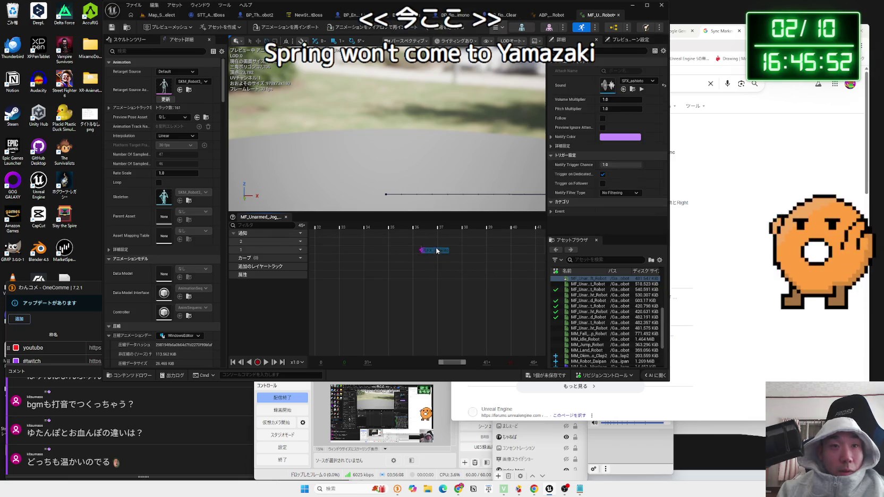
mouse_move(436, 254)
mouse_down()
mouse_move(437, 245)
mouse_move(424, 245)
mouse_up()
right_click(423, 251)
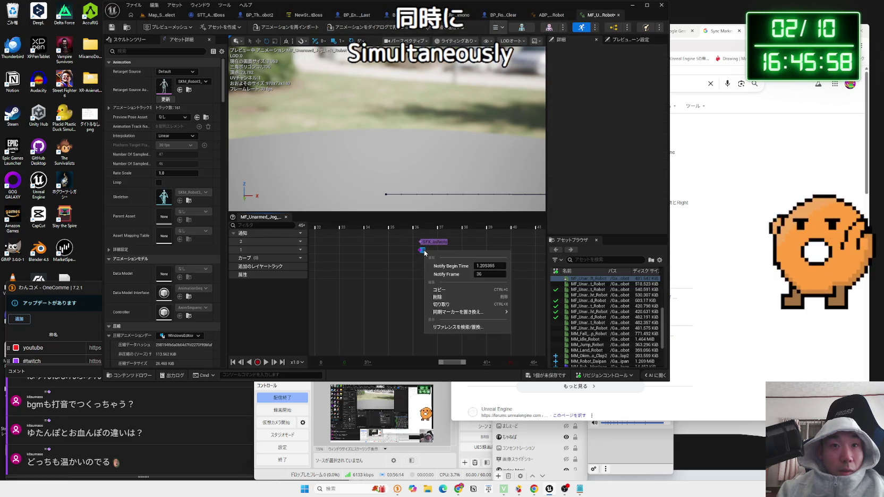
mouse_move(438, 315)
click(440, 337)
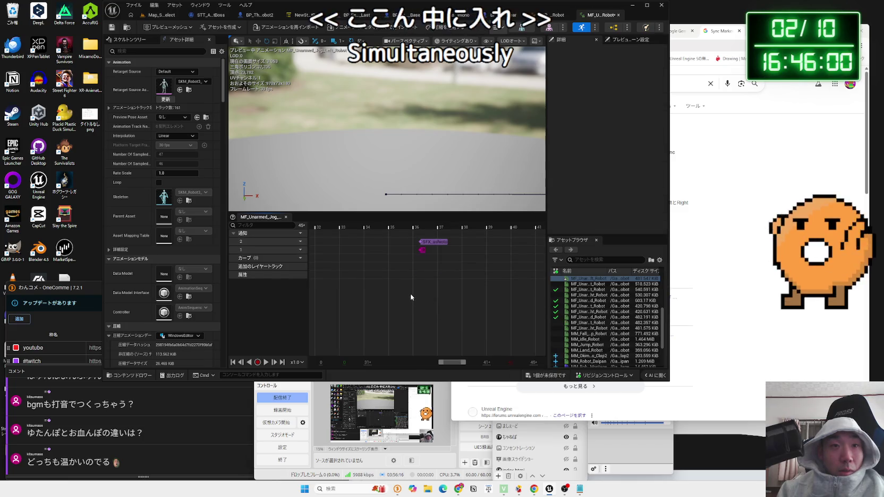
drag(452, 366, 455, 364)
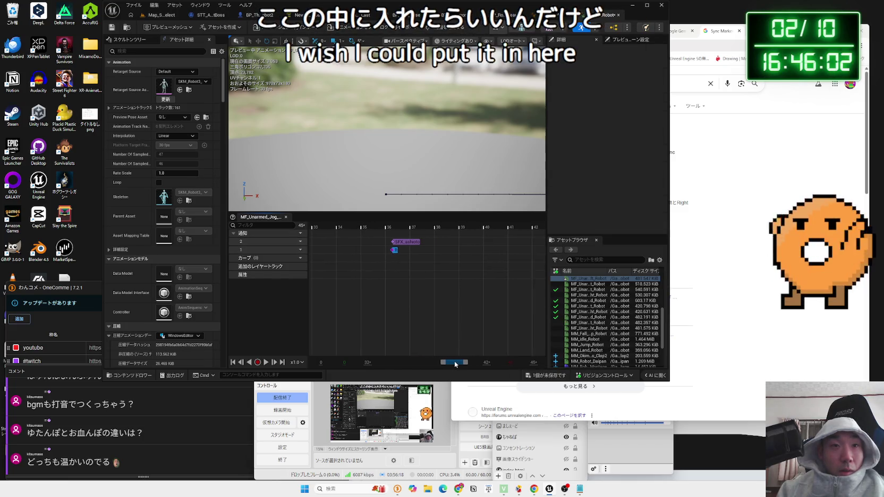
Add a footstep notify on track 2 near frame 44 at the foot-contact sync marker.
click(485, 251)
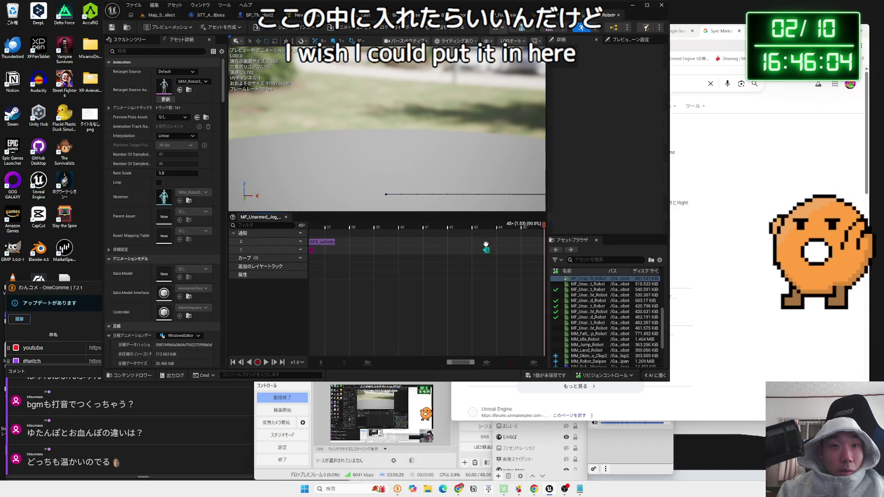
right_click(485, 244)
click(505, 296)
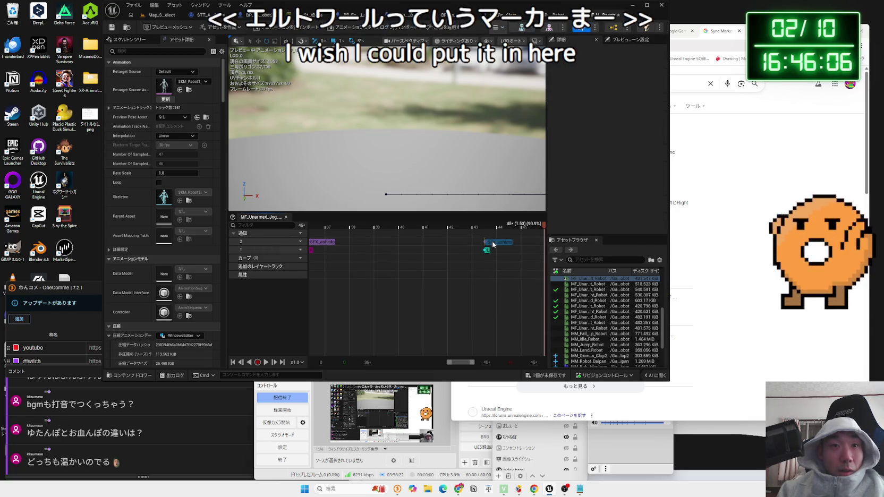
Read through Gemini's reply in Chrome on copy-pasting footstep notifies between animations.
key(alt+Tab)
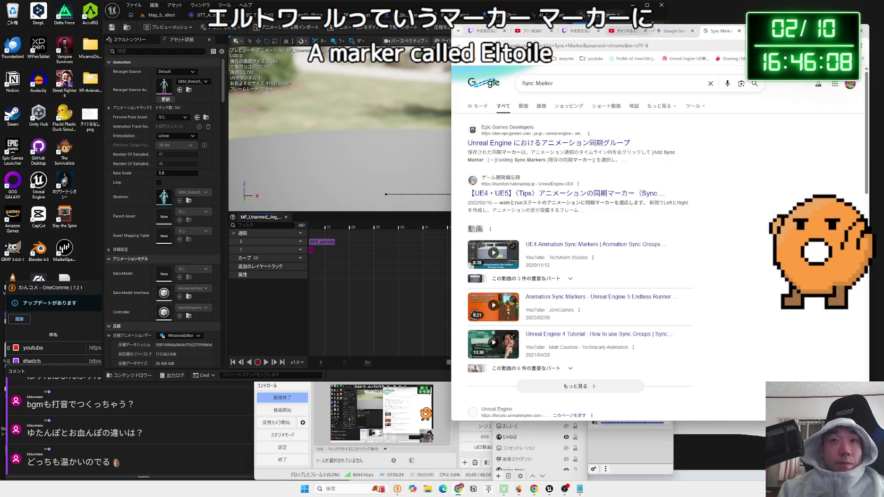
click(673, 30)
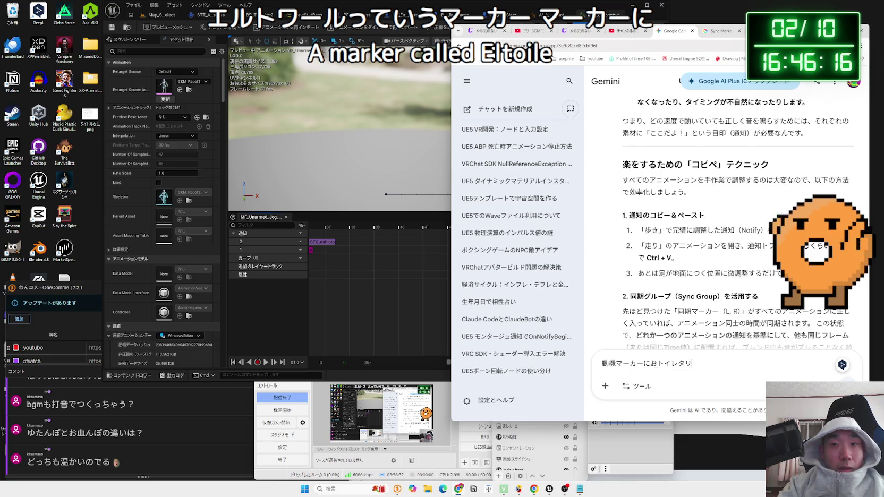
scroll(663, 312, down, 2)
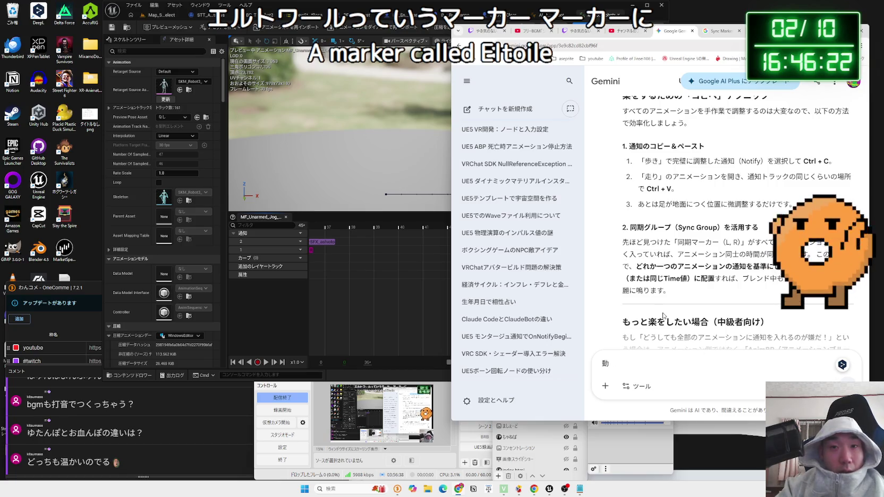
scroll(681, 289, down, 3)
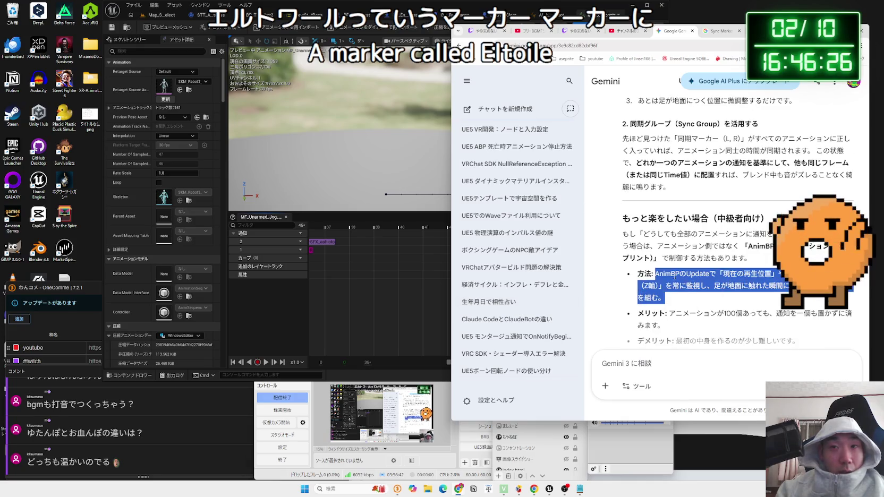
click(706, 300)
scroll(706, 300, down, 3)
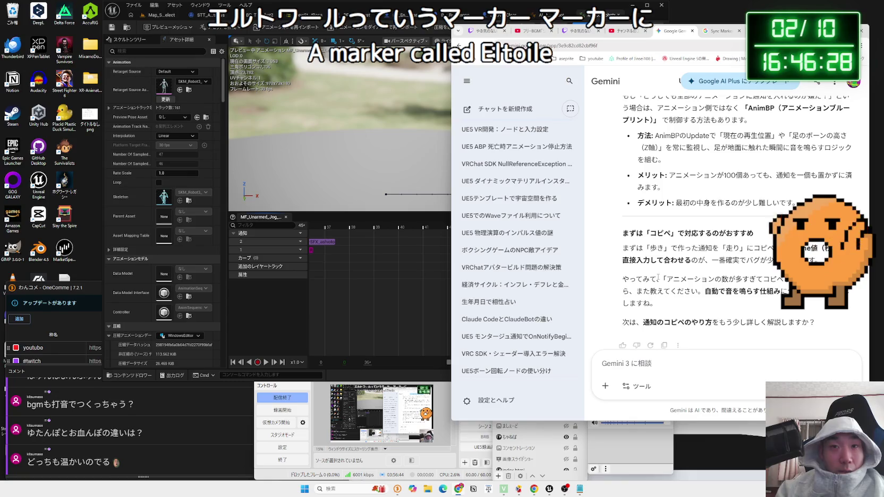
Close the jog-left animation editor and select MF_Unarmed_Jog_Right_Robot in the Robot3 Anim folder.
mouse_move(649, 259)
mouse_down()
mouse_move(690, 278)
mouse_move(743, 261)
mouse_up()
click(390, 289)
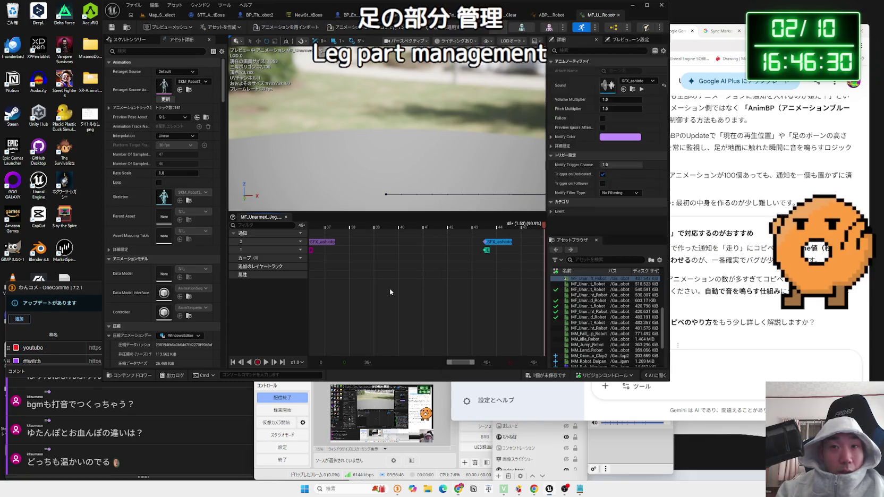
scroll(389, 289, down, 3)
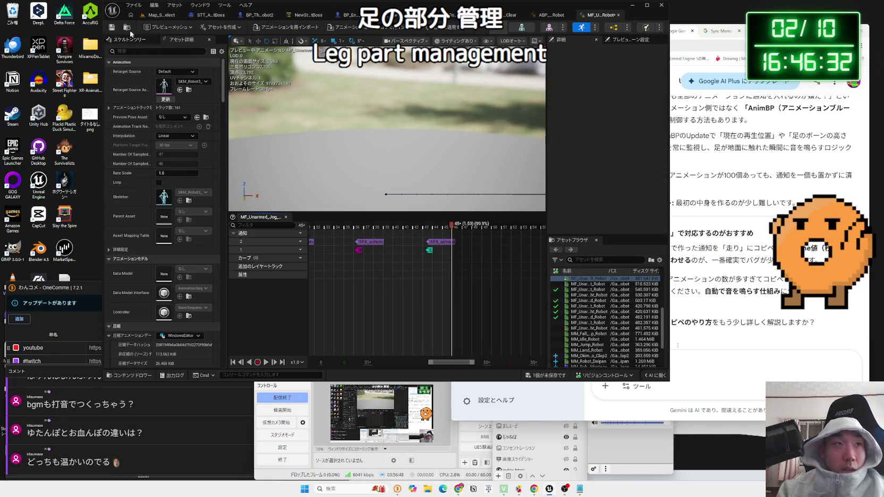
click(618, 15)
click(162, 15)
click(382, 302)
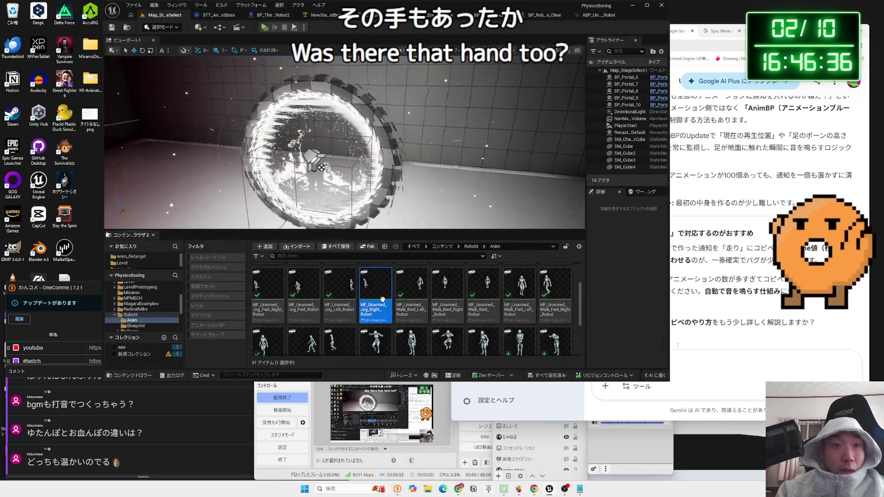
Open MF_Unarmed_Jog_Right_Robot, insert notify track 2, and paste the first footstep notify.
double_click(382, 302)
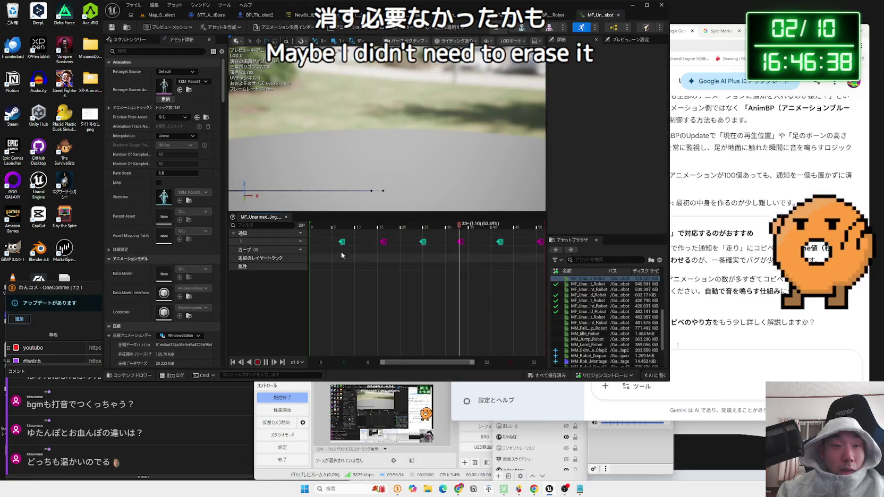
click(296, 241)
click(309, 260)
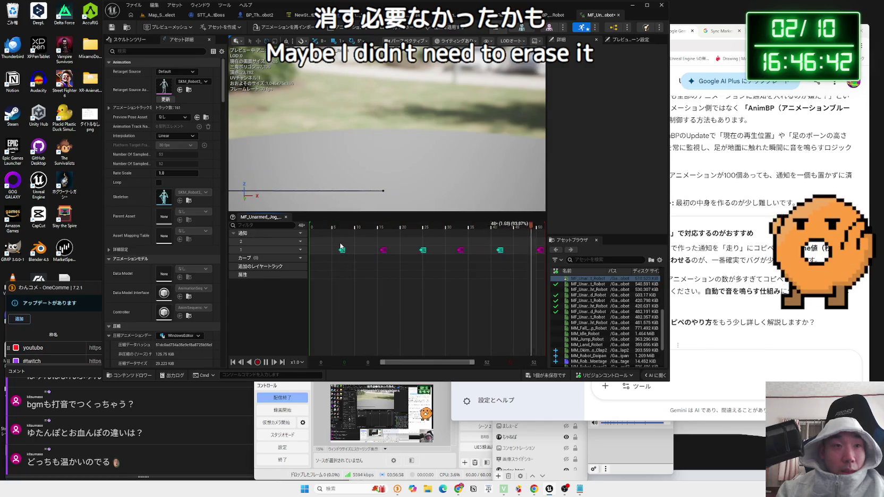
right_click(341, 249)
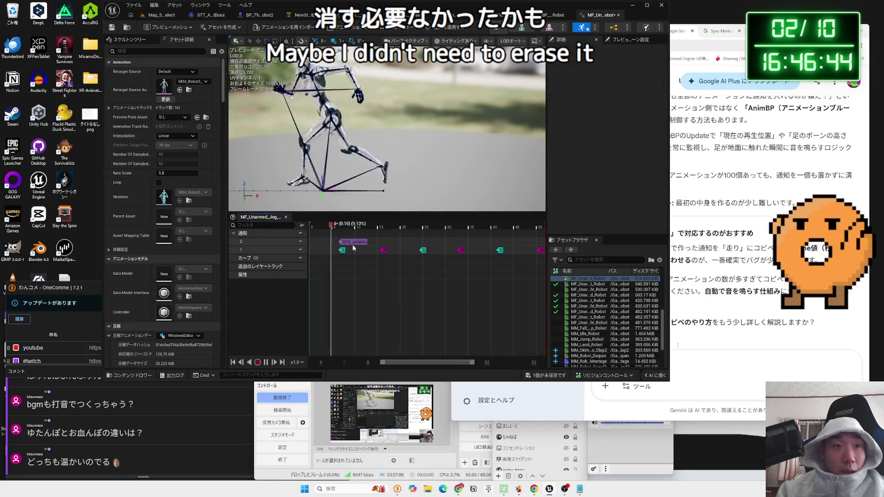
right_click(383, 247)
click(403, 294)
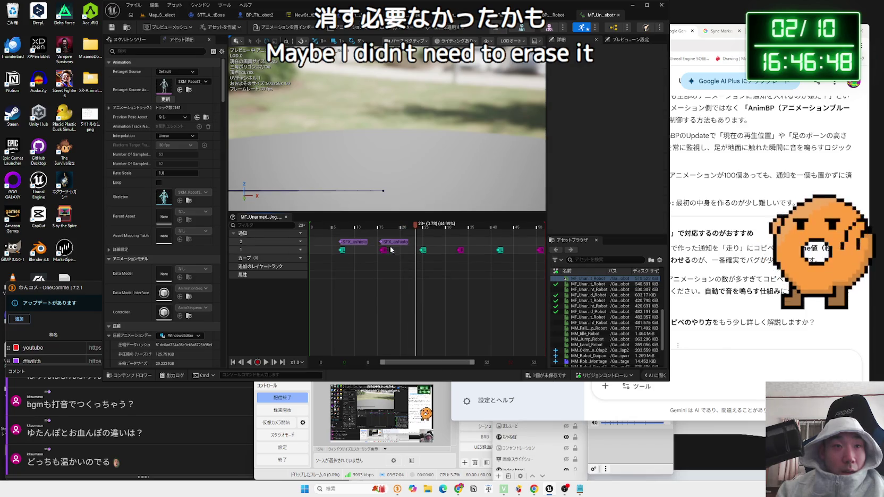
scroll(423, 245, up, 3)
right_click(414, 244)
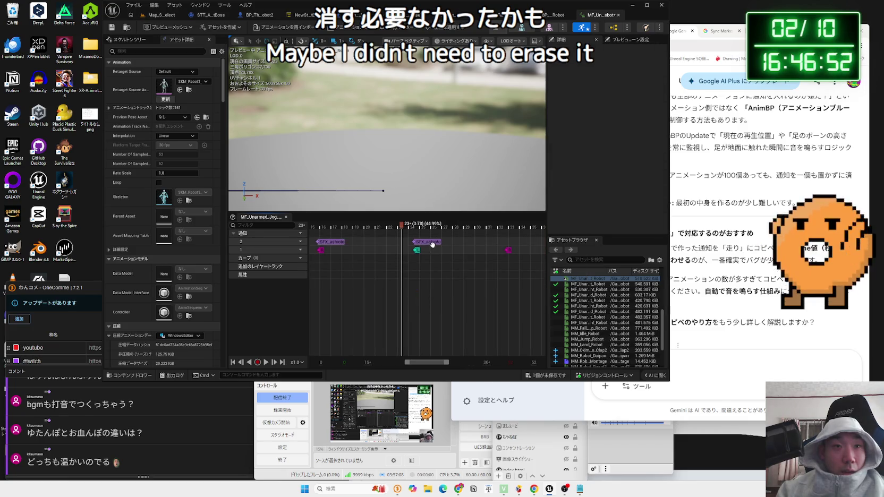
click(432, 244)
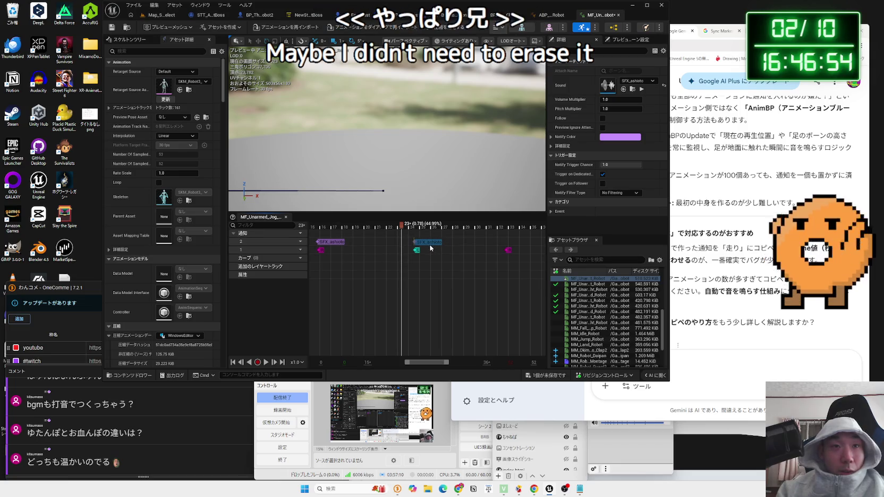
Paste a footstep notify at the next footfall near frame 33, nudging it left.
right_click(522, 247)
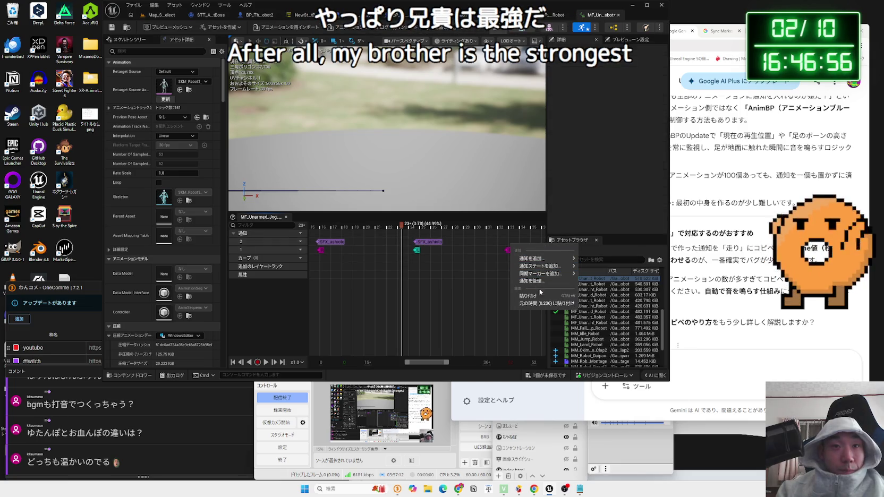
click(537, 305)
drag(522, 242, 519, 245)
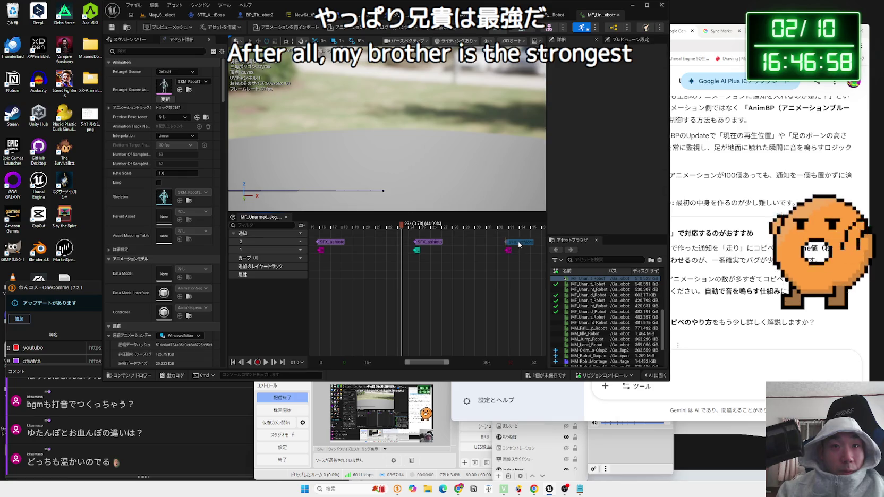
click(519, 245)
drag(435, 364, 460, 364)
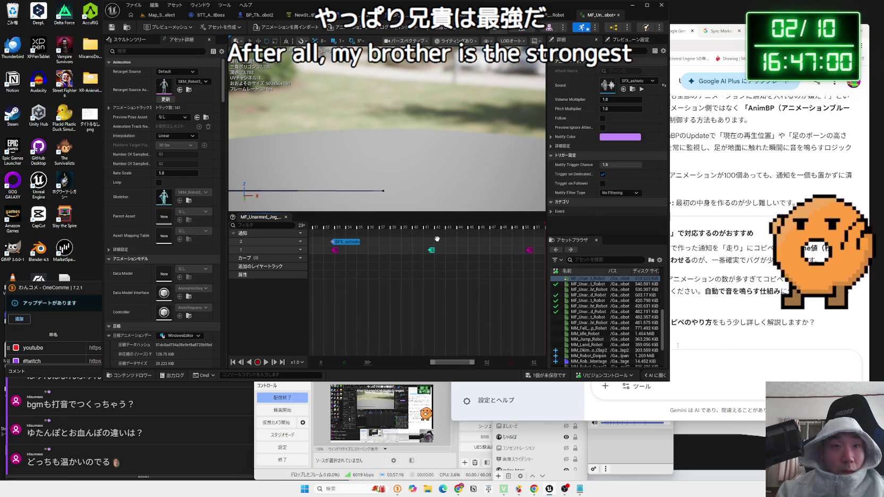
Add a footstep notify near frame 50, shifting it to frame 51.
right_click(440, 264)
click(454, 260)
click(440, 246)
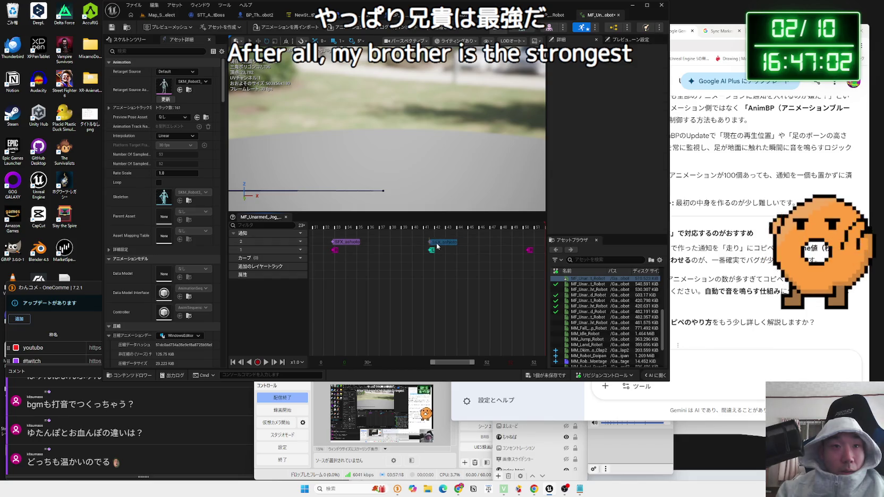
right_click(513, 246)
click(531, 296)
mouse_move(526, 242)
mouse_down()
mouse_move(541, 243)
mouse_move(520, 243)
mouse_up()
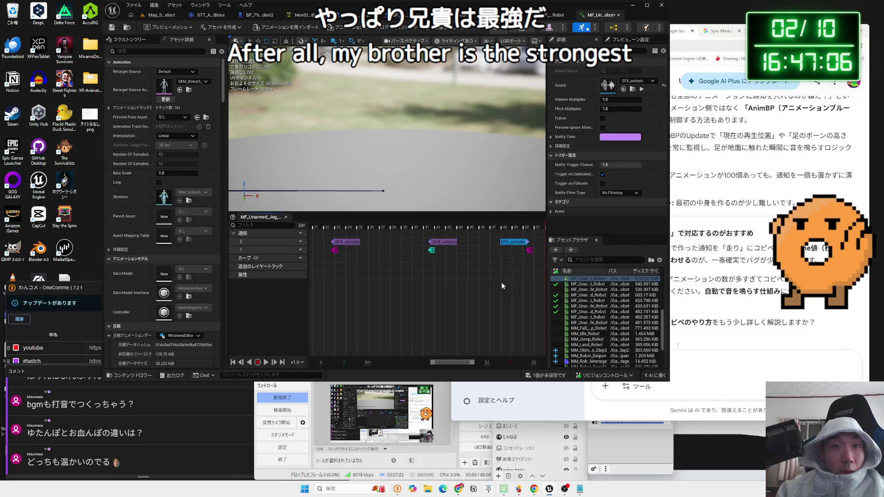
click(423, 295)
scroll(424, 296, down, 5)
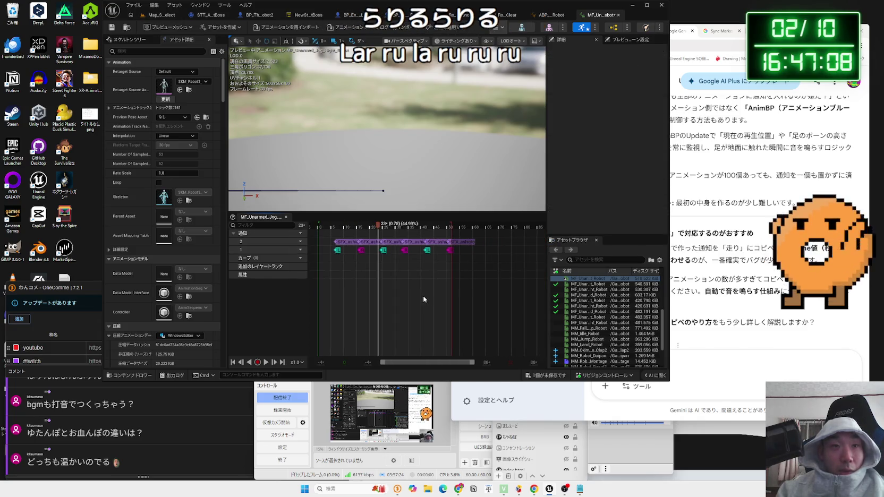
click(159, 15)
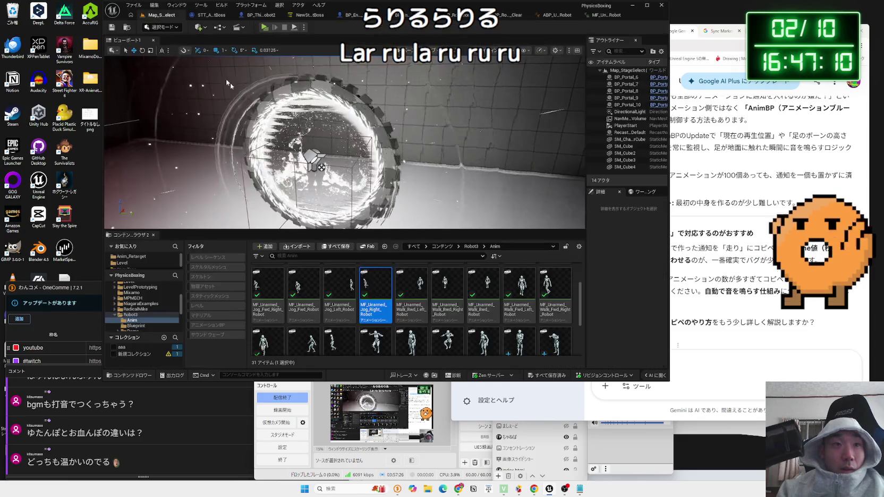
Open MF_Unarmed_Walk_Bwd_Right_Robot, insert notify track 2, and paste footstep notifies at the first footfall and frame 15.
double_click(453, 291)
click(300, 234)
click(306, 243)
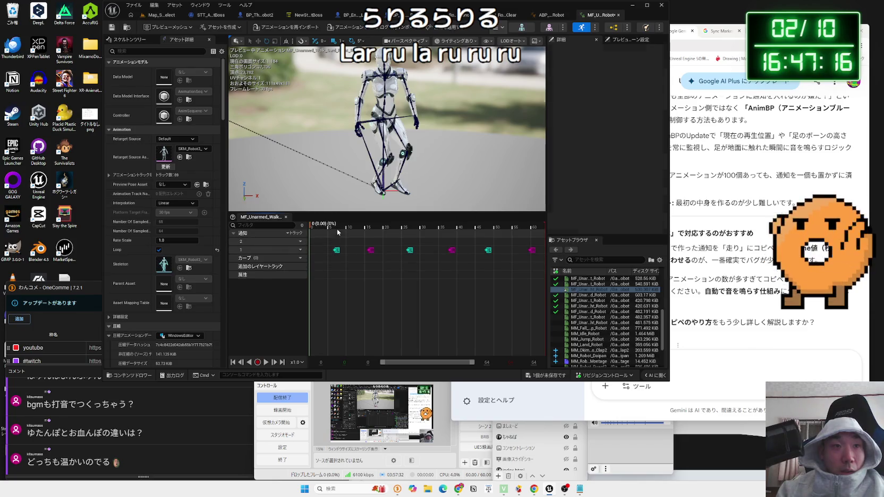
right_click(334, 245)
click(361, 296)
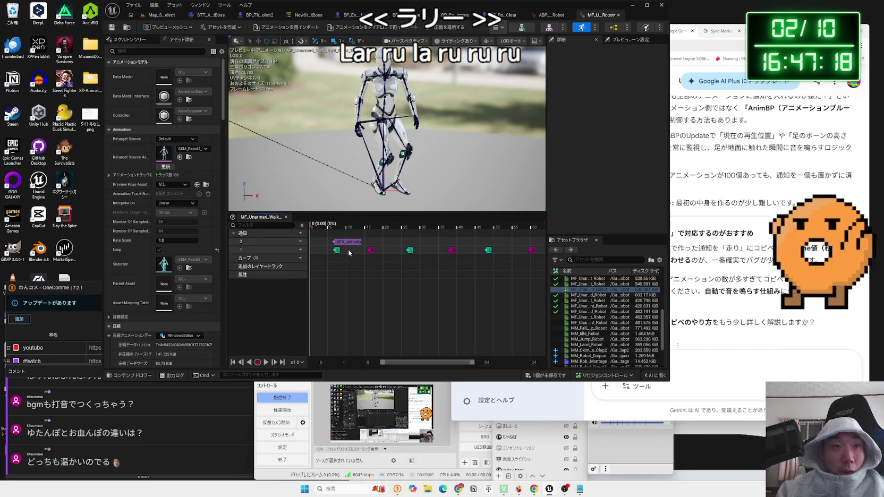
drag(338, 241, 343, 245)
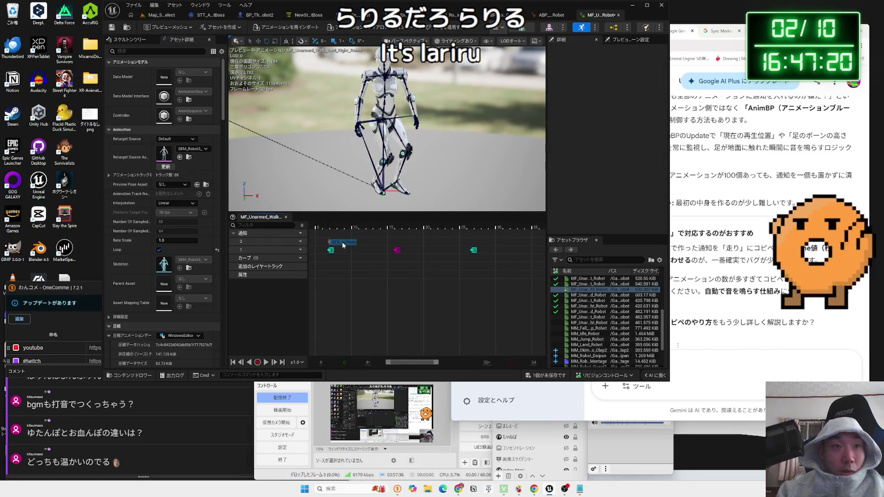
right_click(395, 246)
click(422, 296)
click(405, 242)
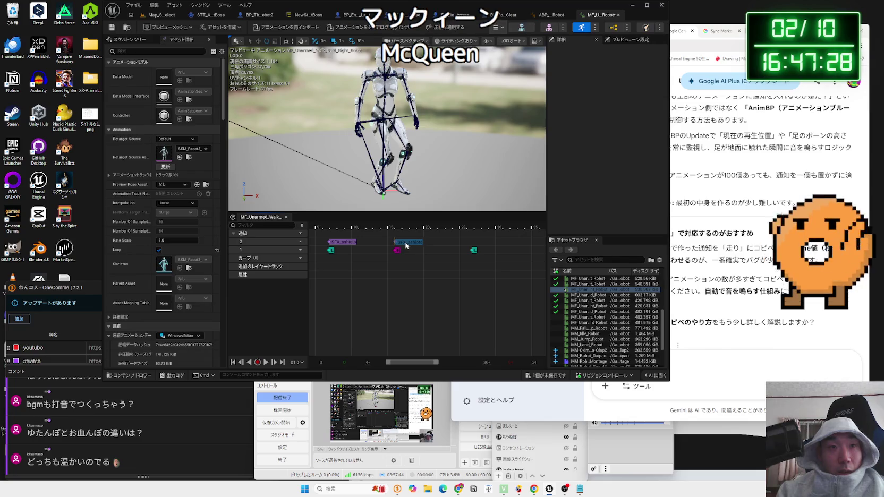
Paste SFX_ashioto footstep notifies near frames 27, 40 and 50 on track 2.
right_click(471, 247)
click(498, 298)
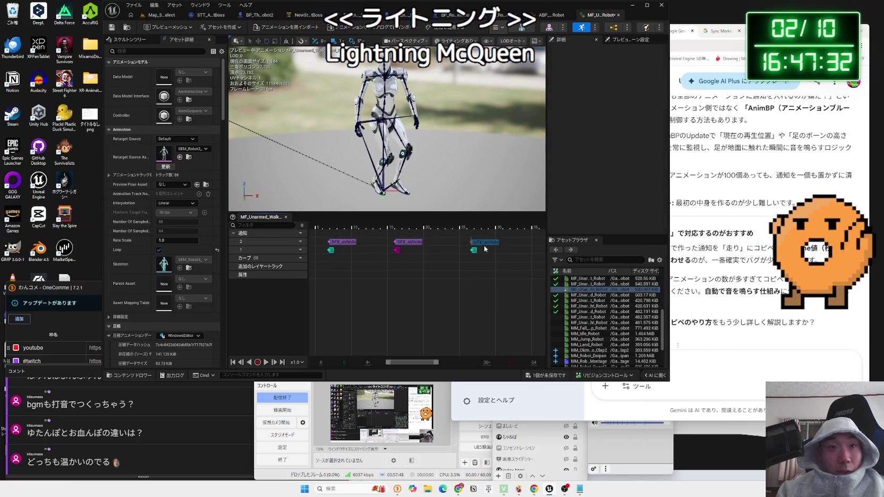
click(485, 244)
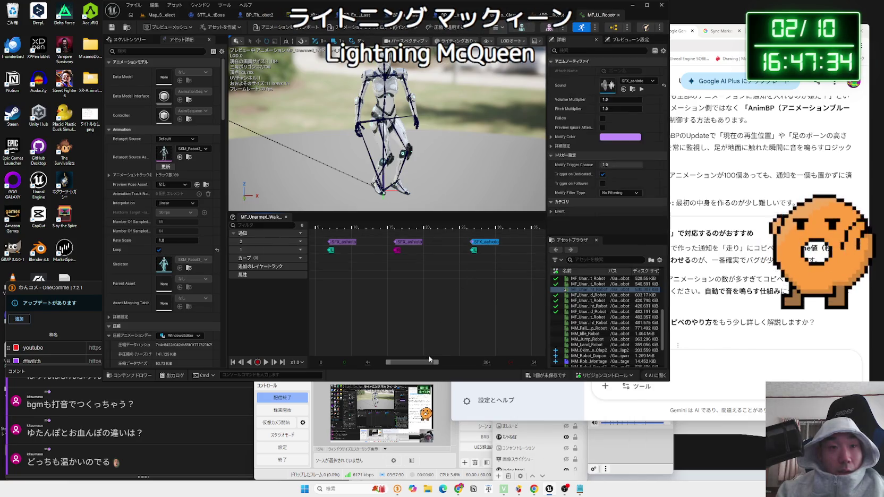
right_click(395, 246)
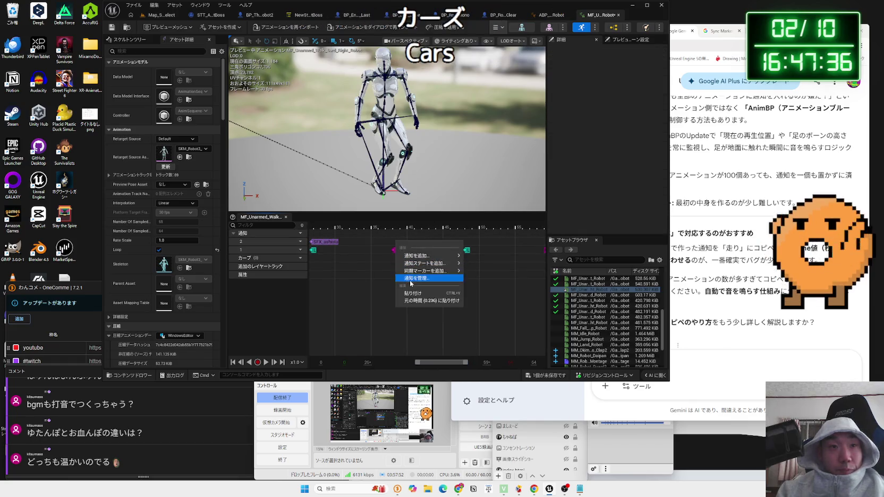
click(420, 294)
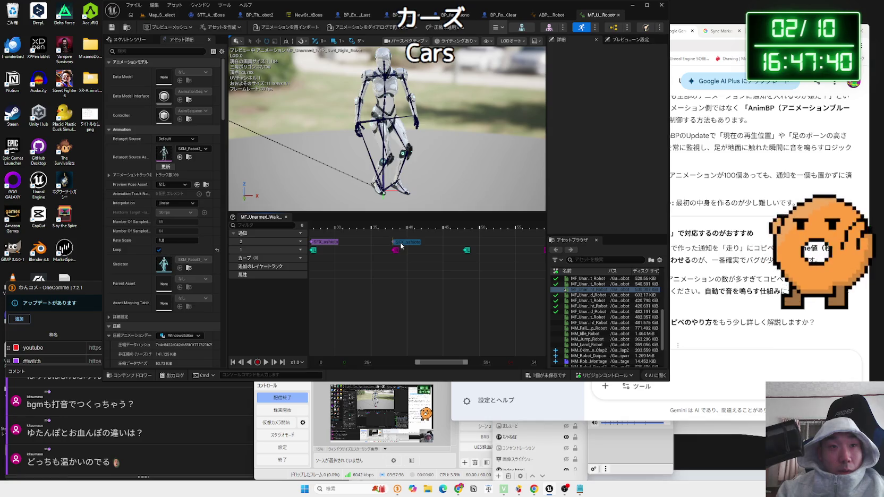
right_click(469, 247)
click(494, 294)
click(478, 245)
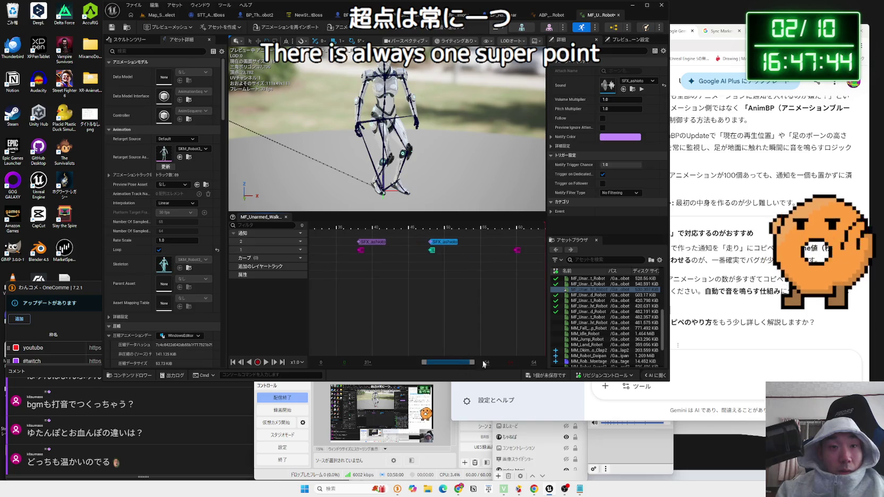
Paste a footstep notify near frame 60, nudge it later, and bring up the save prompt.
right_click(514, 246)
click(526, 296)
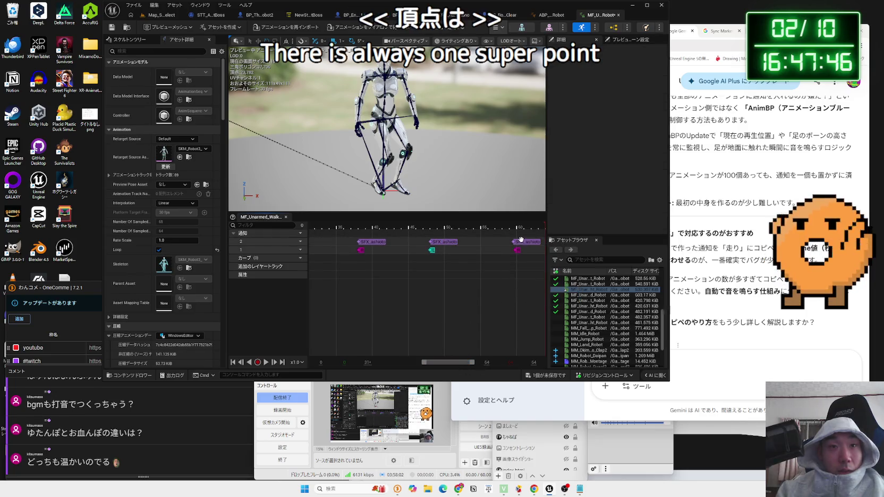
drag(521, 239, 528, 243)
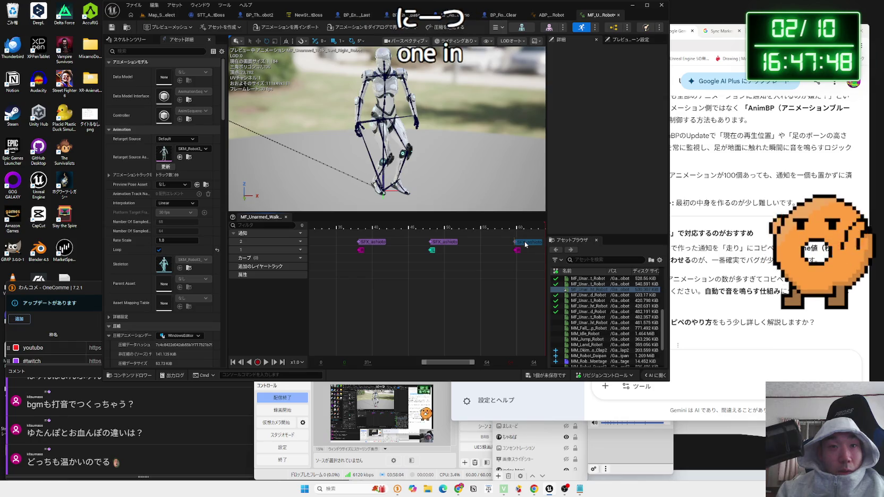
click(513, 301)
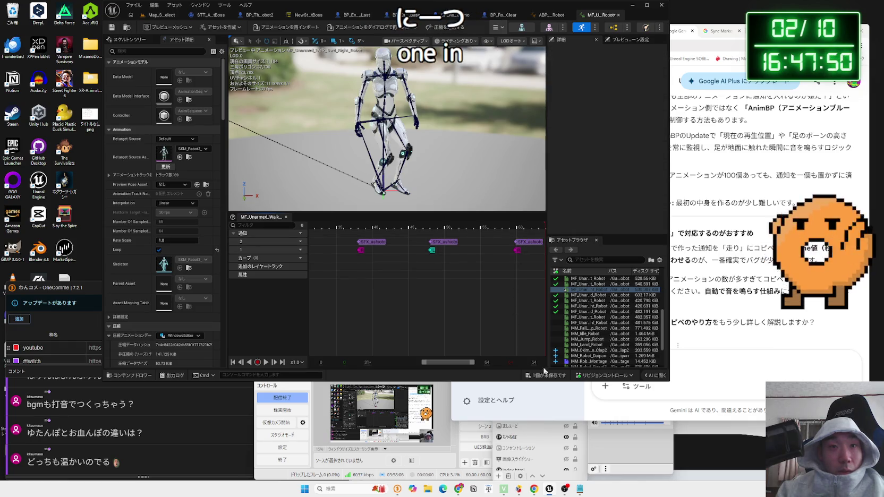
click(520, 243)
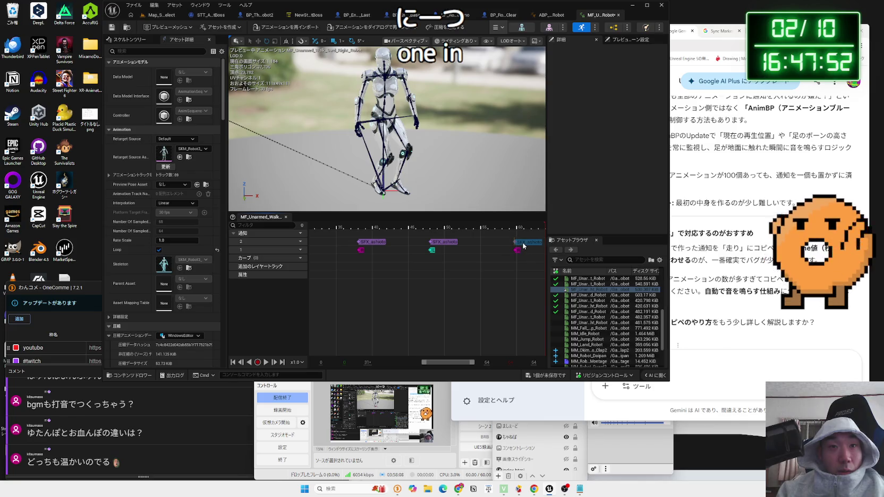
click(544, 375)
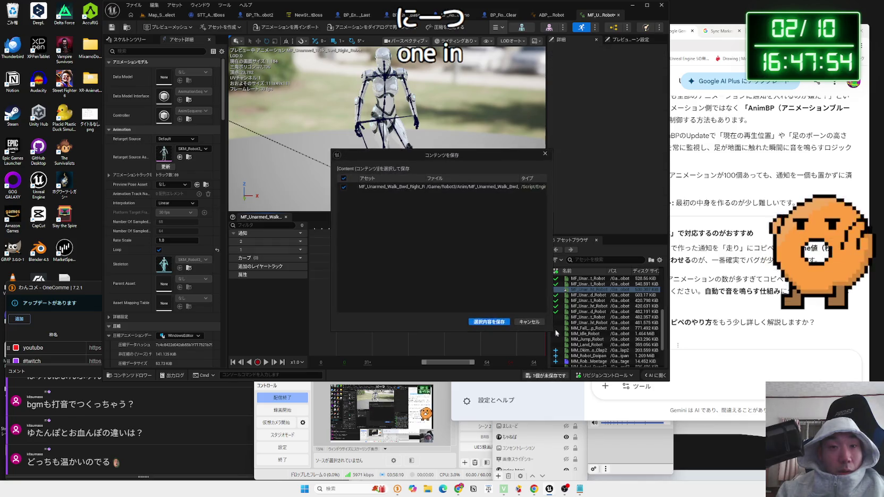
Save the walk animation and open MF_Unarmed_Jog_Bwd_Robot from the Content Browser.
click(487, 317)
click(159, 15)
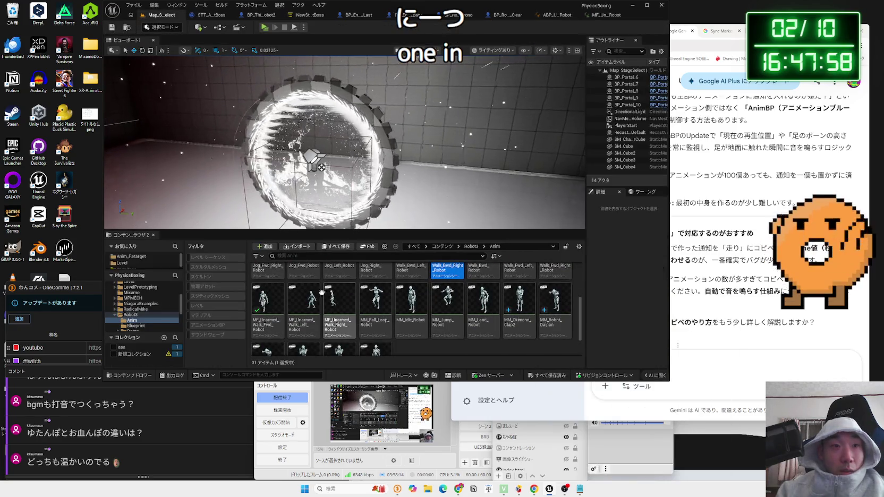
scroll(334, 299, up, 3)
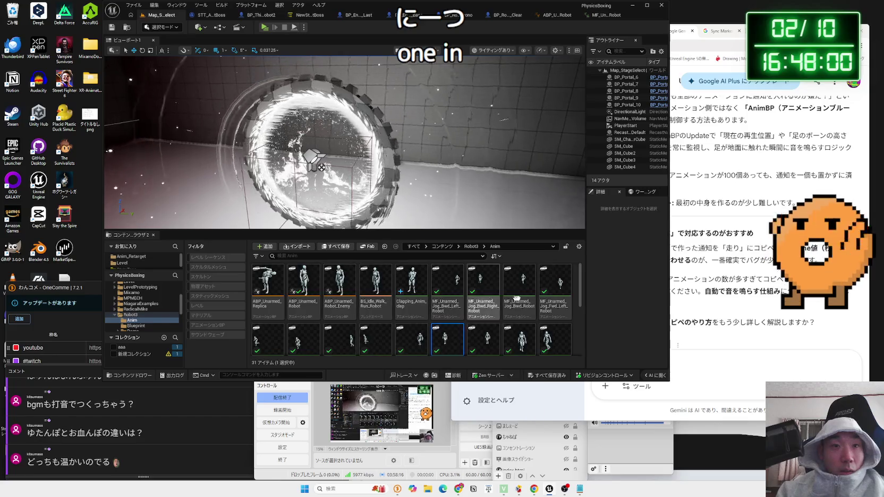
click(521, 287)
double_click(521, 287)
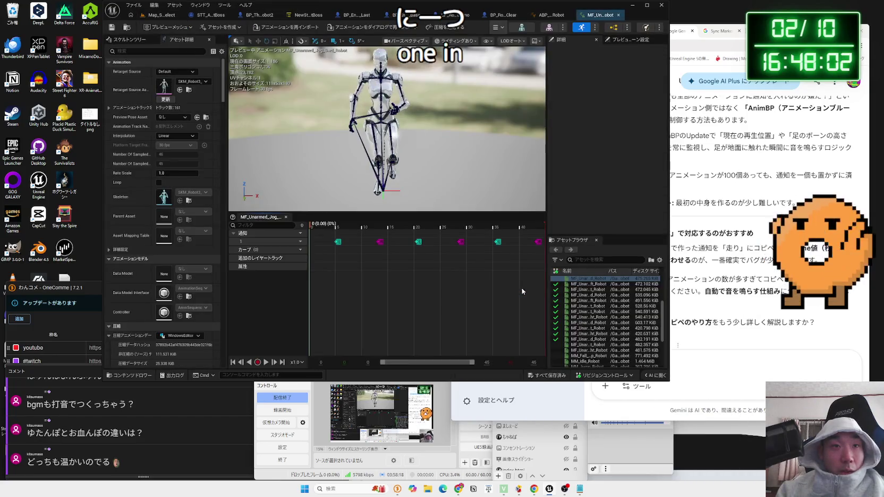
Add notify track 2 and paste SFX_ashioto footstep notifies near frames 5 and 13.
right_click(335, 234)
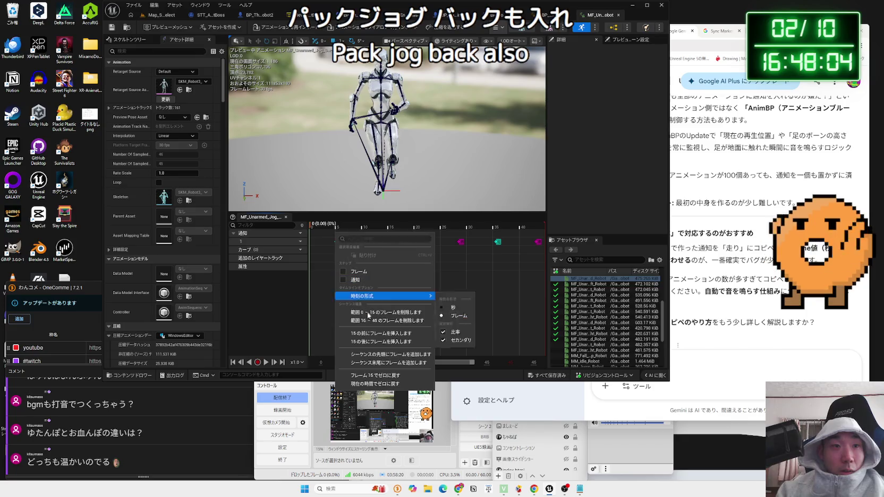
click(297, 242)
click(314, 256)
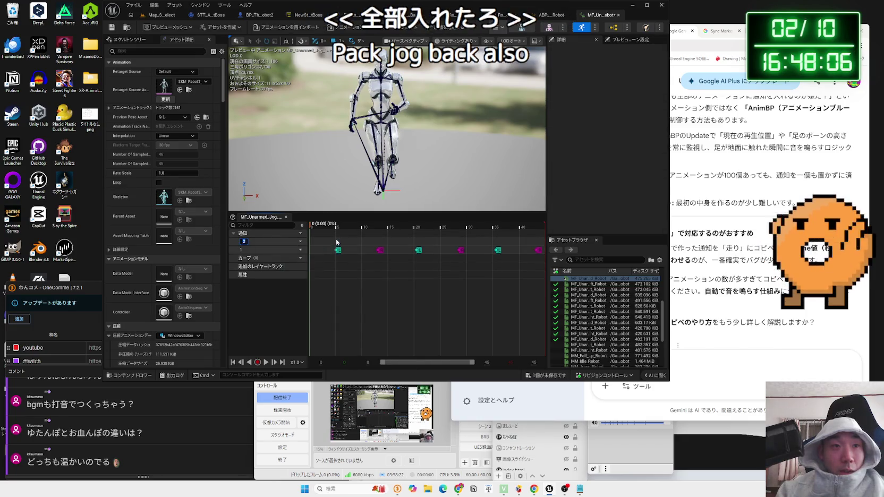
right_click(336, 243)
click(372, 298)
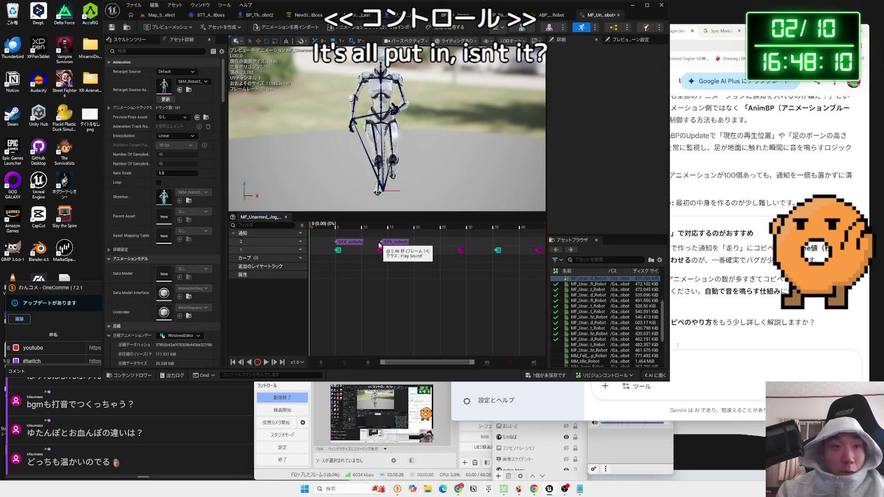
key(ctrl+v)
drag(394, 245, 372, 245)
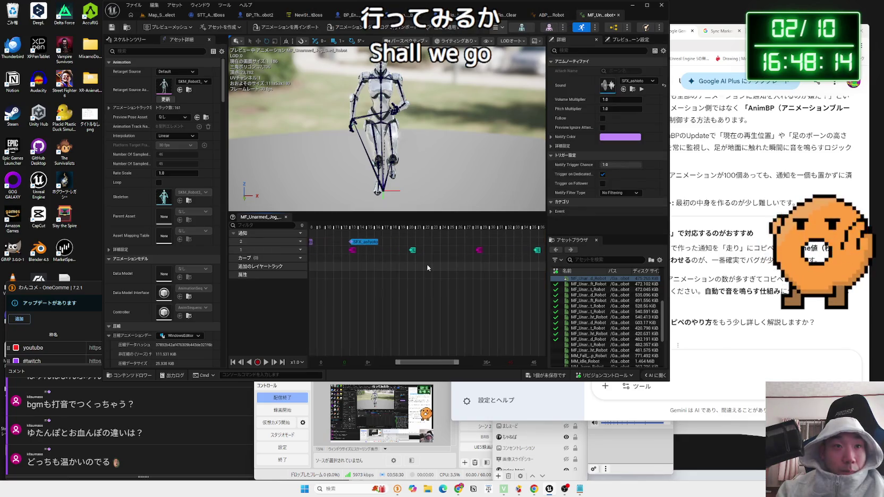
Fine-tune the footstep notify positions and paste another SFX_ashioto notify near frame 42.
scroll(398, 263, up, 3)
click(400, 241)
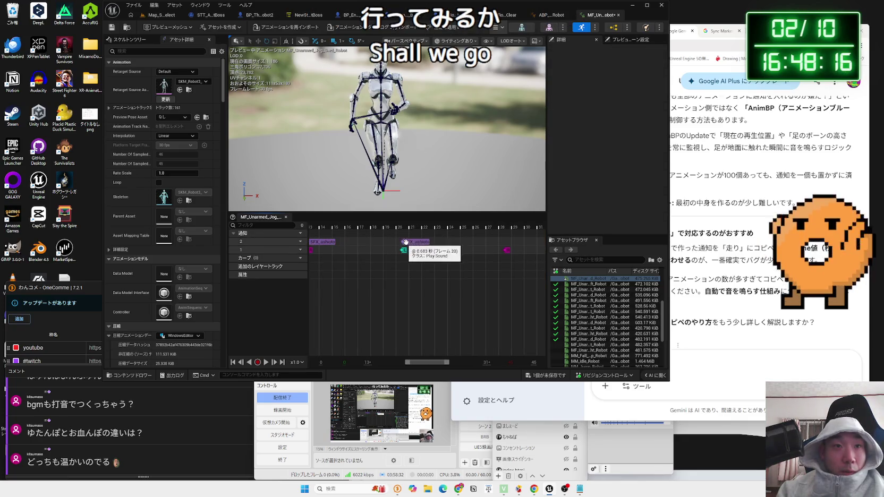
click(415, 242)
click(413, 247)
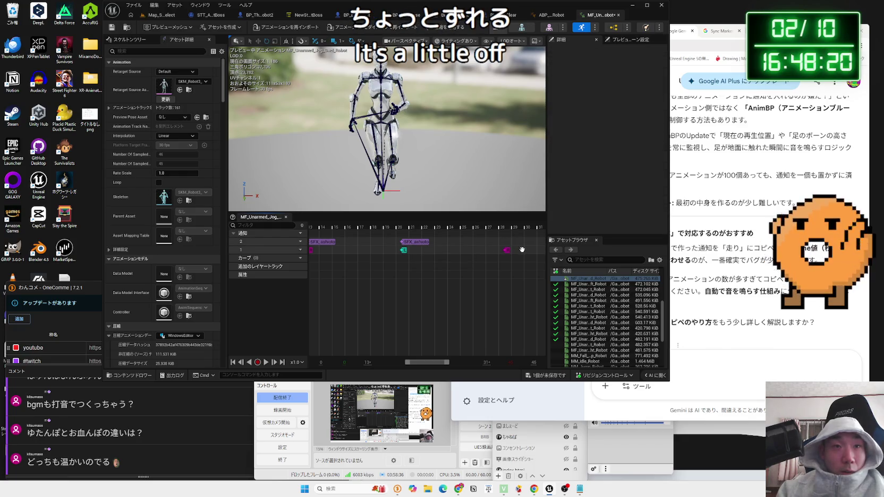
drag(431, 365, 440, 363)
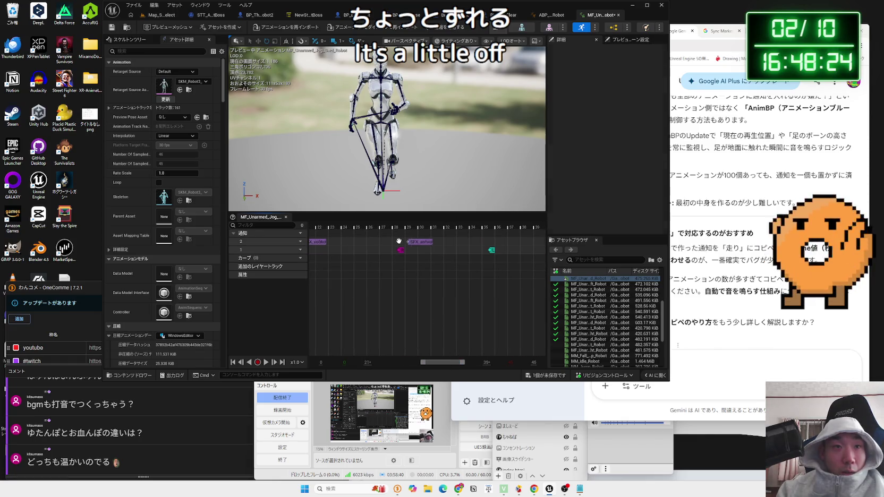
click(416, 242)
click(471, 244)
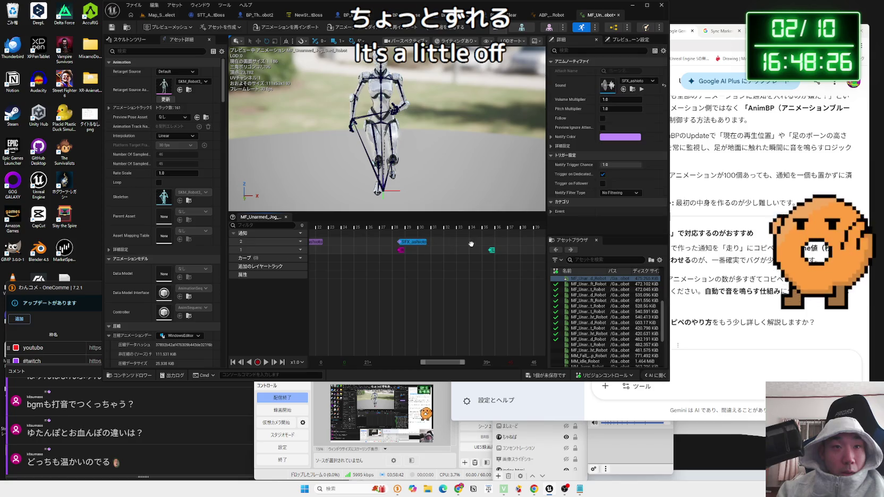
drag(497, 244, 500, 246)
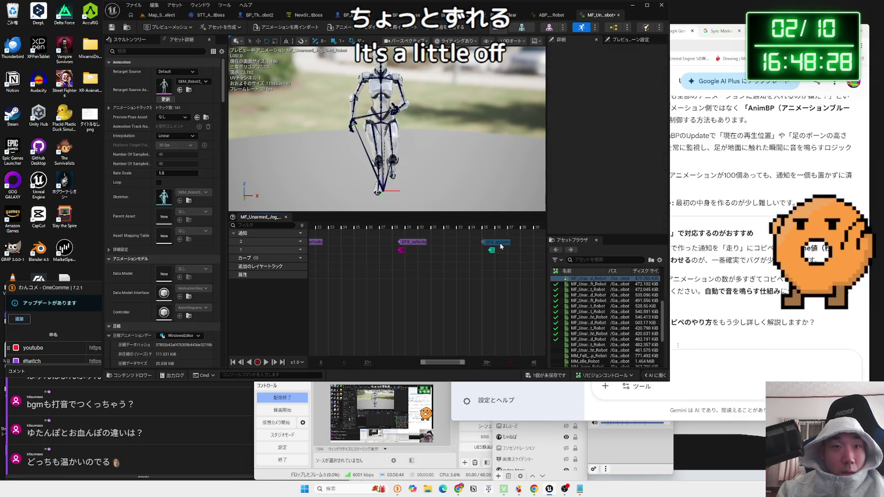
click(506, 246)
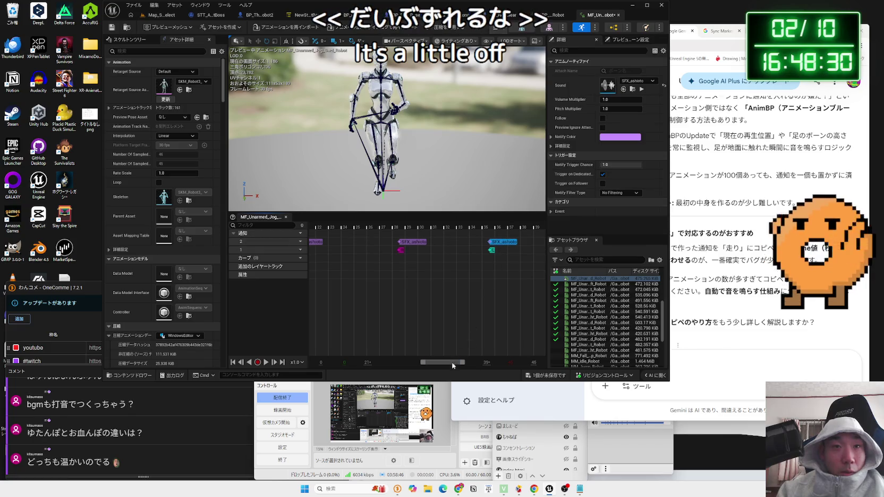
key(ctrl+v)
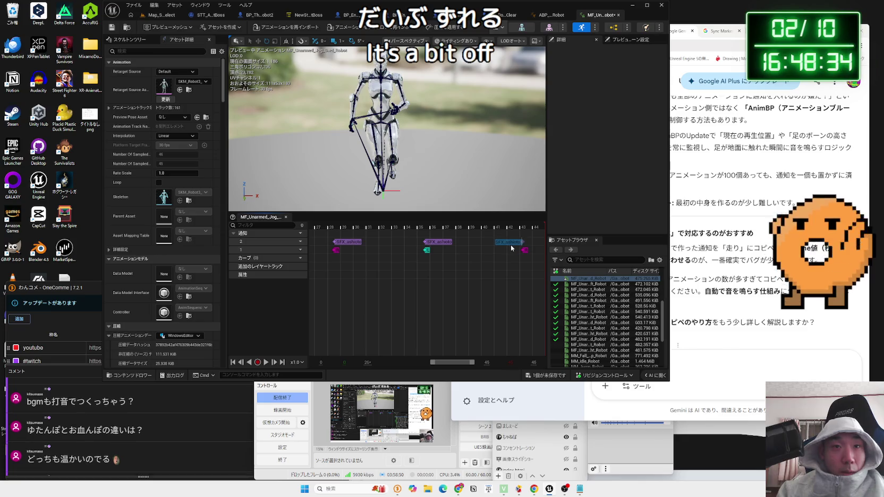
click(505, 272)
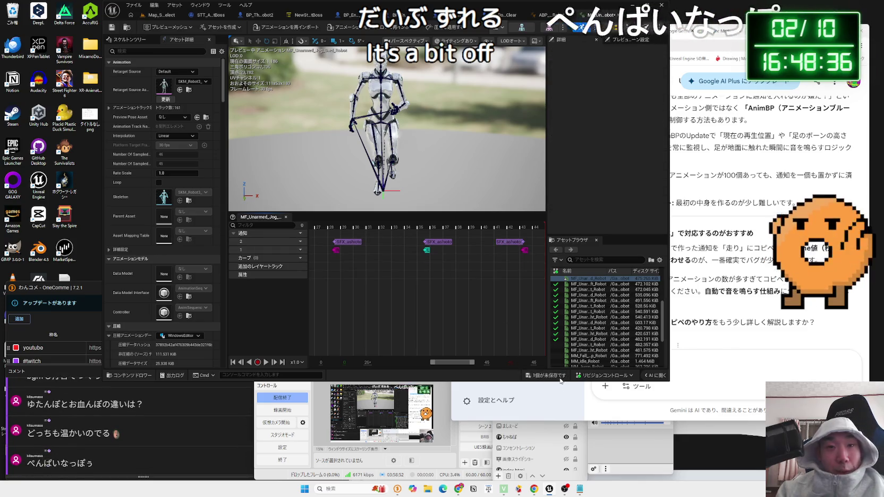
Save the backward jog animation and return to the level editor.
click(529, 375)
click(481, 319)
scroll(397, 284, down, 3)
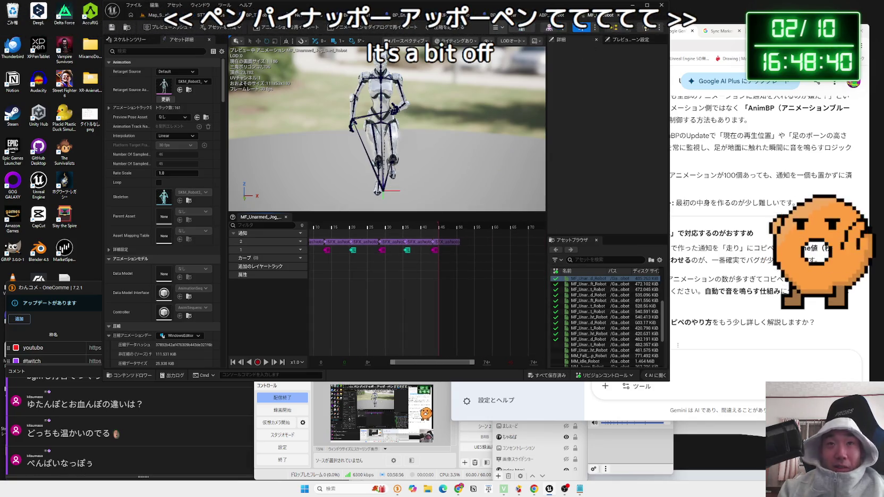
click(156, 16)
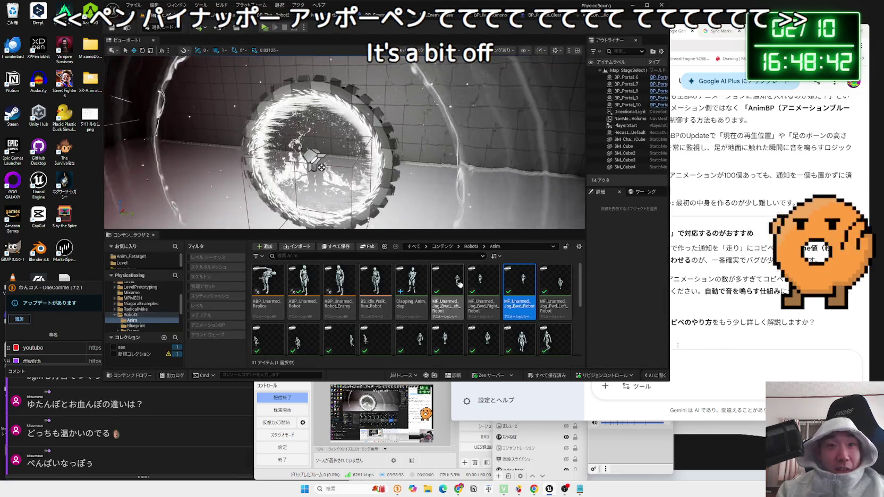
Open MF_Unarmed_Walk_Right_Robot and add a second notify track.
scroll(544, 319, down, 3)
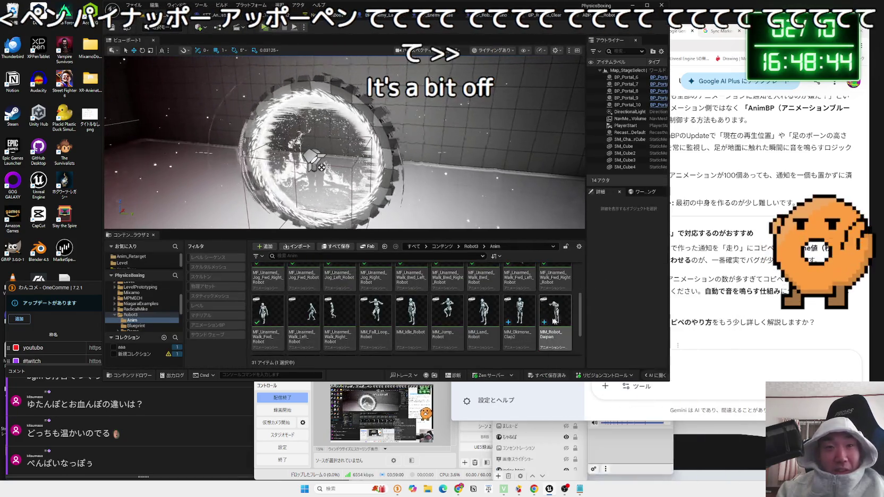
scroll(356, 294, down, 1)
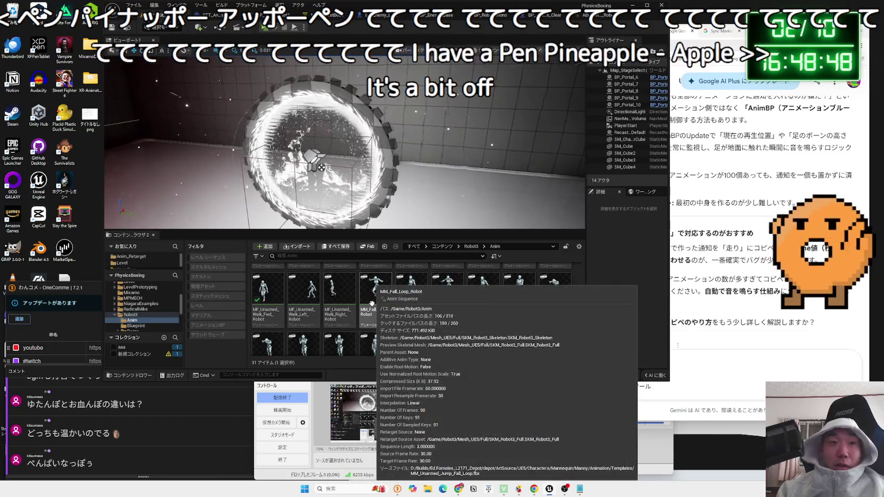
scroll(361, 300, down, 1)
click(332, 290)
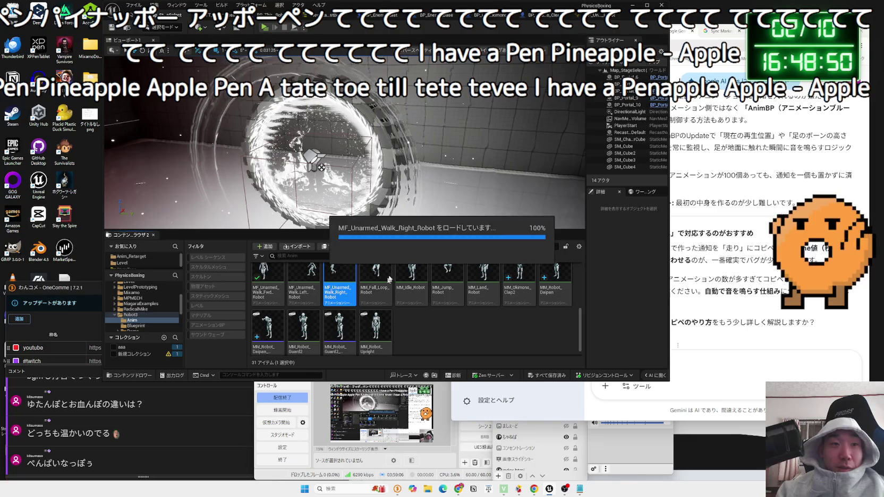
double_click(333, 290)
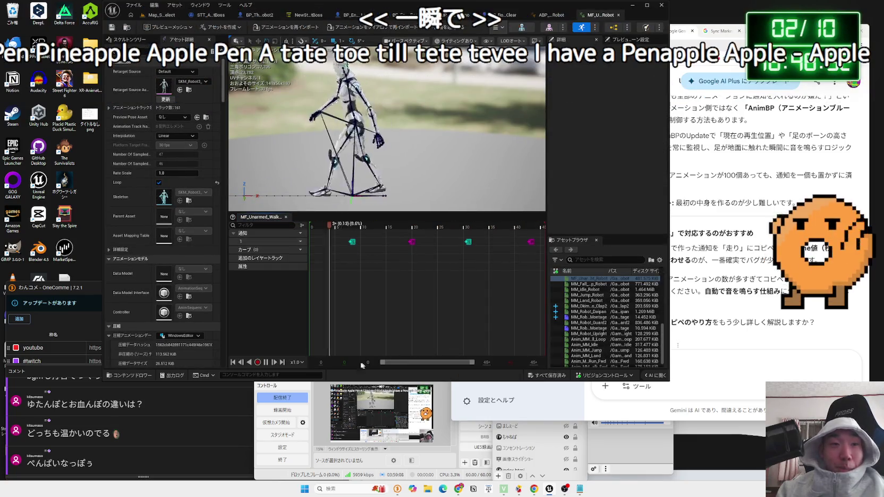
click(300, 241)
click(314, 258)
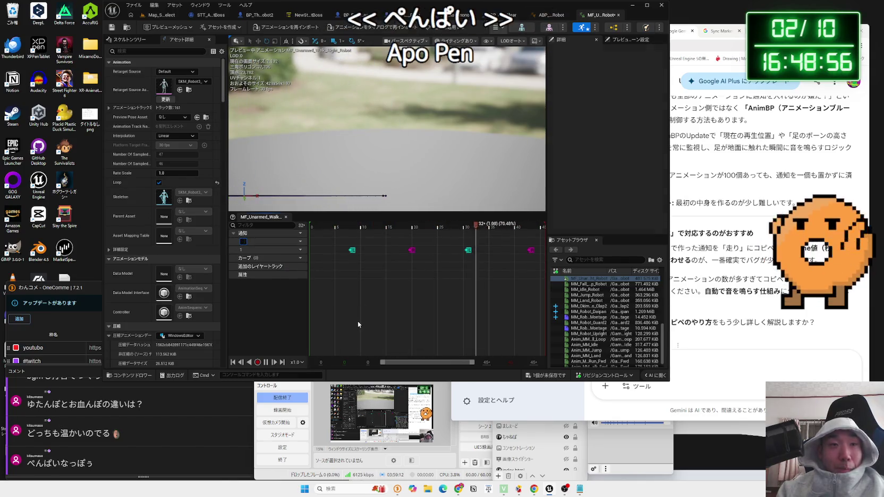
click(349, 246)
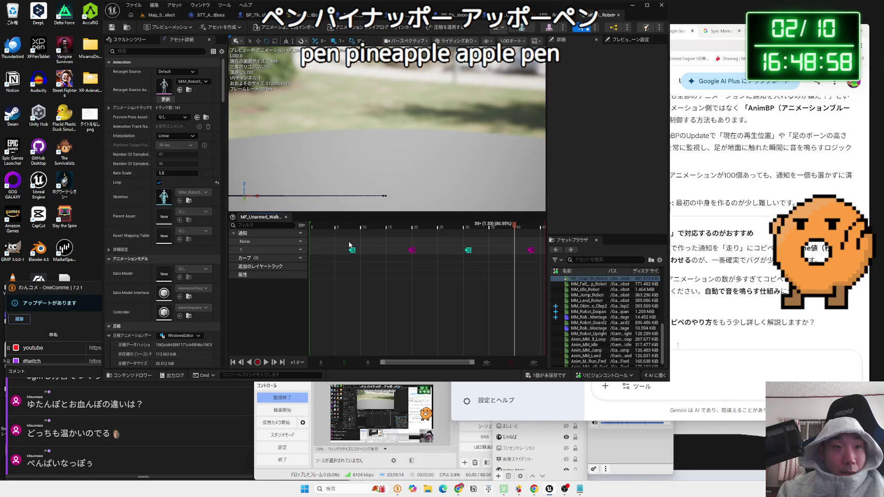
Copy the SFX footstep notify and paste it at each of the four footfalls on track 2.
click(359, 245)
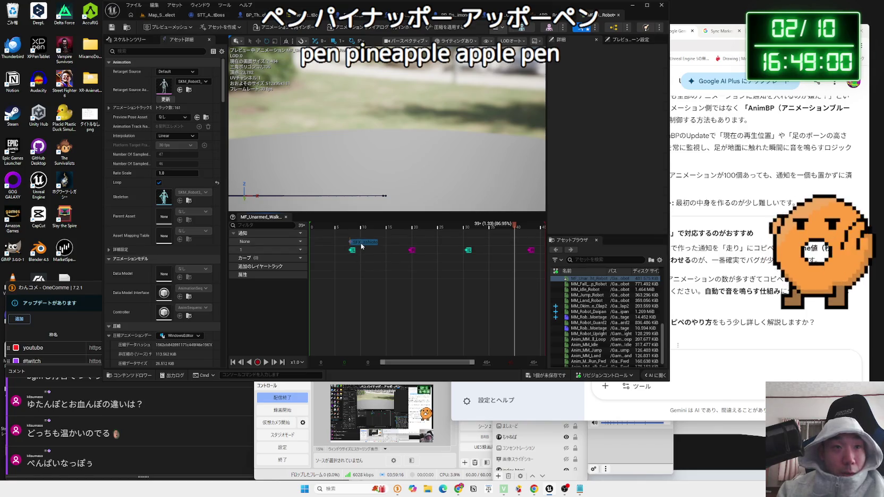
key(ctrl+c)
key(ctrl+v)
drag(522, 243, 489, 242)
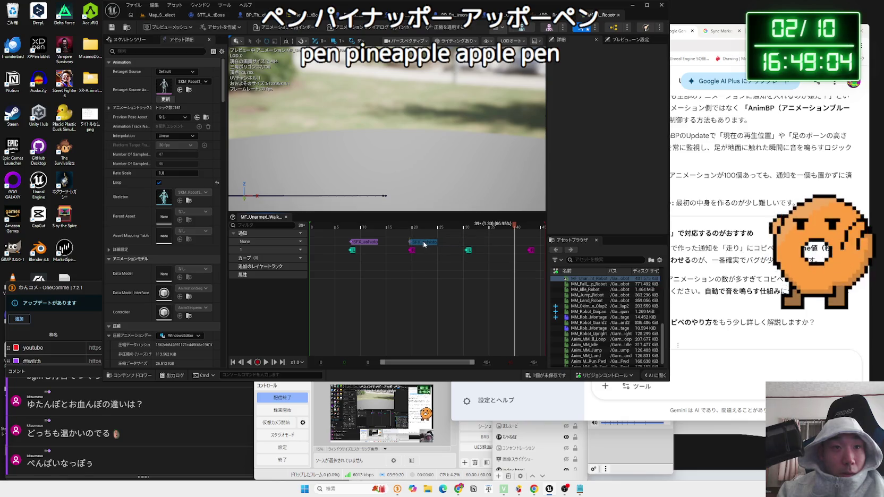
key(ctrl+v)
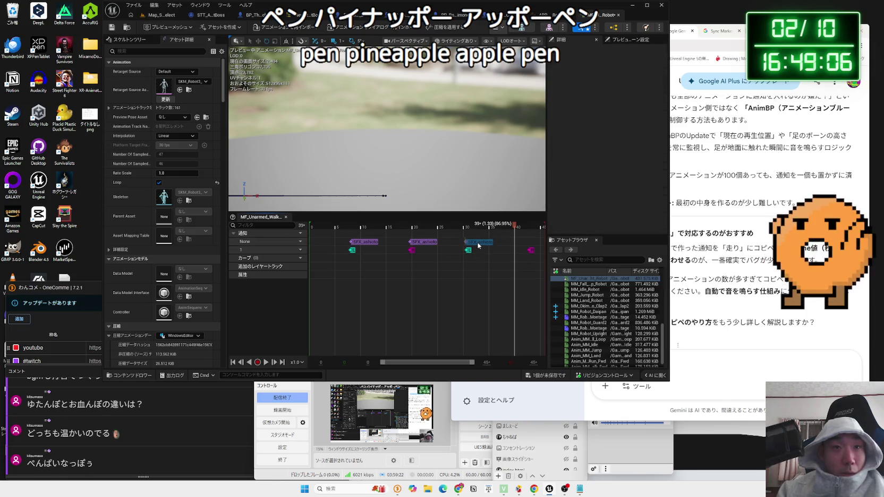
key(ctrl+v)
drag(531, 244, 544, 245)
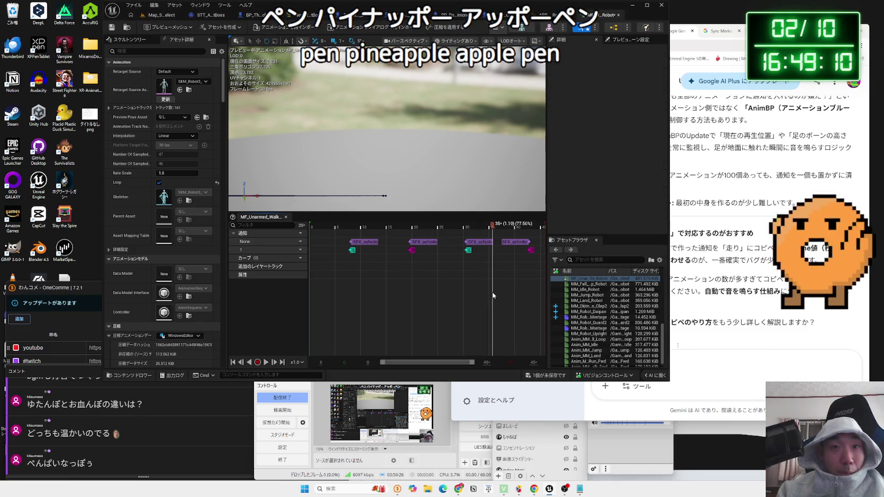
click(492, 266)
Save the walk-right animation and close its editor.
click(111, 27)
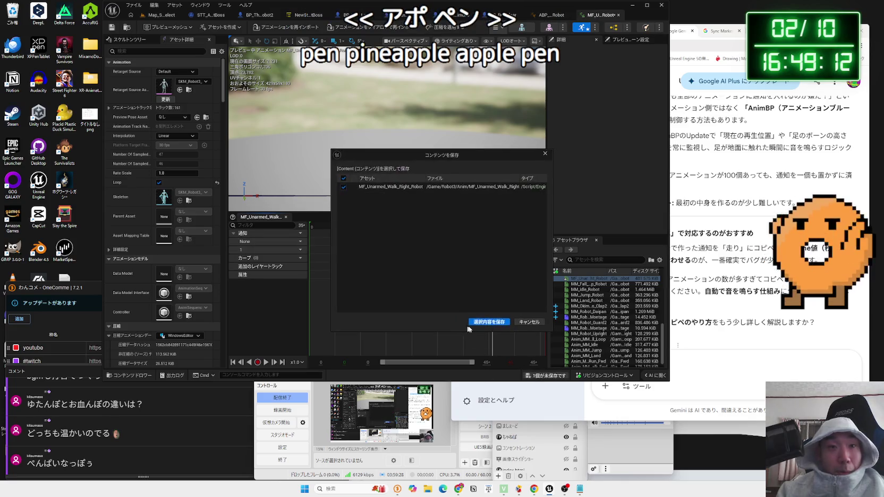
click(618, 15)
click(162, 15)
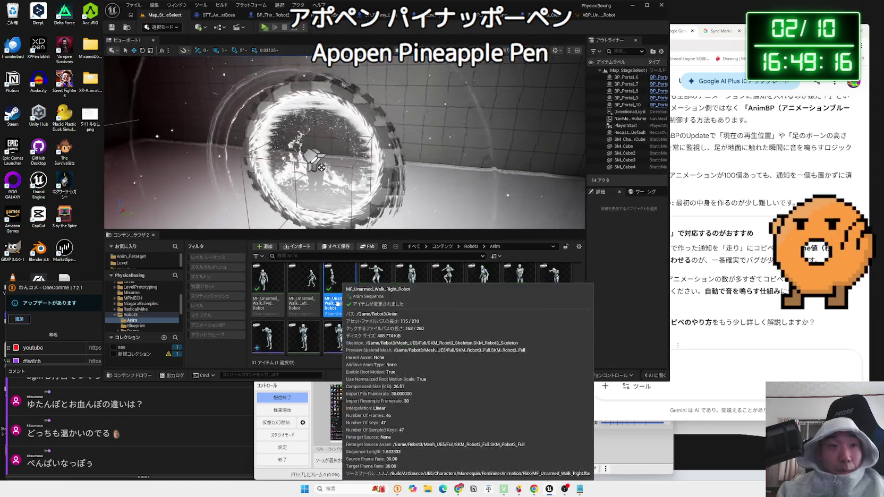
Open MF_Unarmed_Walk_Left_Robot, paused with the playhead at frame 8.
scroll(383, 311, up, 1)
scroll(384, 311, up, 1)
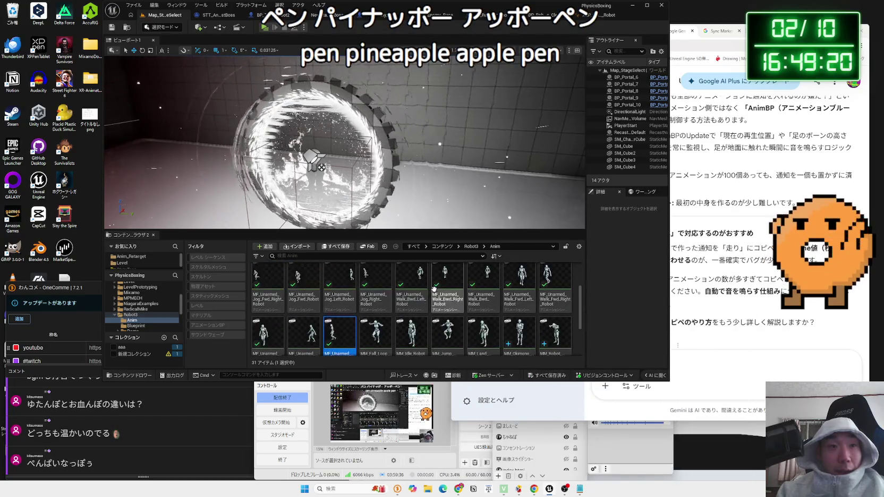
scroll(319, 308, down, 2)
click(305, 313)
double_click(305, 313)
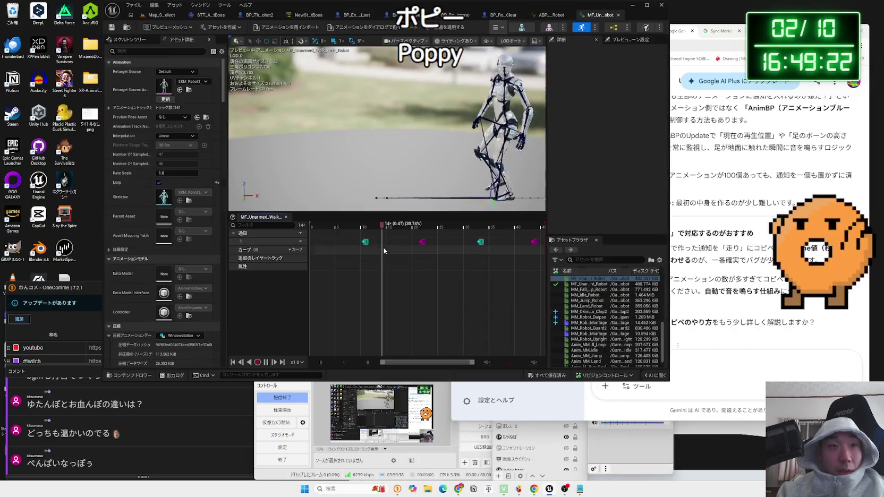
click(267, 364)
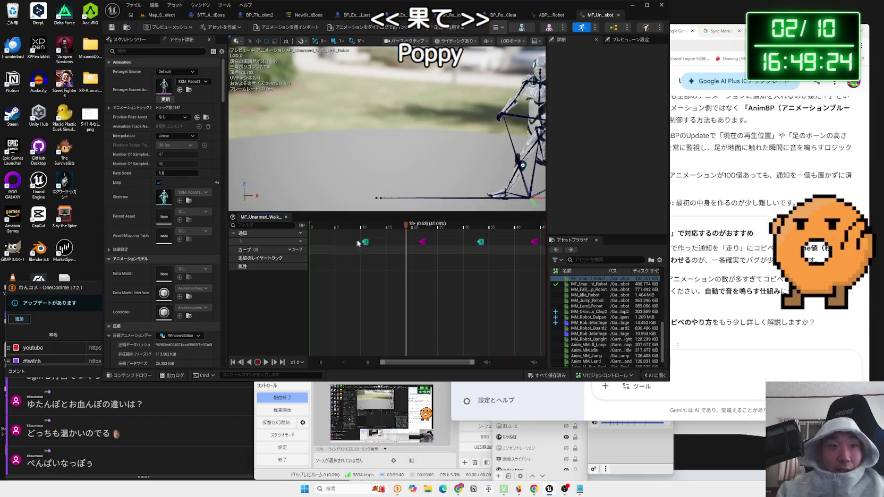
mouse_move(402, 228)
mouse_down()
mouse_move(351, 227)
mouse_move(363, 230)
mouse_up()
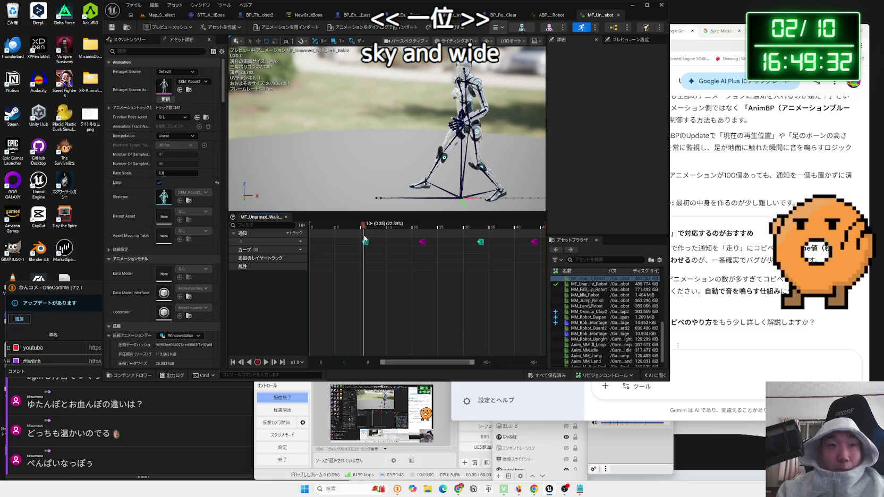
Add notify track 2 with SFX footstep notifies at each footfall, then save with Ctrl+S.
right_click(359, 241)
click(364, 245)
mouse_move(364, 246)
mouse_down()
mouse_move(411, 227)
mouse_move(431, 245)
mouse_up()
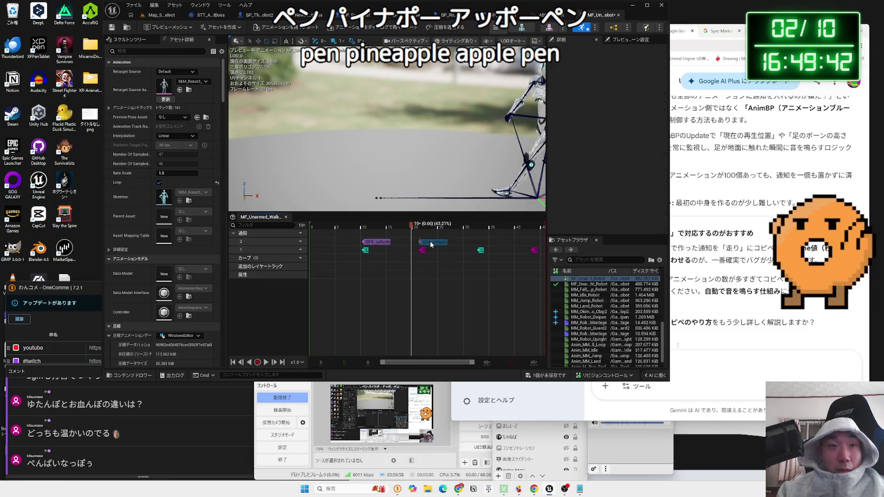
key(ctrl+v)
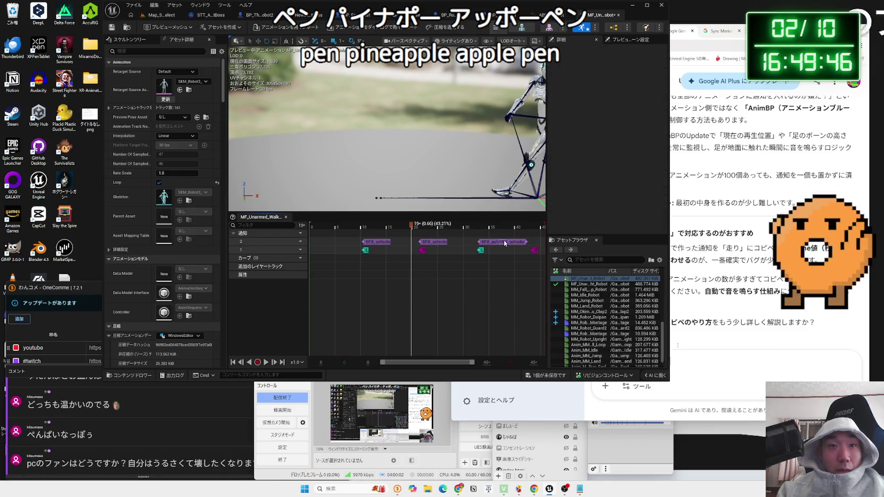
drag(504, 243, 512, 245)
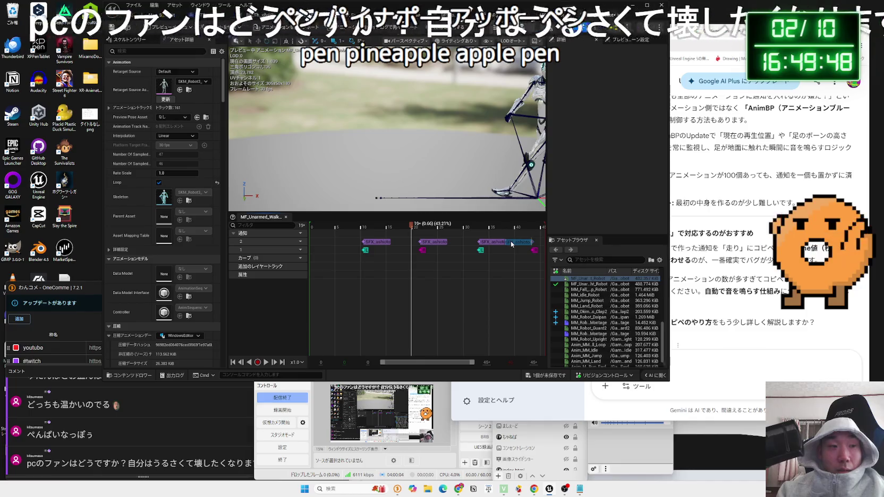
click(510, 254)
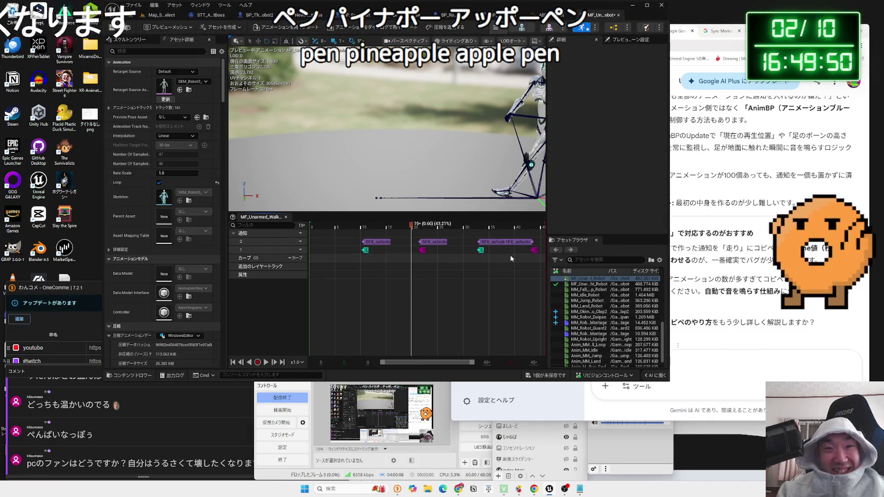
key(ctrl+s)
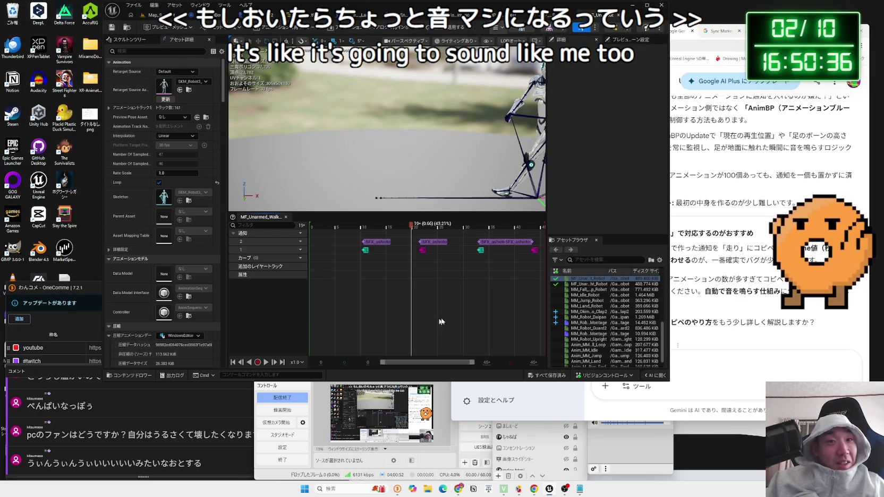
Close the walk-left animation editor tab.
click(617, 17)
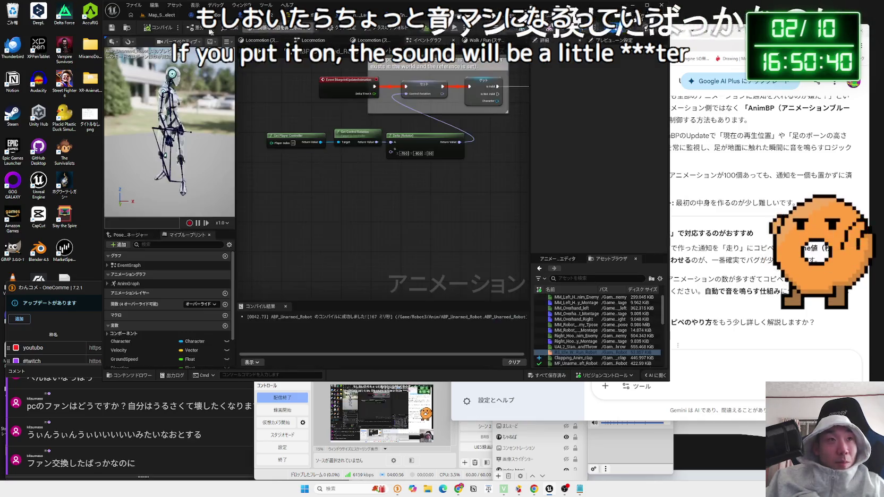
Open MM_Land_Robot, pause its preview and move the timeline back to frame 0.
click(617, 18)
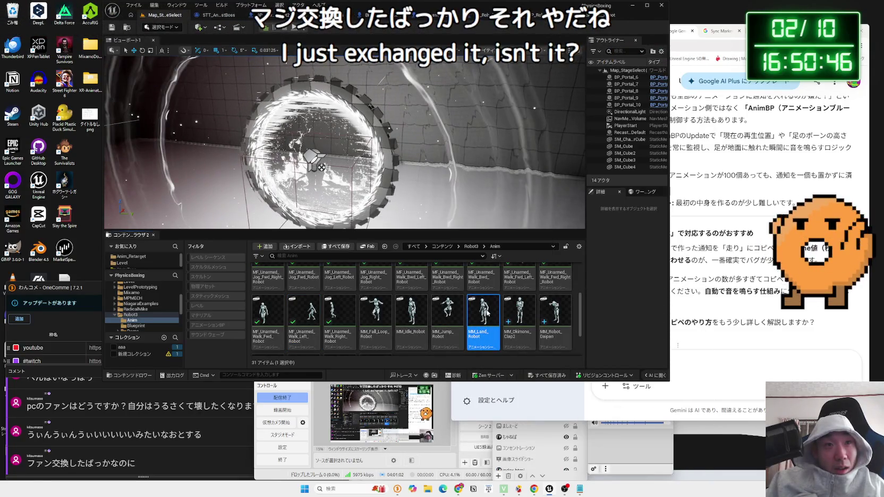
double_click(485, 309)
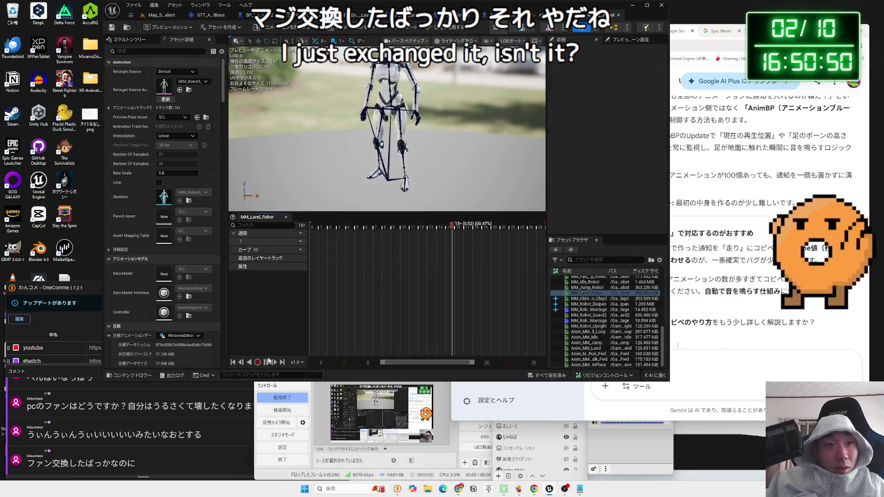
click(267, 361)
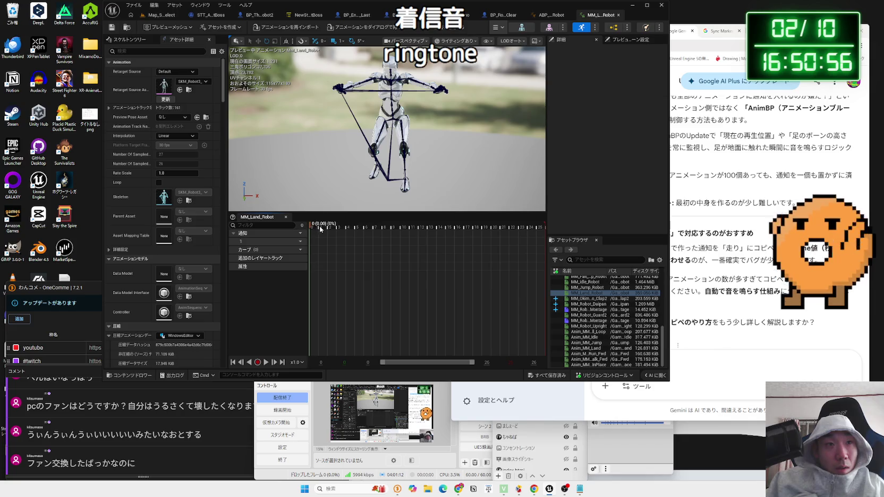
scroll(350, 281, up, 3)
drag(391, 364, 383, 364)
mouse_move(351, 229)
mouse_down()
mouse_move(314, 232)
mouse_move(553, 240)
mouse_move(328, 245)
mouse_move(377, 247)
mouse_move(360, 249)
mouse_up()
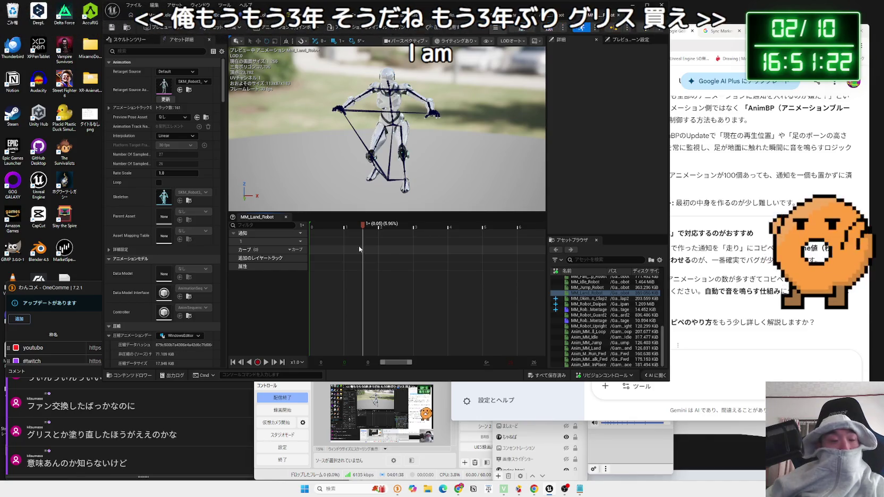
right_click(363, 248)
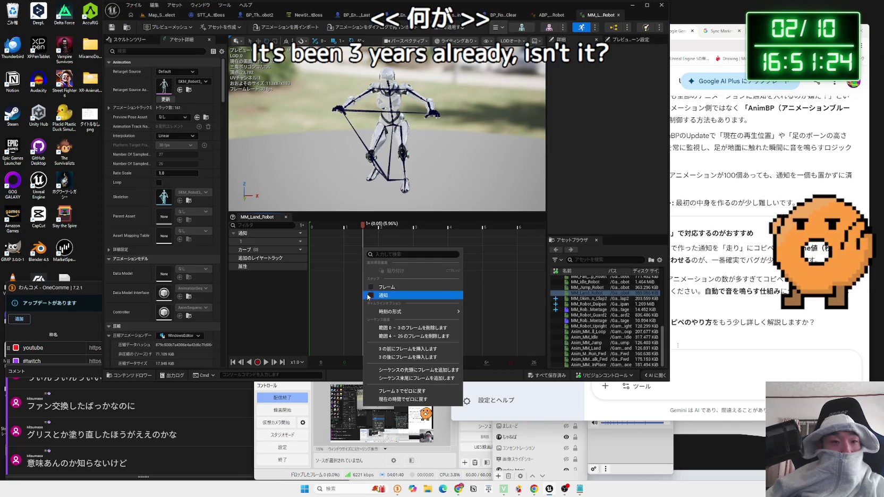
click(361, 241)
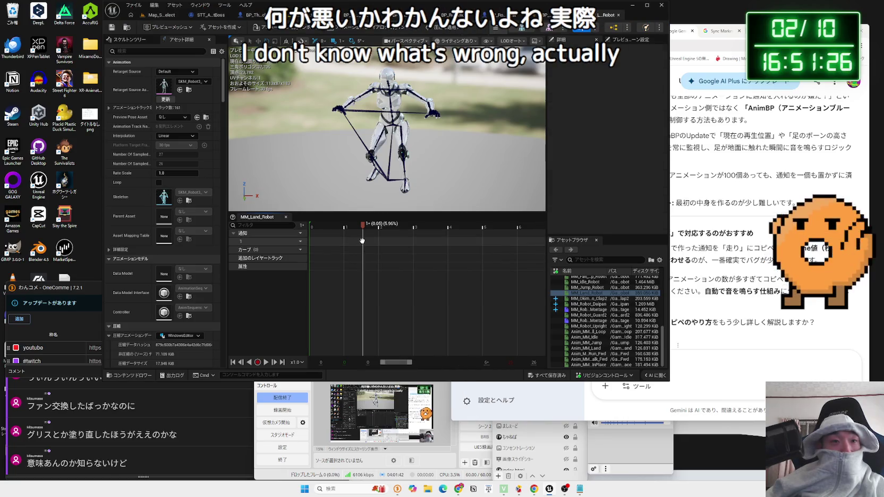
right_click(362, 240)
click(391, 295)
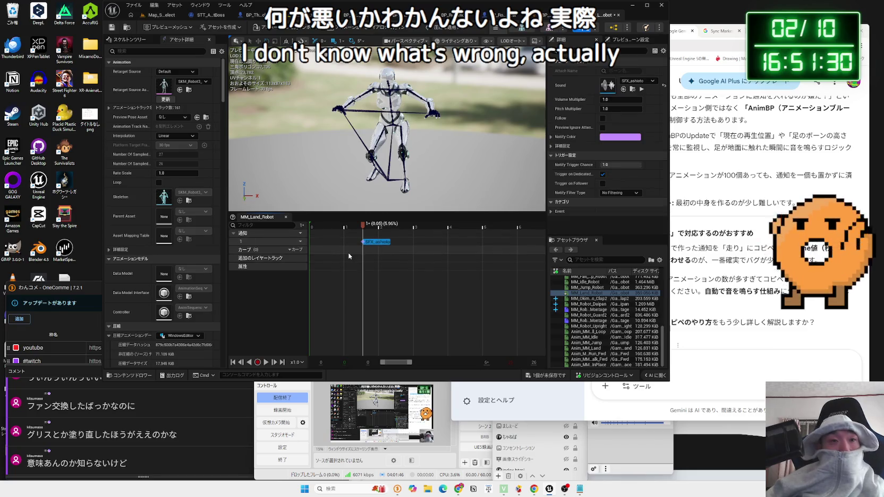
key(space)
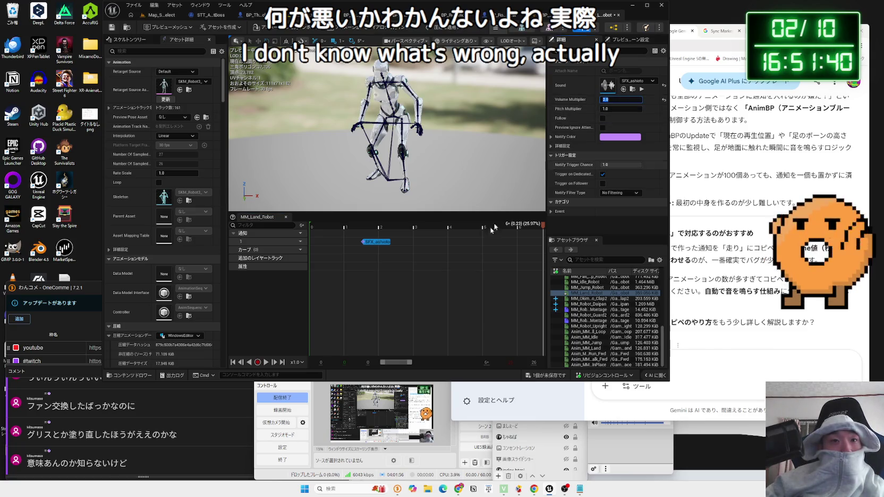
click(389, 267)
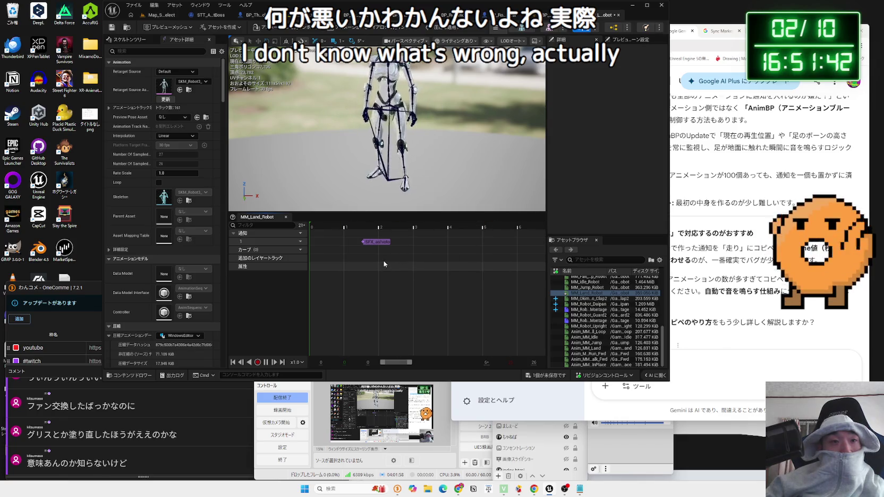
click(377, 242)
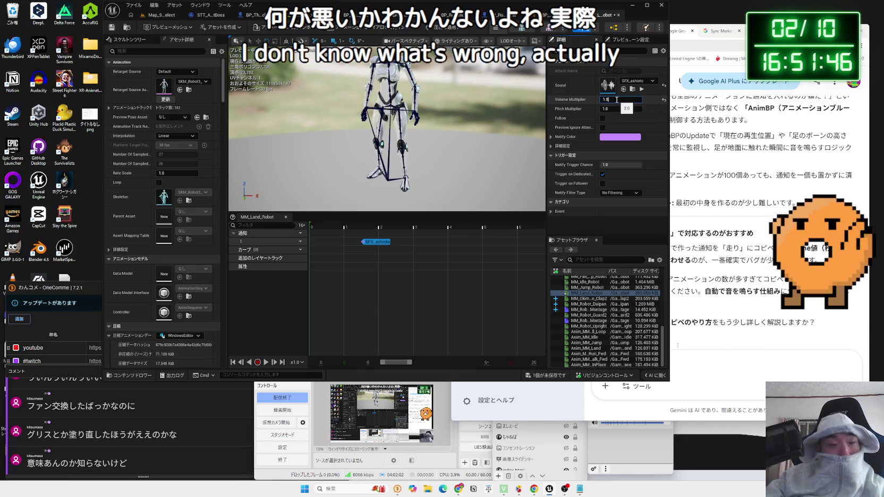
click(465, 250)
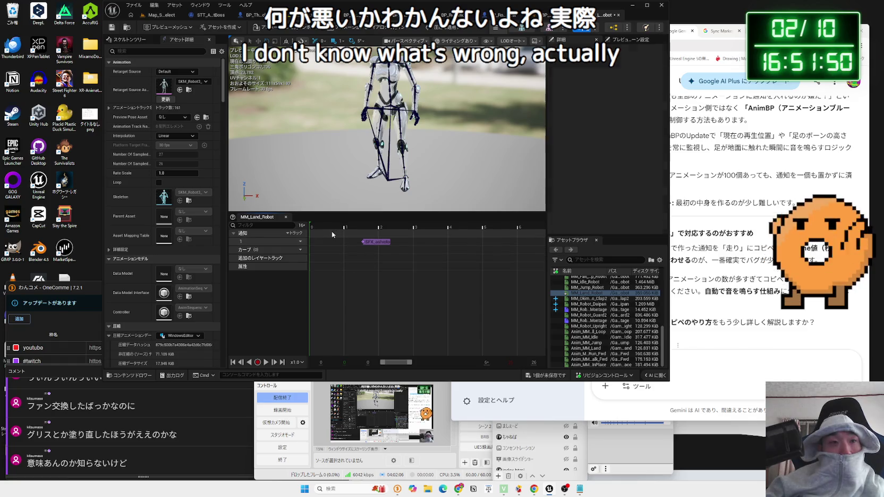
click(303, 489)
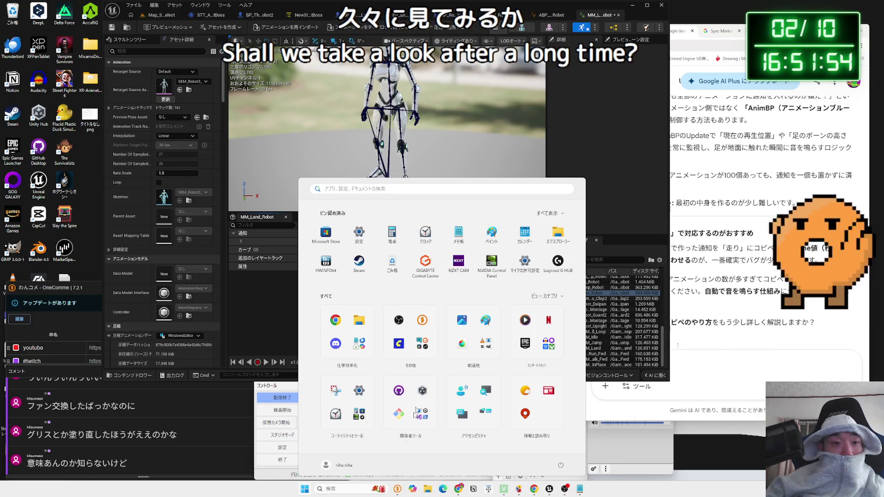
Search the Start menu for 'nzxt' and launch NZXT CAM.
click(345, 493)
text(n)
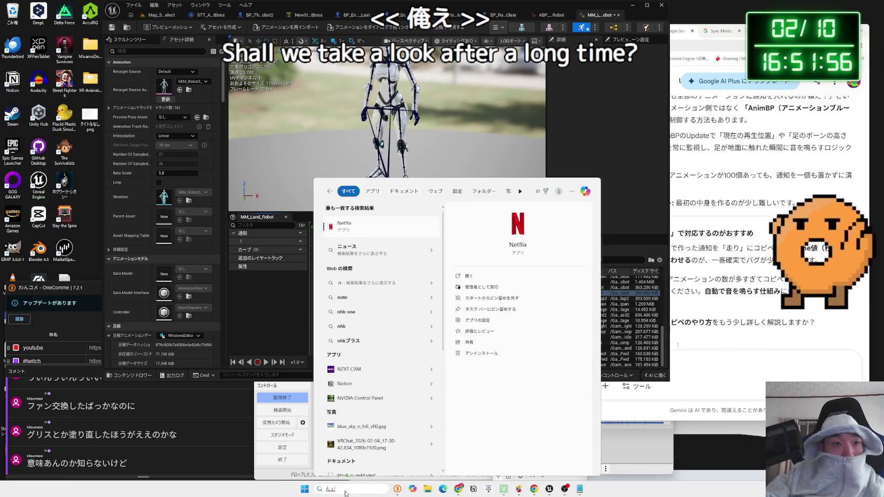
text(zx)
key(BackSpace)
key(BackSpace)
key(BackSpace)
text(nzxt CAM)
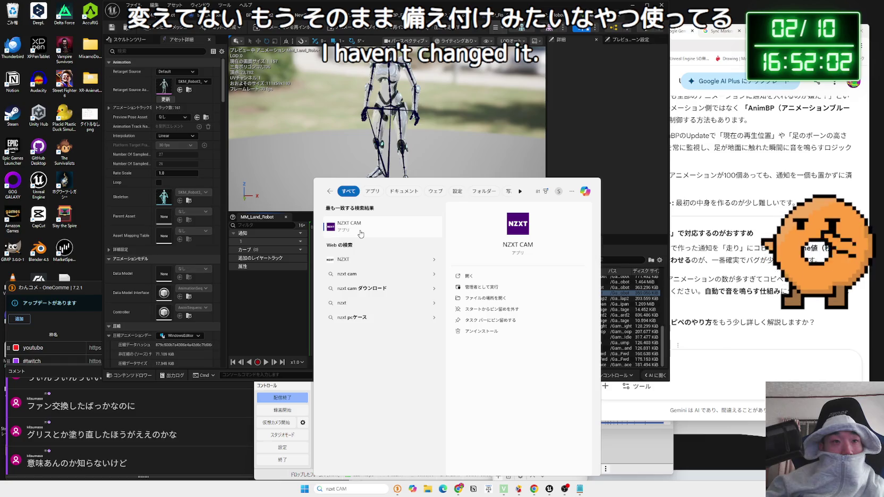
click(360, 233)
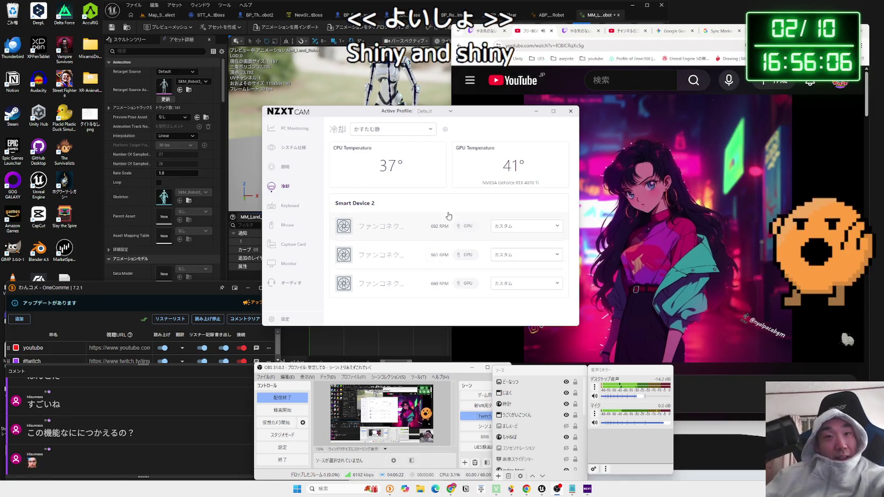
Inspect the first fan's custom curve and the keyboard settings, then close NZXT CAM.
click(525, 227)
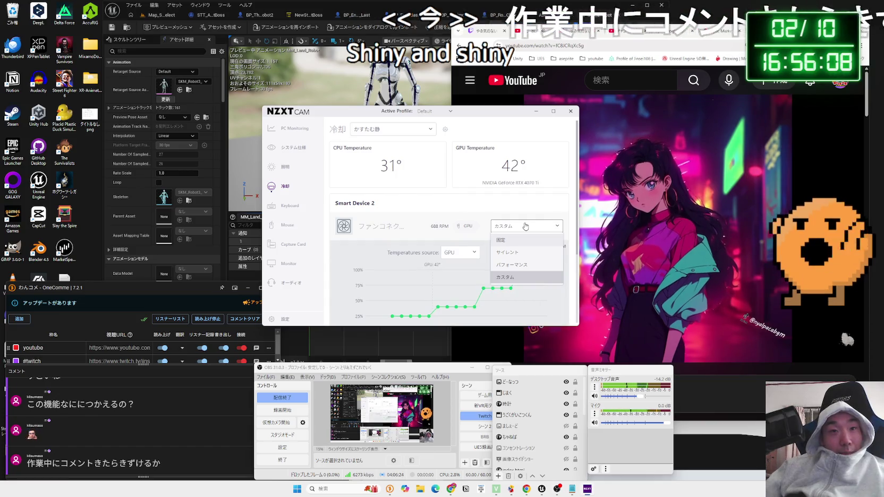
click(525, 226)
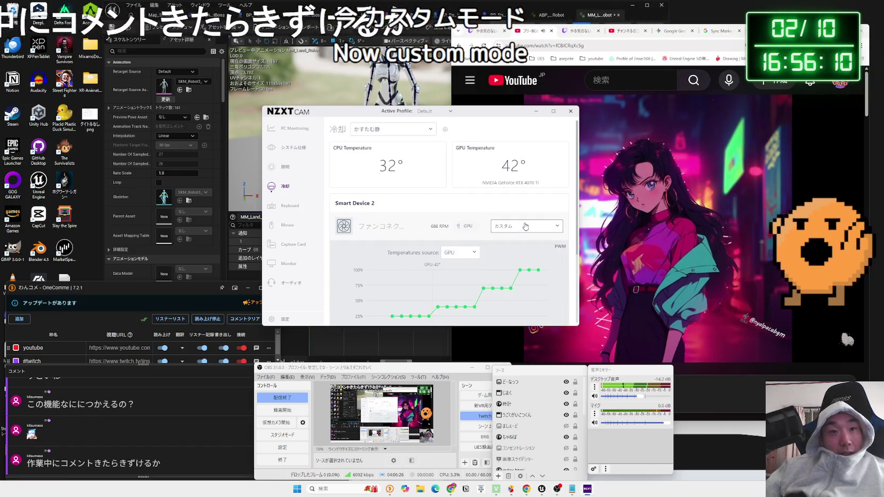
scroll(462, 239, down, 1)
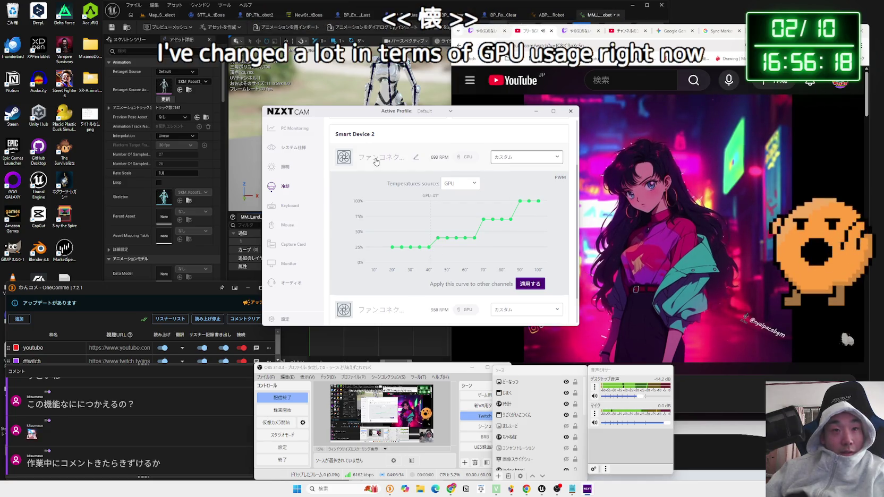
scroll(379, 228, up, 2)
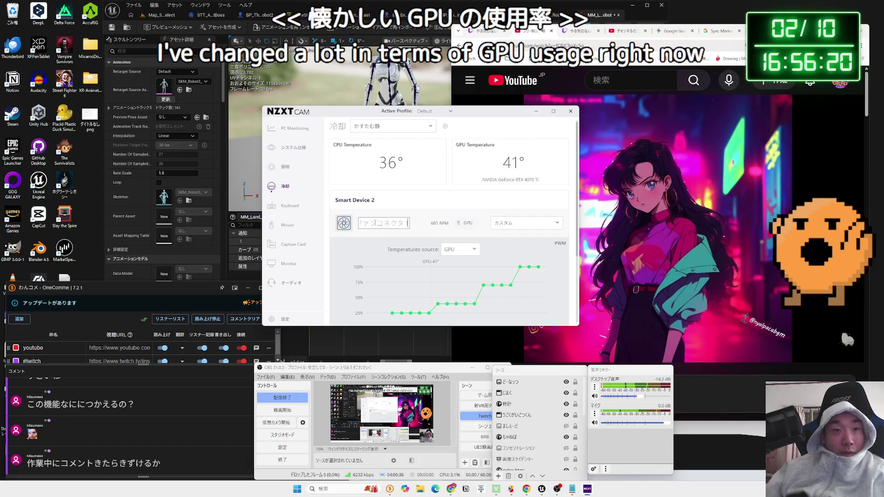
click(299, 210)
click(286, 188)
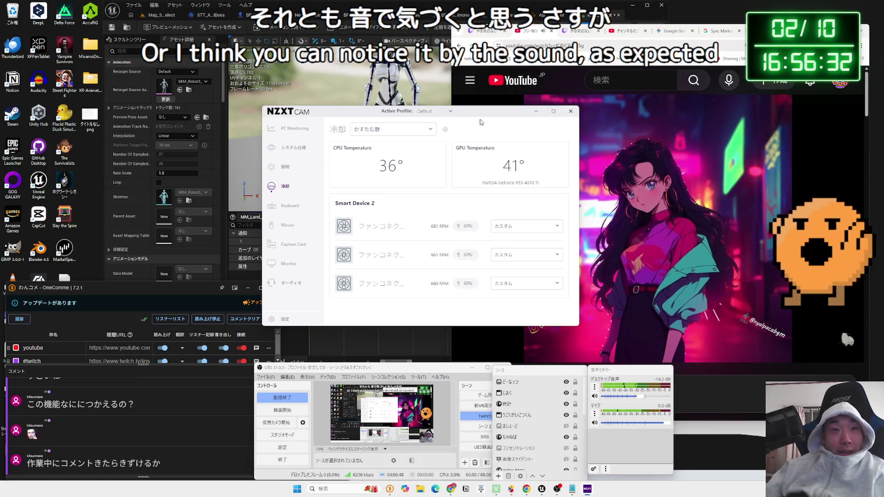
mouse_move(496, 115)
mouse_down()
mouse_move(466, 115)
mouse_move(466, 158)
mouse_up()
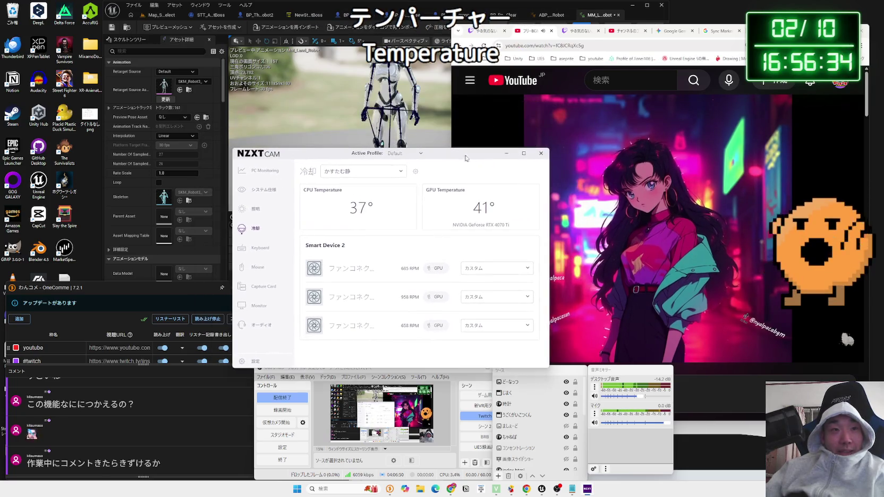
click(543, 155)
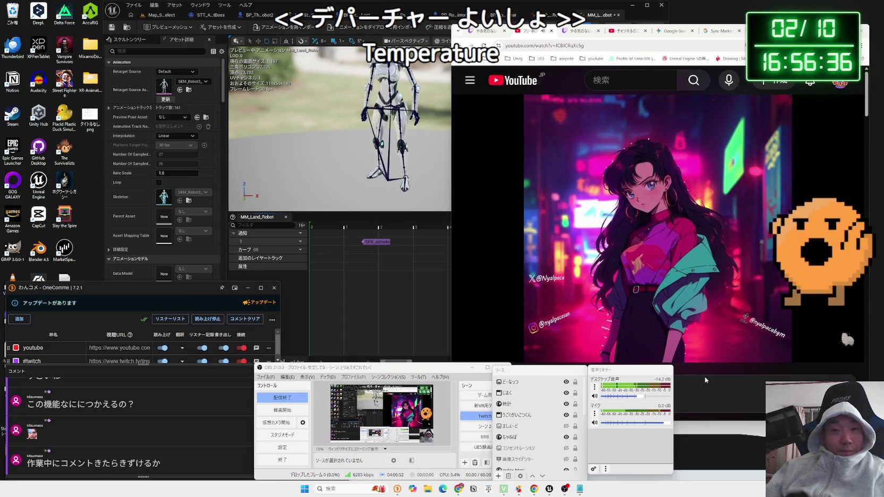
Flip through the browser tabs, then bring Unreal Editor back to the front.
key(alt+Left)
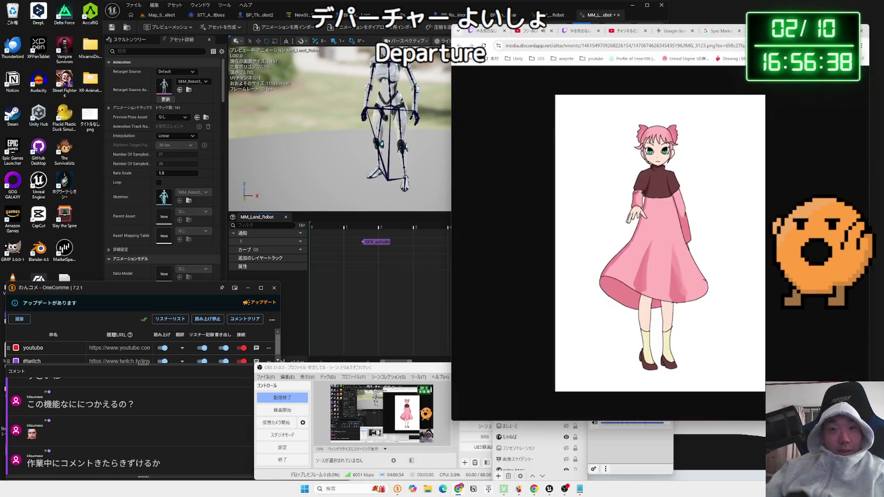
click(715, 32)
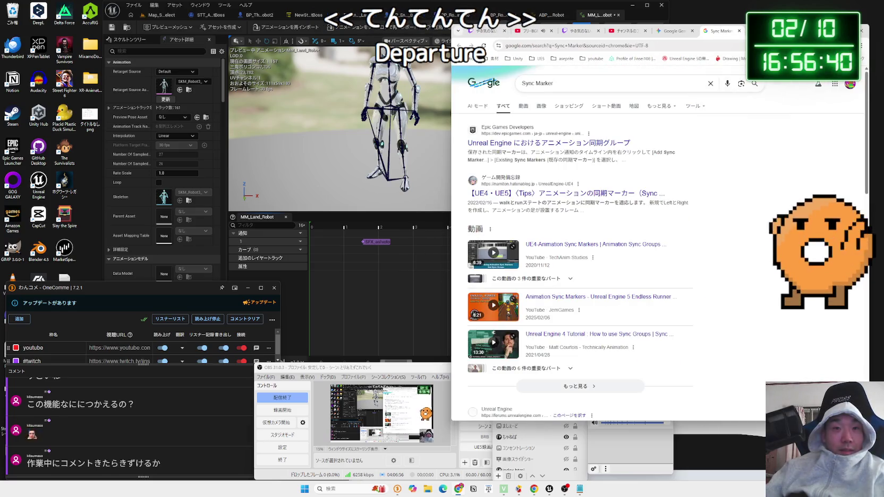
key(ctrl+Tab)
key(alt+Tab)
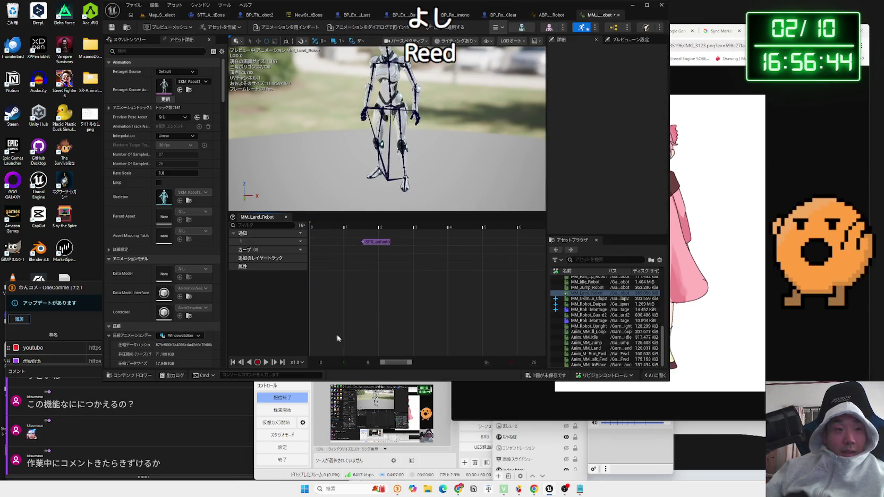
Play-test Map_StageSelect, stop with Esc, and return to the MM_Land_Robot editor.
click(162, 13)
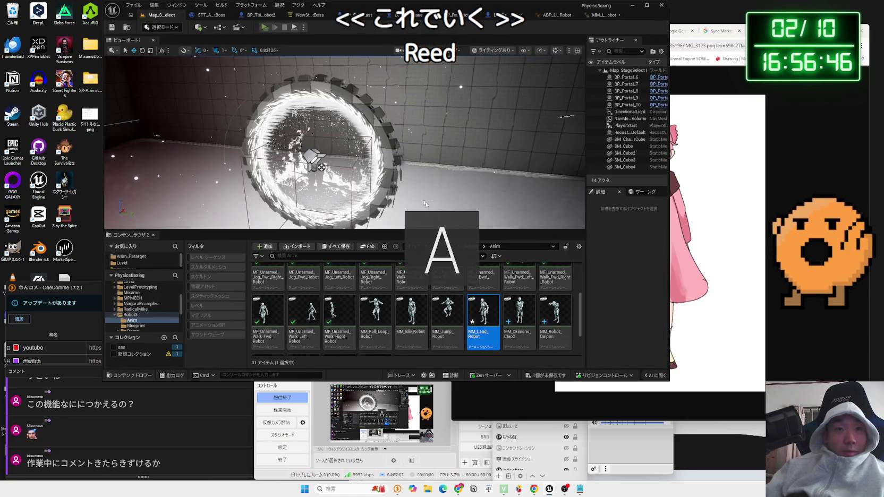
click(264, 27)
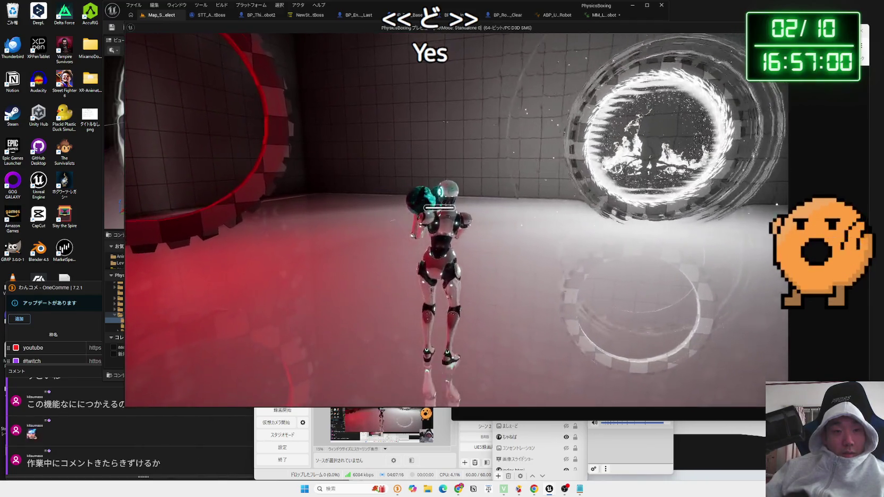
key(Escape)
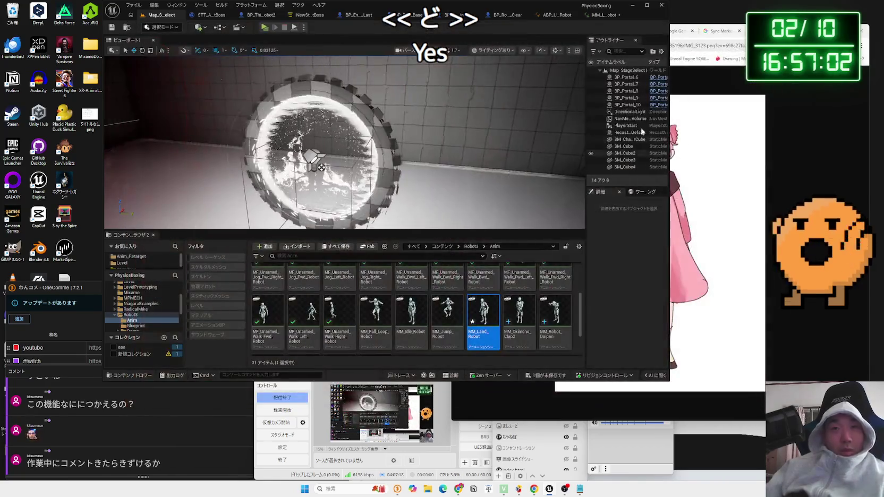
click(606, 16)
key(alt+Tab)
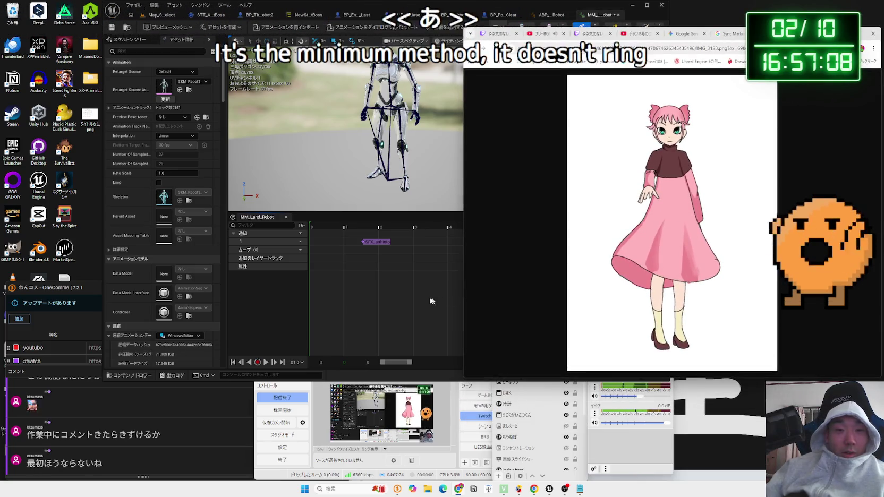
Review the Gemini footstep-notify answer alongside Unreal, then open a new browser tab.
key(Zenkaku_Hankaku)
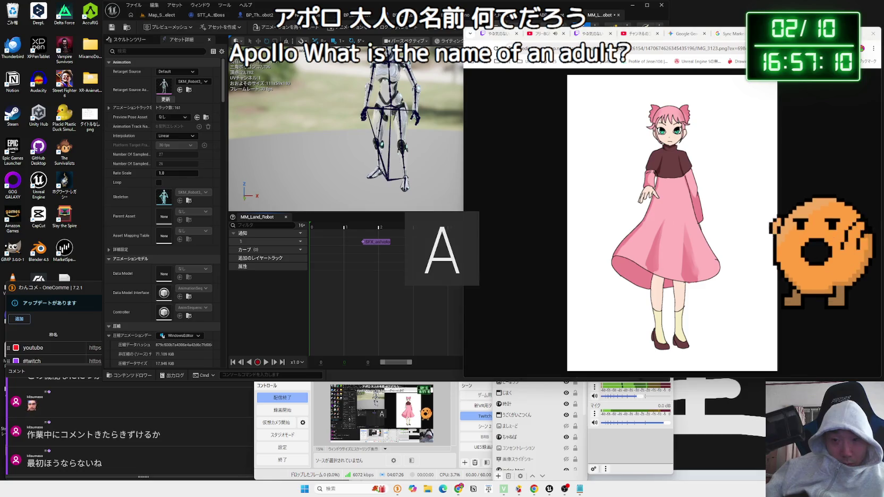
key(Zenkaku_Hankaku)
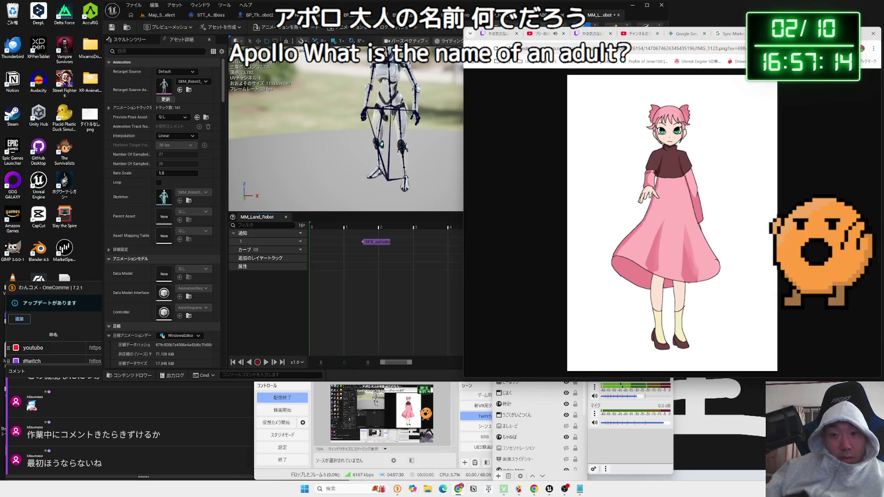
key(Zenkaku_Hankaku)
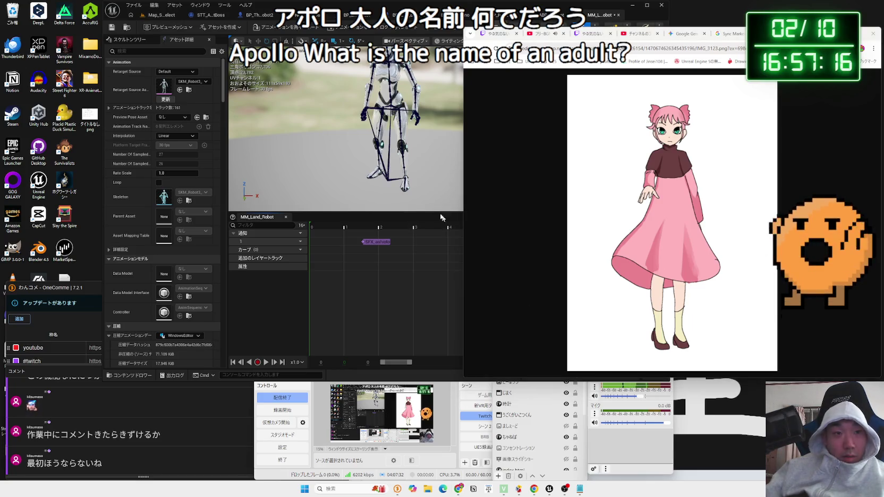
click(404, 7)
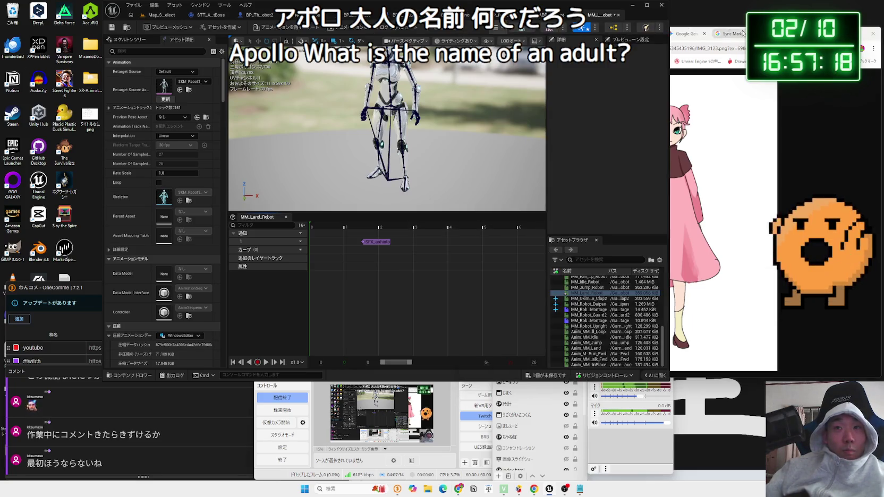
click(680, 35)
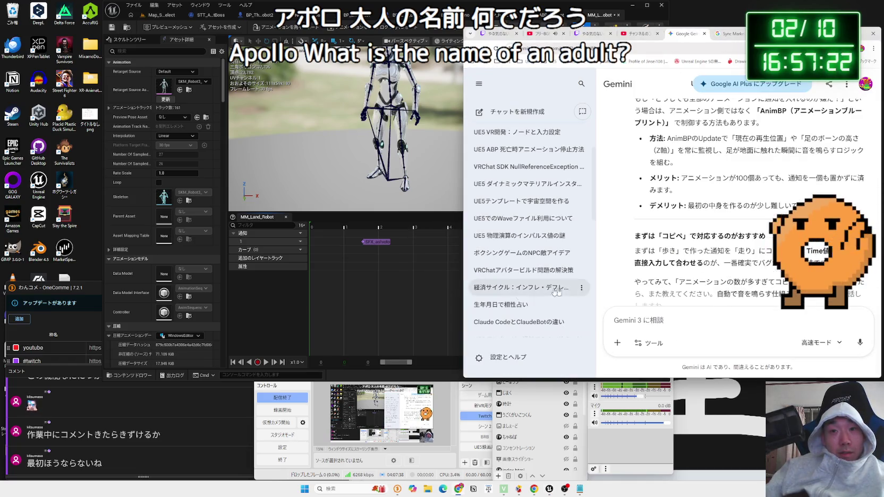
click(389, 307)
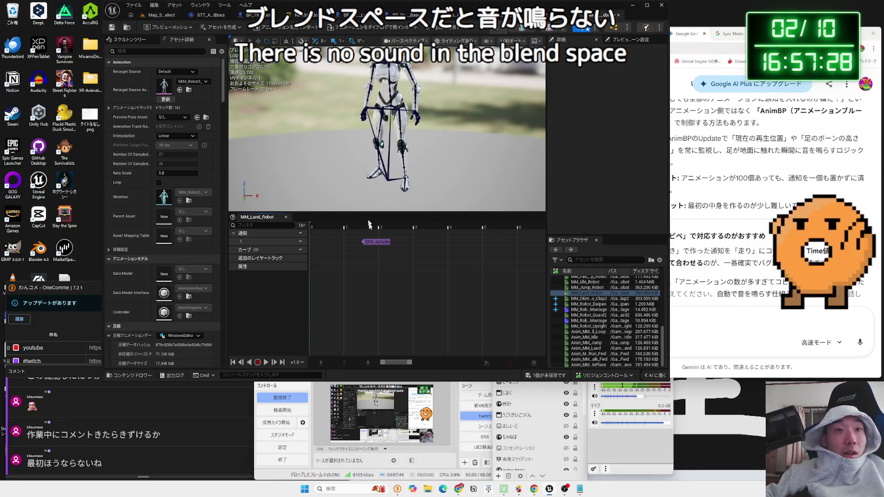
key(alt+Tab)
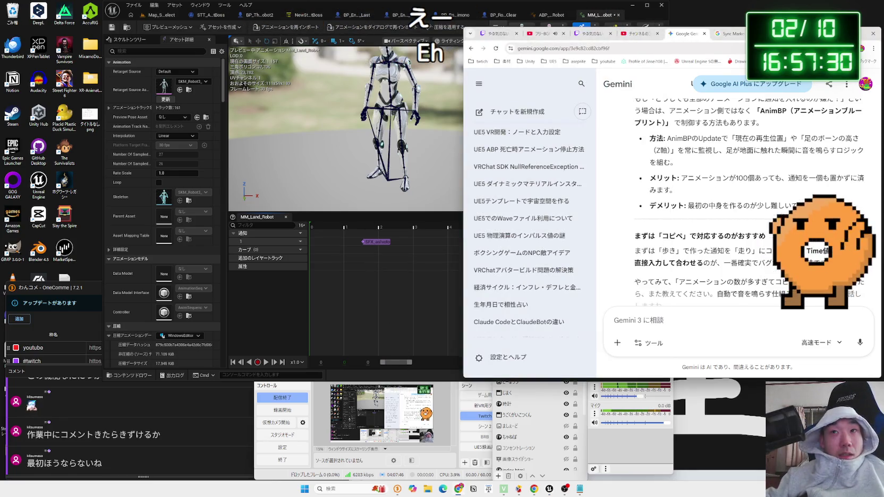
key(ctrl+t)
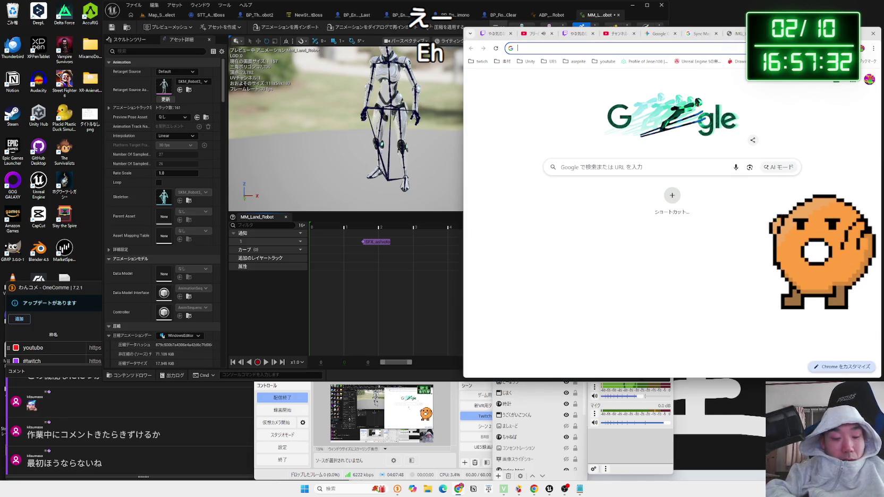
Search Google for 'UE5 ブレンドスペース' and open the BlendSpace tutorial video result.
text(uUE5)
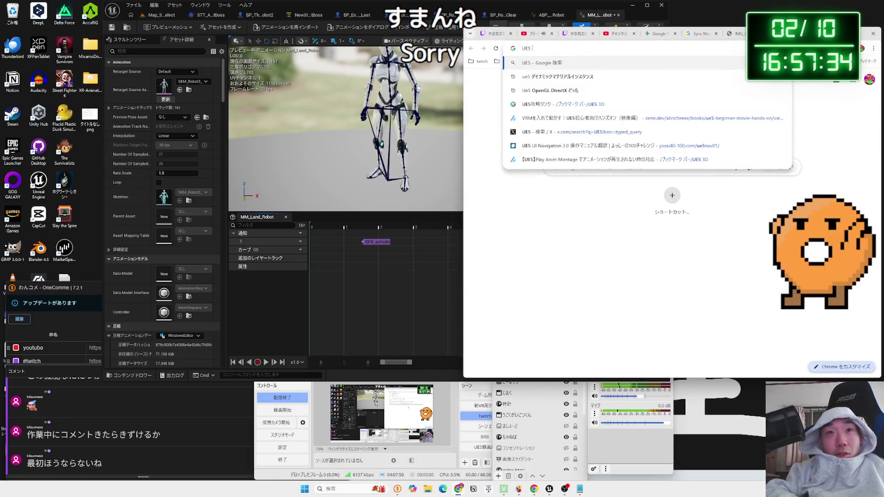
key(Zenkaku_Hankaku)
text(ブレンド)
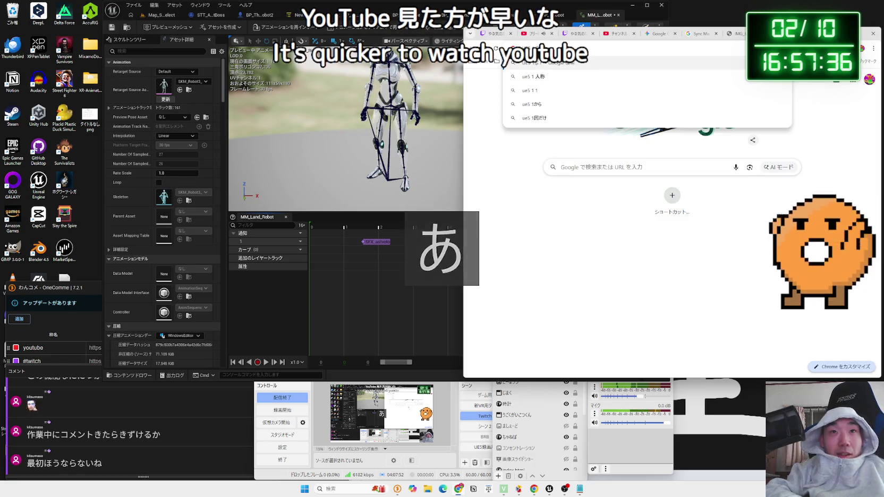
text(スペース)
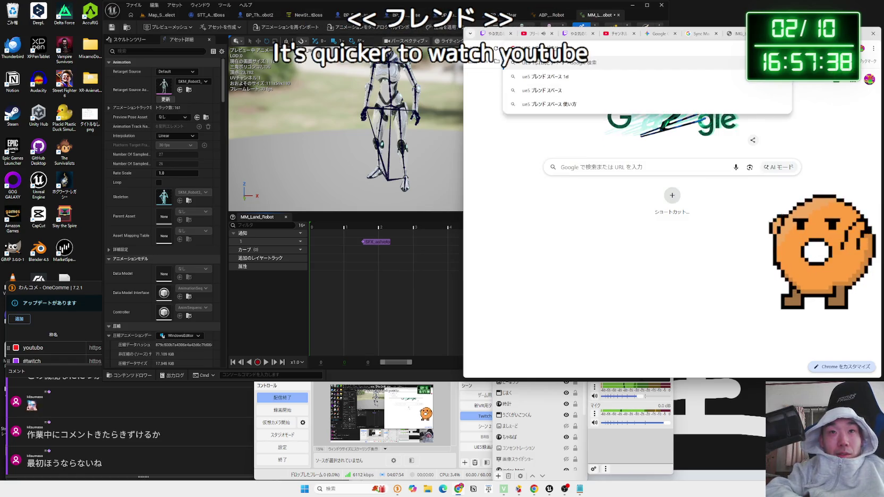
key(Return)
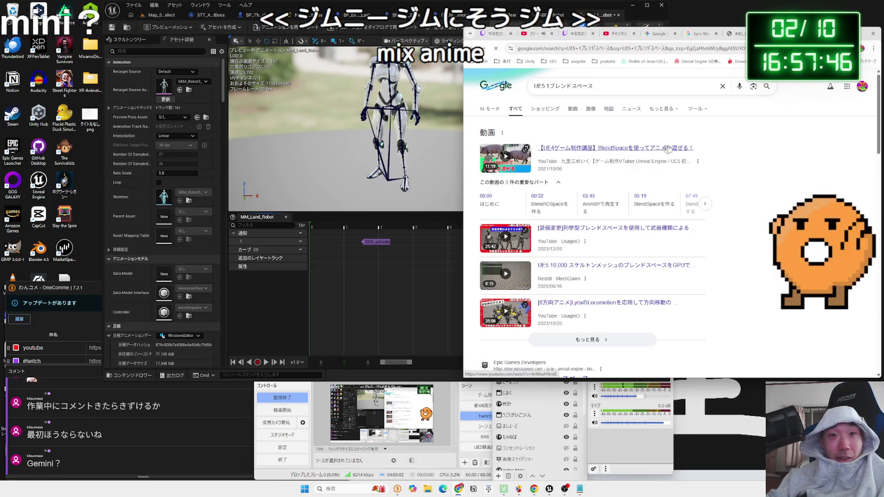
click(668, 148)
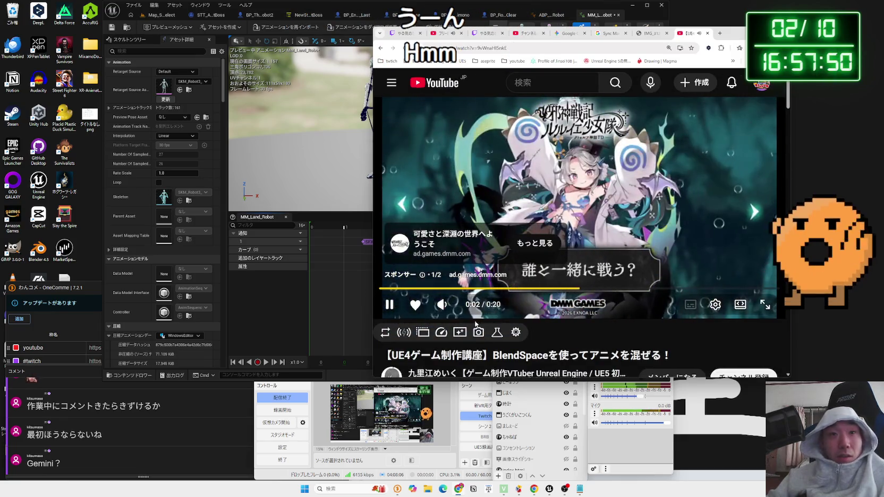
Skim the BlendSpace tutorial ahead to about 10:51, then return to the UE5 blend space search results.
click(449, 33)
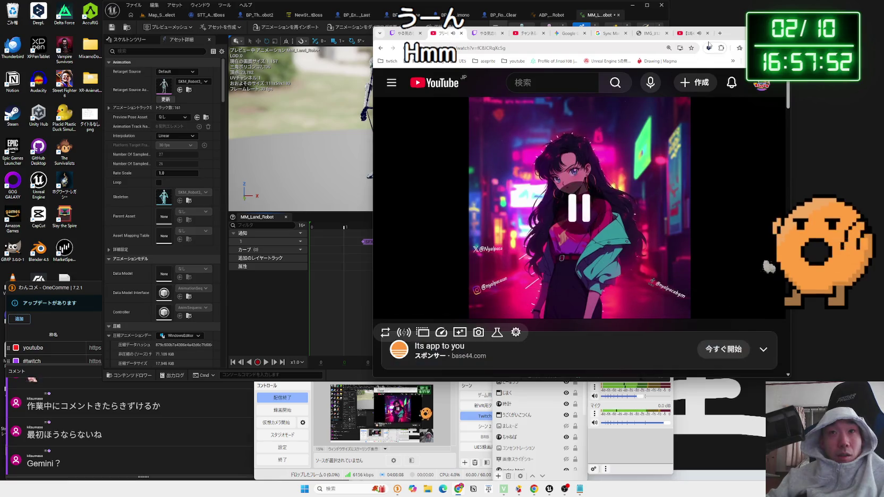
click(687, 33)
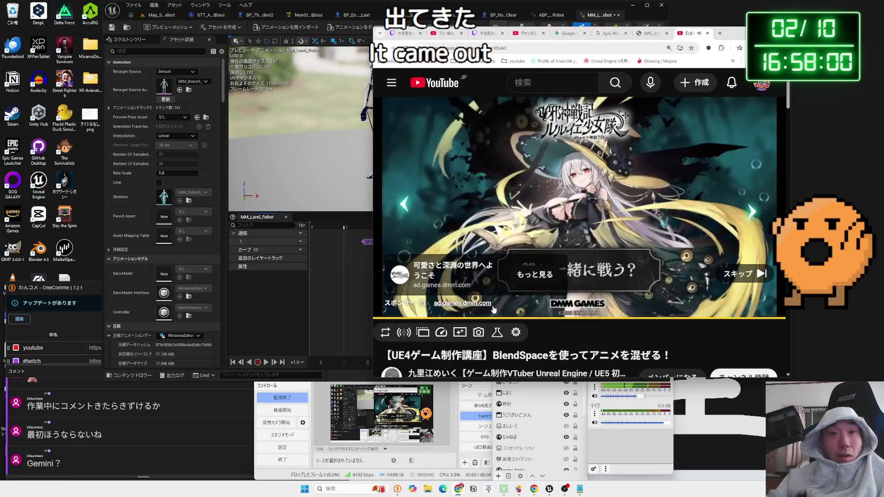
mouse_move(494, 309)
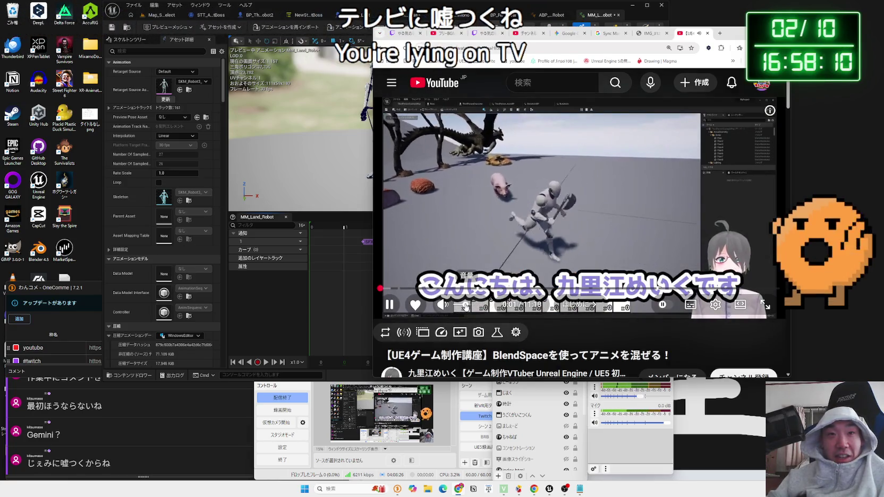
drag(424, 289, 704, 288)
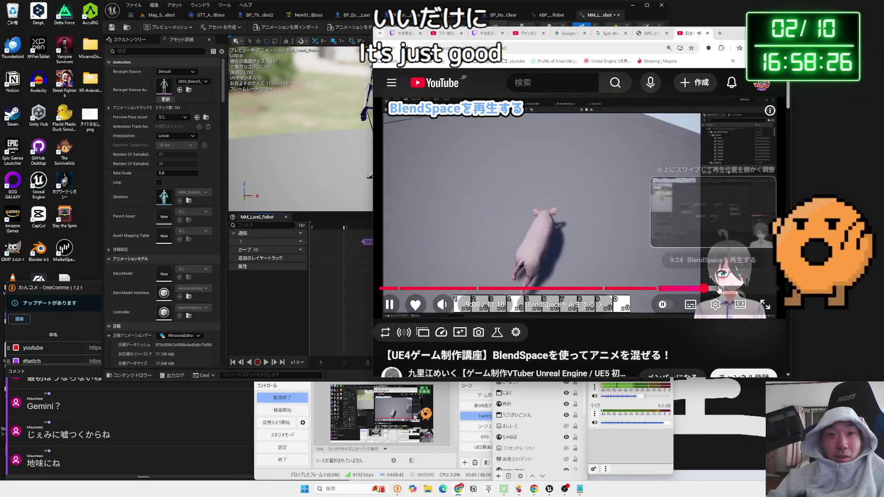
click(718, 288)
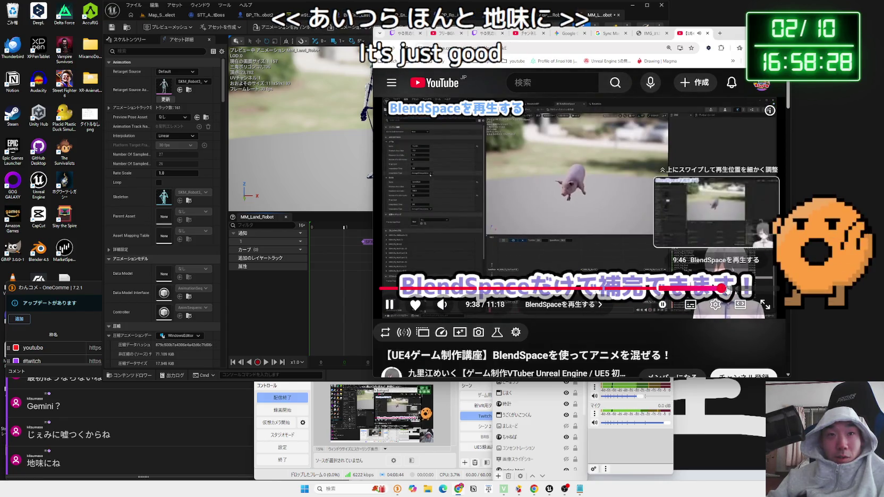
click(741, 289)
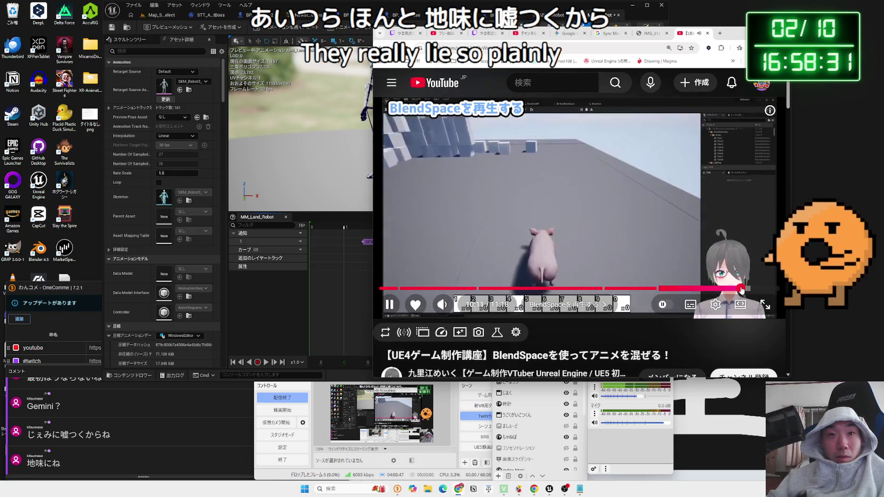
drag(742, 289, 766, 288)
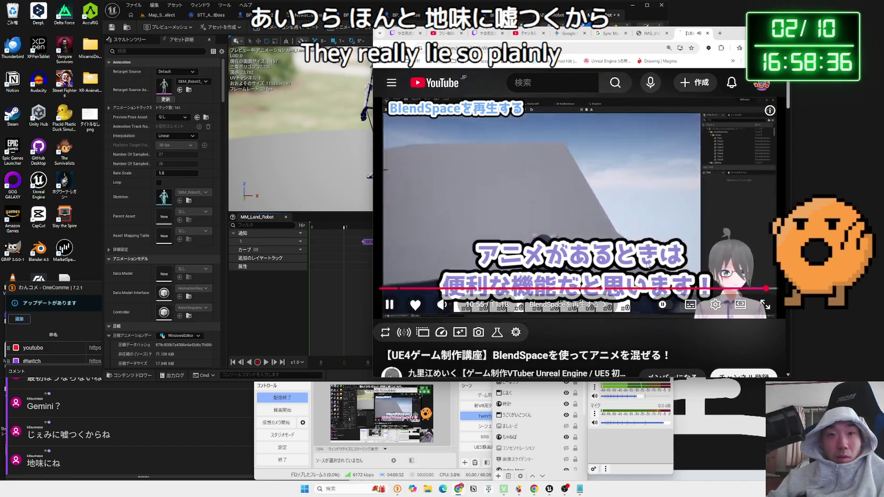
key(alt+Left)
scroll(525, 242, down, 3)
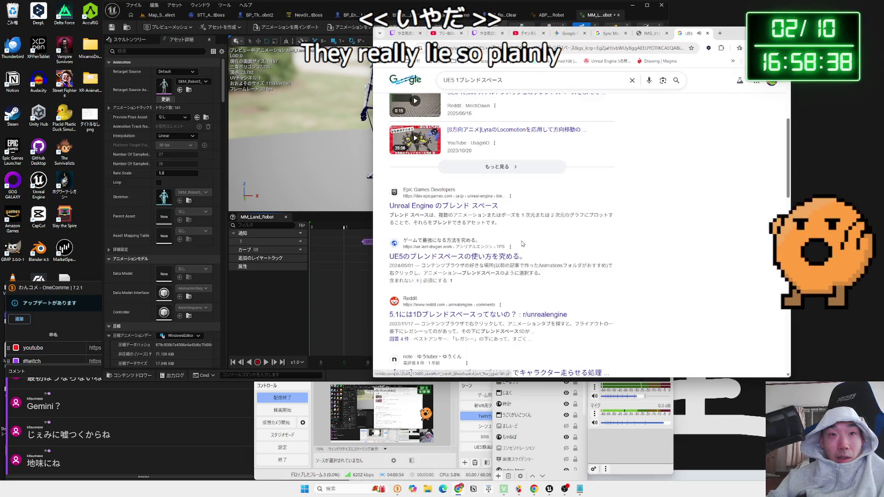
Refine the Google query to search for blend space footstep (足音) results.
scroll(522, 243, down, 3)
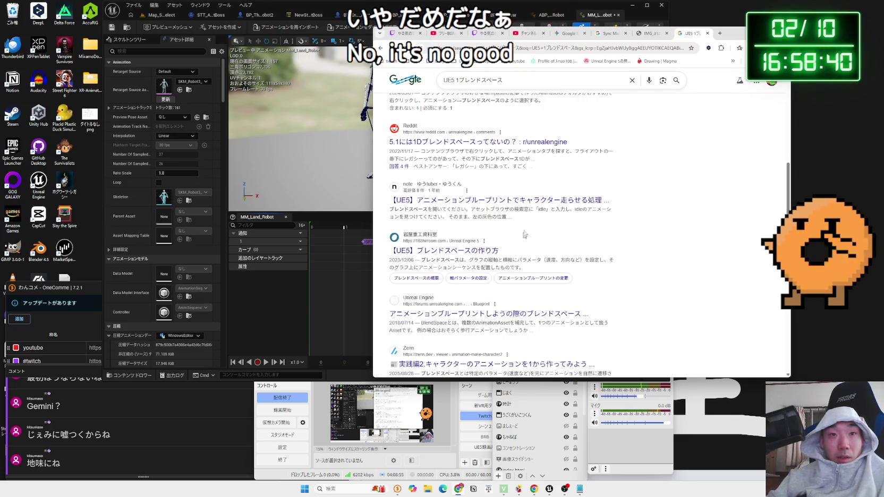
click(523, 82)
text(音)
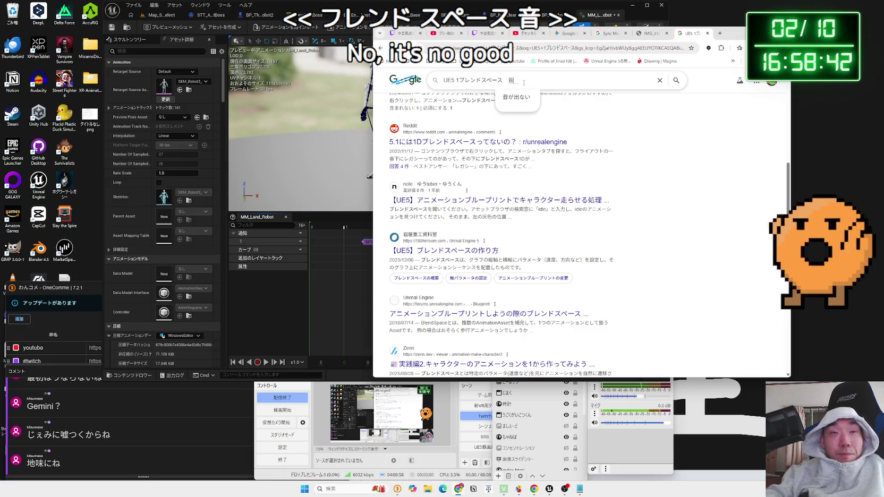
key(Return)
click(457, 80)
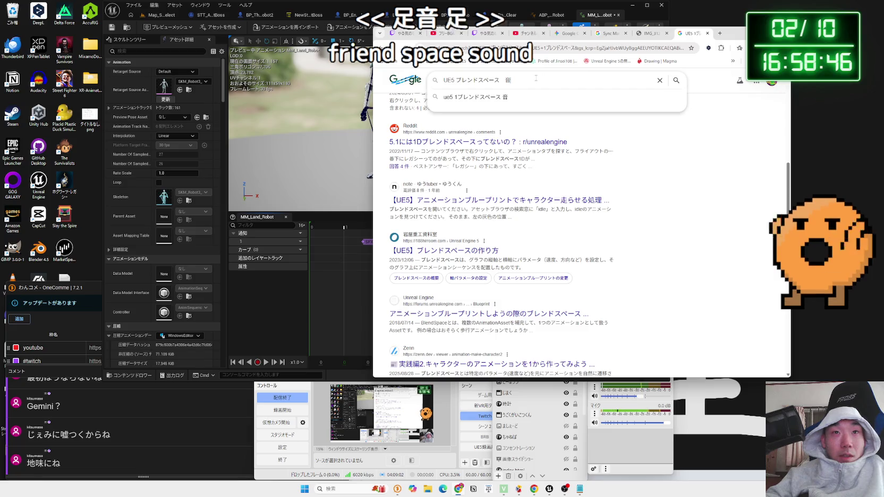
key(BackSpace)
text(足音)
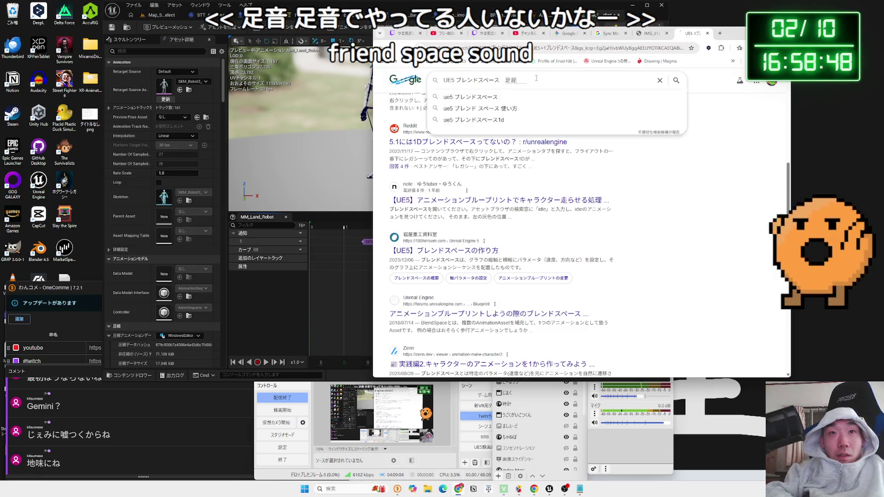
key(Return)
key(Return)
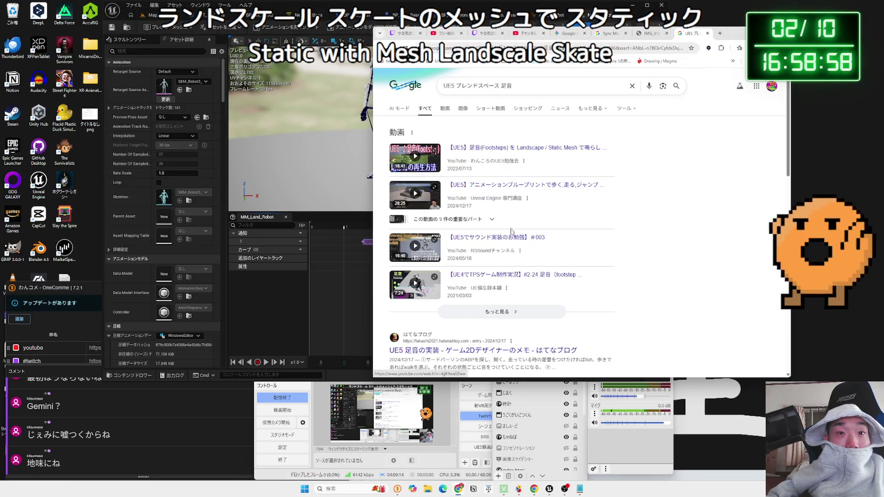
Open the UE5 footstep blog article and read down to its embedded reference video.
scroll(512, 231, down, 3)
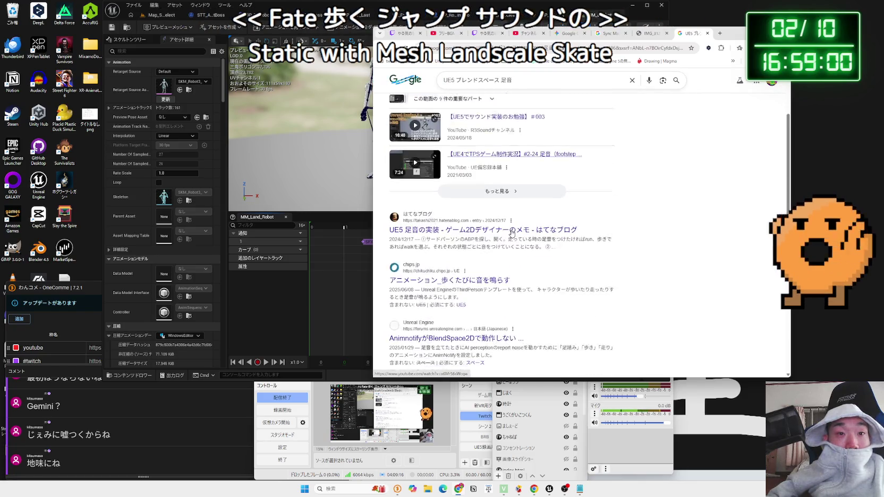
drag(467, 229, 435, 222)
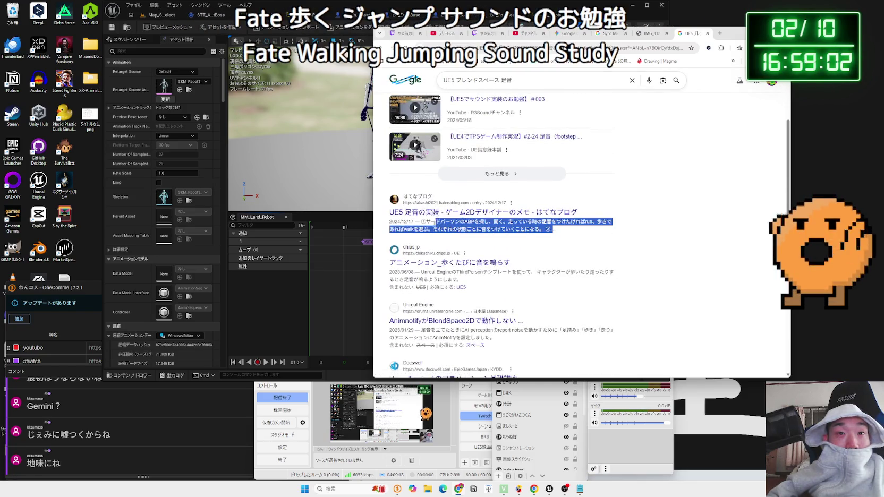
click(511, 218)
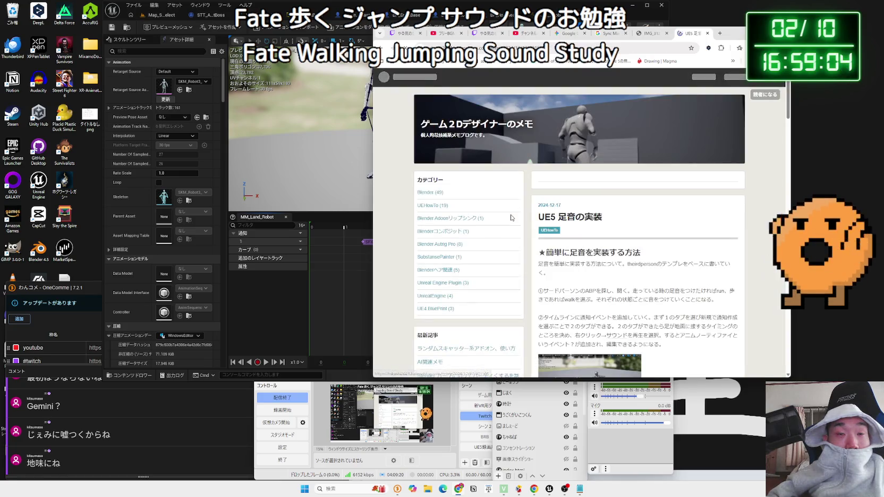
scroll(649, 227, down, 3)
scroll(613, 224, down, 3)
drag(554, 224, 526, 214)
click(535, 214)
scroll(535, 213, down, 3)
scroll(535, 214, down, 10)
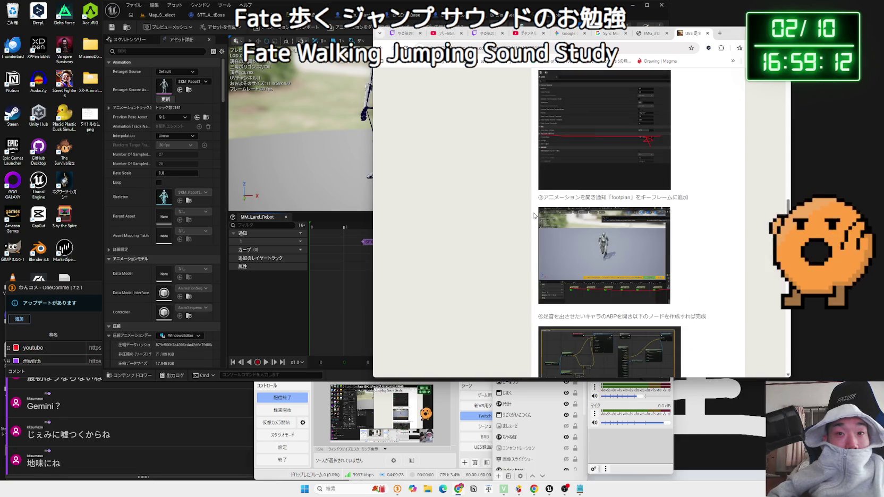
scroll(535, 215, down, 3)
scroll(535, 215, down, 6)
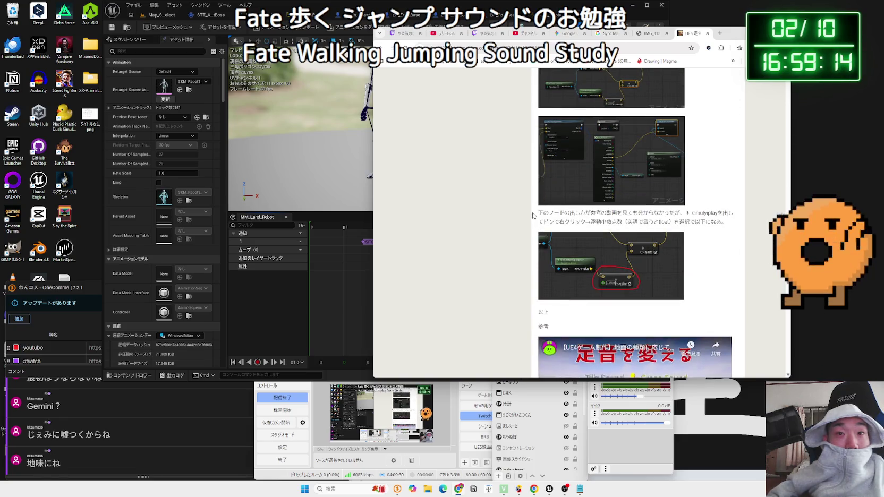
scroll(549, 221, down, 3)
click(636, 262)
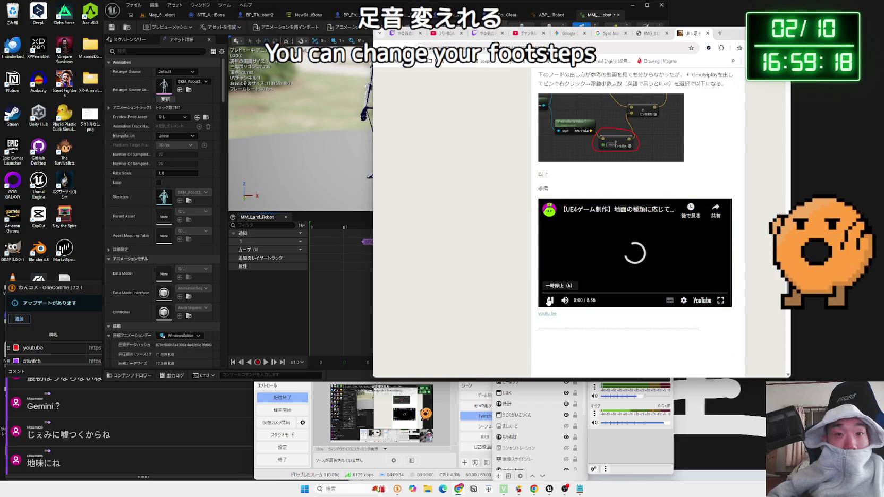
Scroll back through the article's earlier sections to review them.
scroll(530, 287, up, 4)
scroll(533, 281, up, 5)
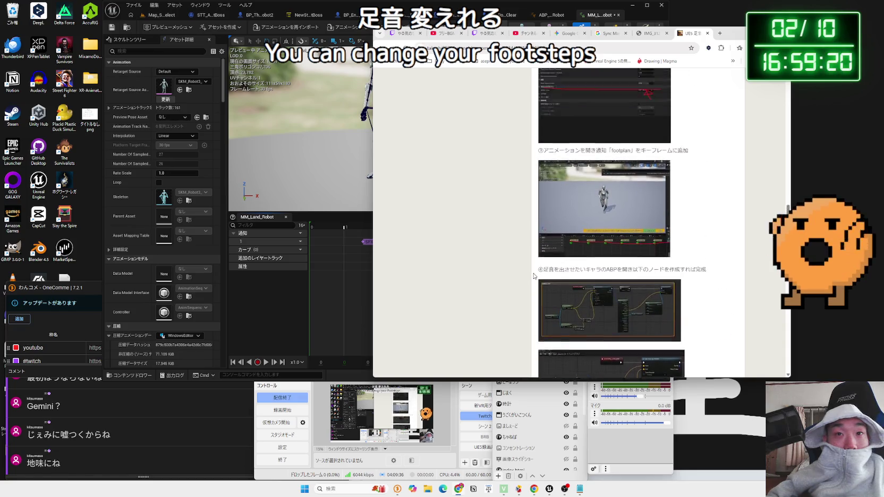
scroll(533, 275, up, 6)
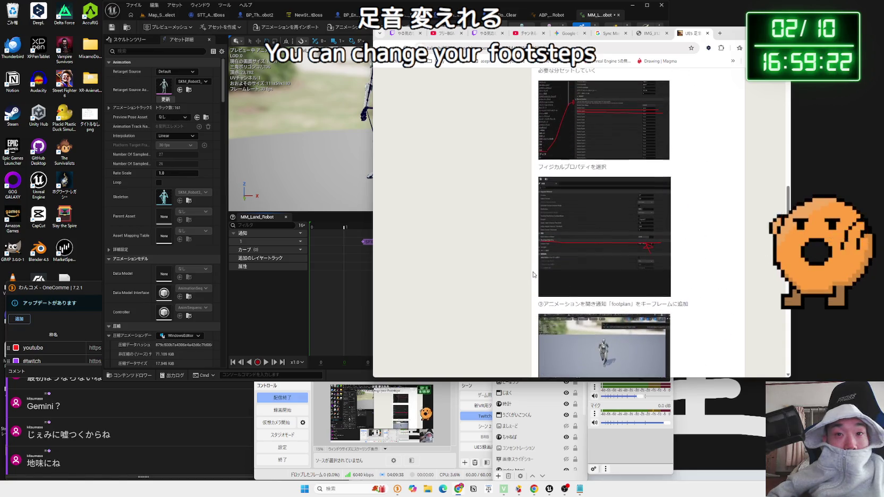
scroll(534, 275, up, 3)
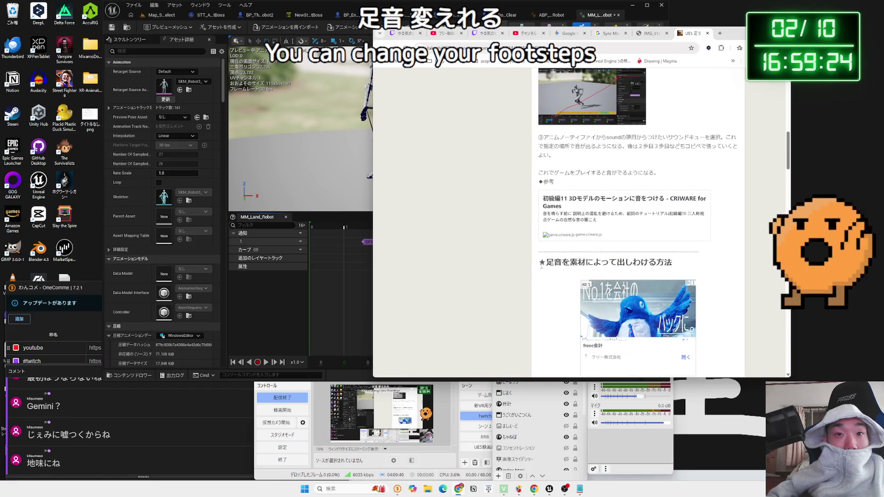
scroll(542, 265, down, 3)
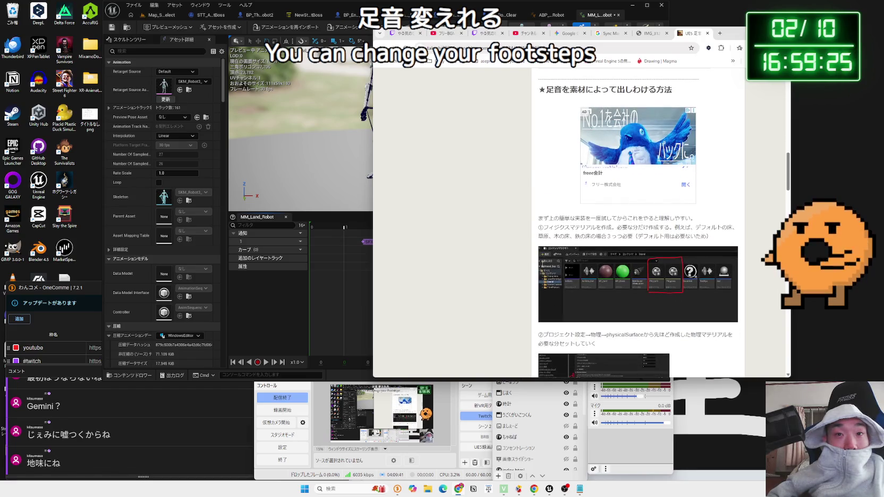
click(551, 219)
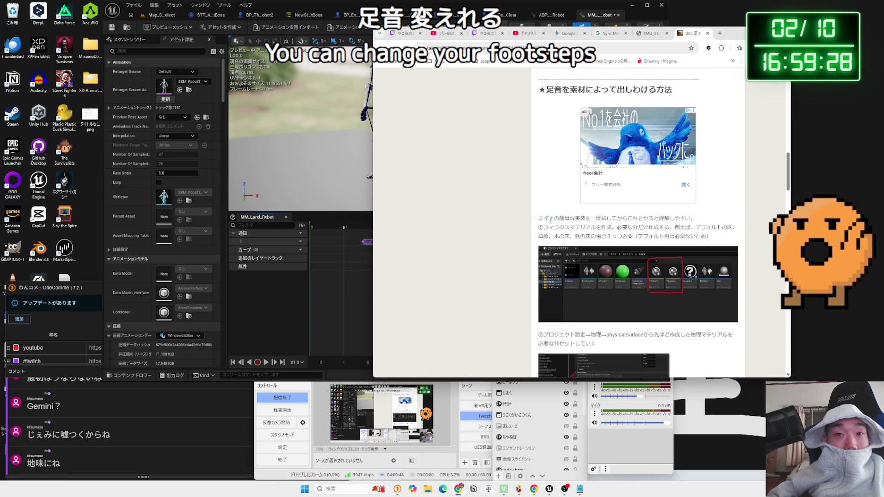
scroll(596, 235, down, 4)
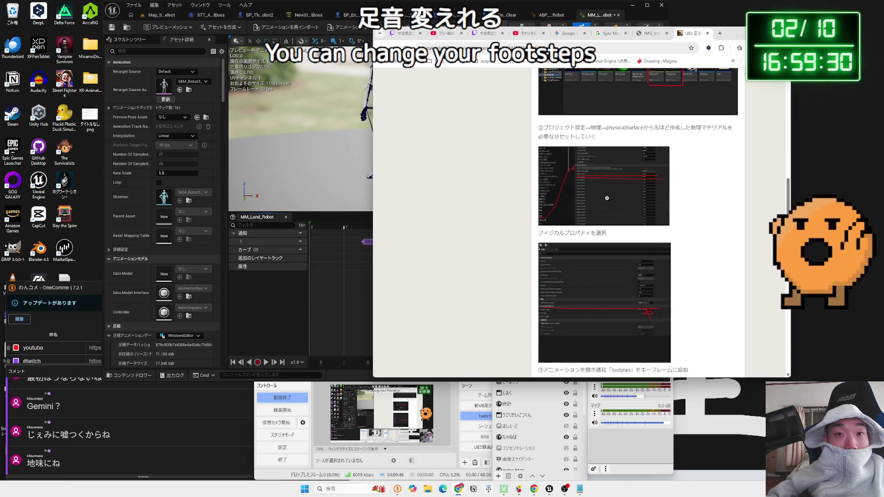
Enlarge and inspect each screenshot through the section ④ node graphs, closing each afterward.
click(607, 199)
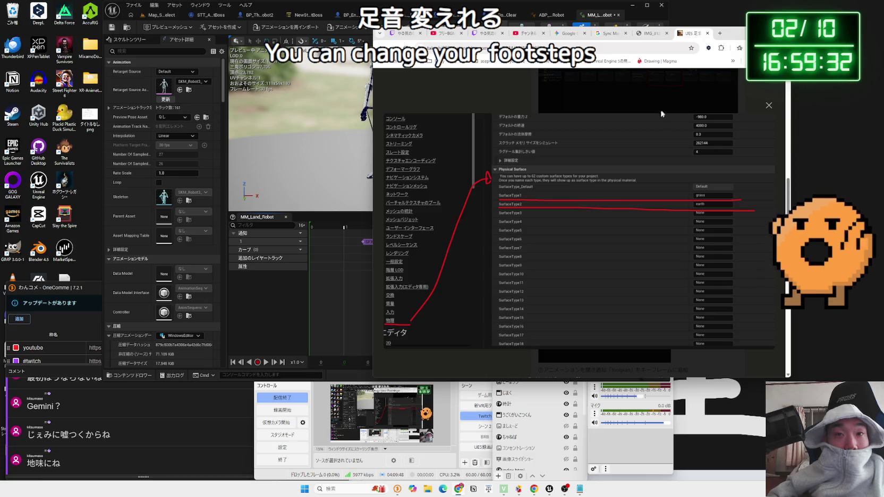
click(780, 106)
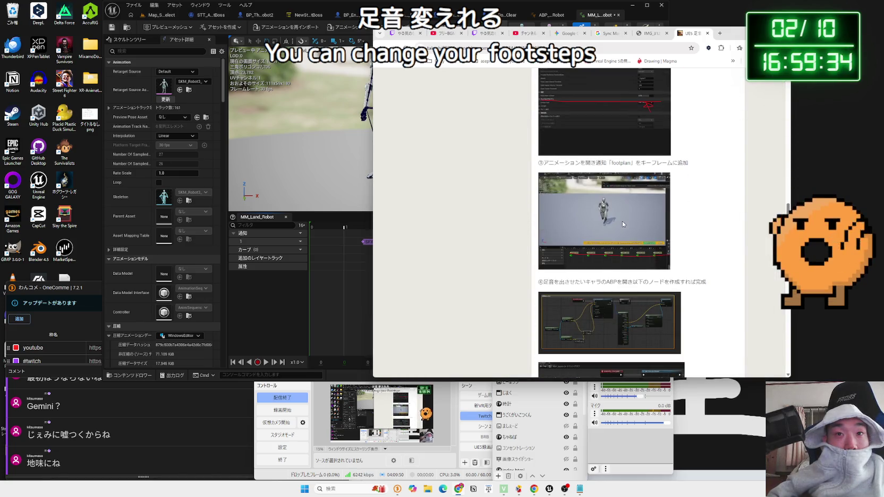
click(621, 222)
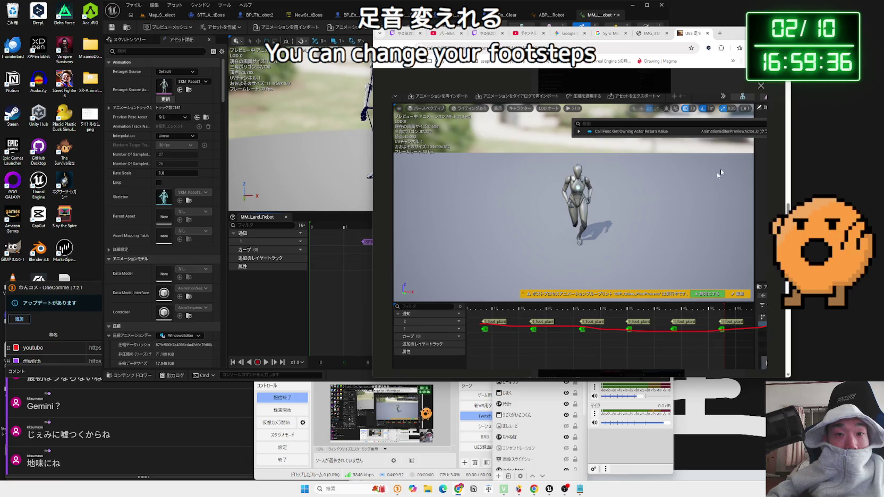
click(761, 95)
scroll(603, 235, down, 1)
click(603, 235)
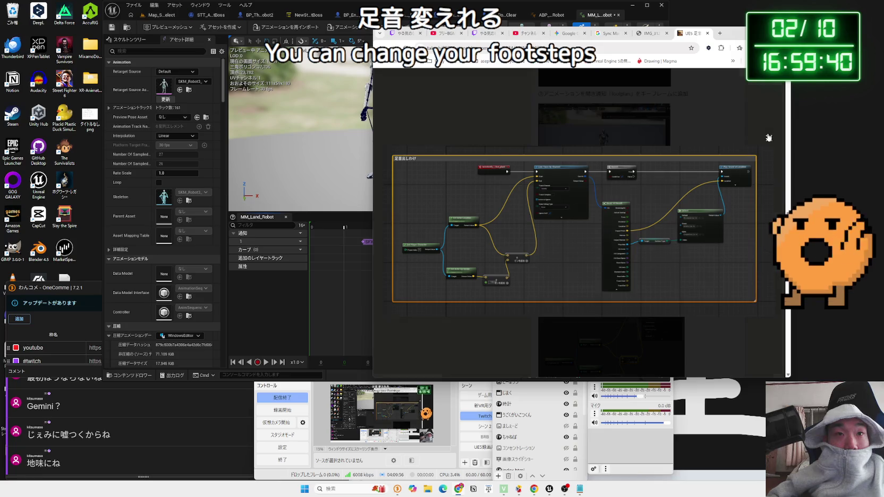
click(768, 137)
click(588, 216)
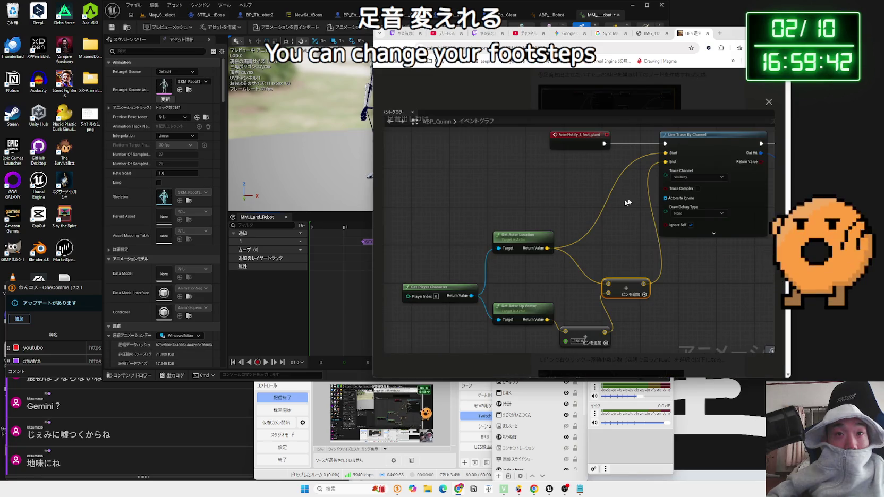
click(768, 102)
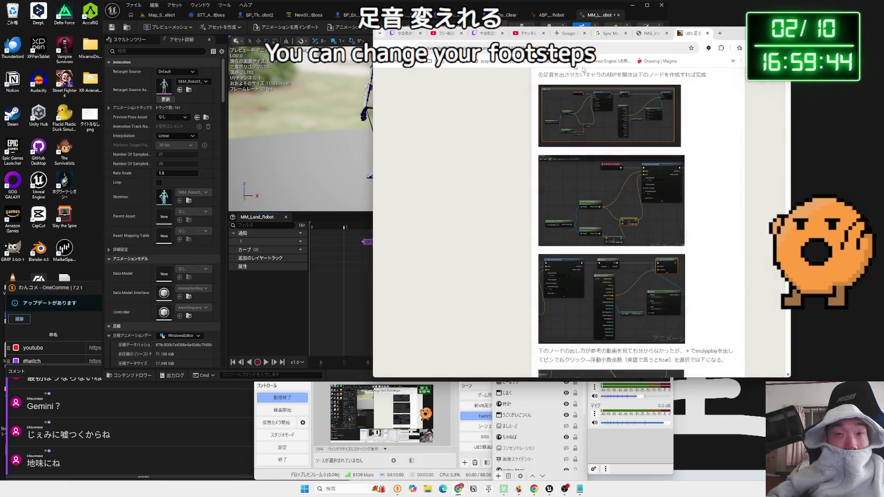
click(507, 5)
Search 'animnotify' in the ABP_Unarmed_Robot event graph's node list to browse AnimNotify options, then close it.
click(517, 14)
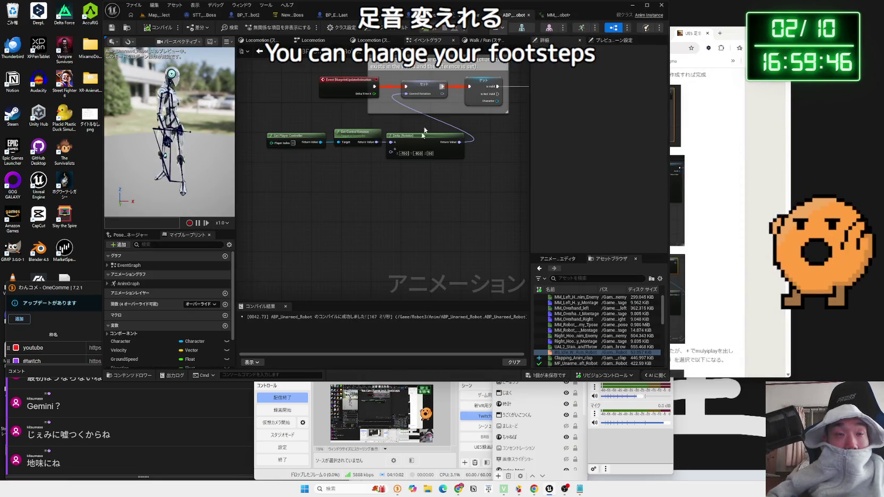
right_click(349, 202)
text(animnotify)
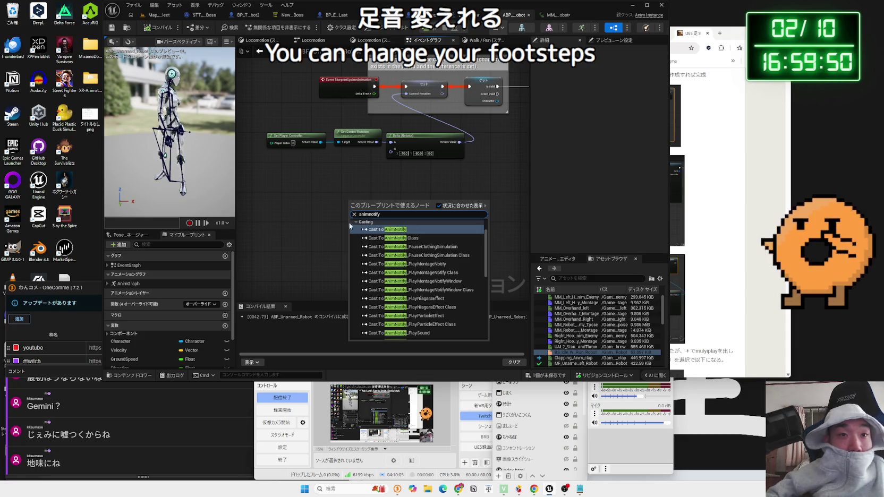
scroll(386, 281, down, 10)
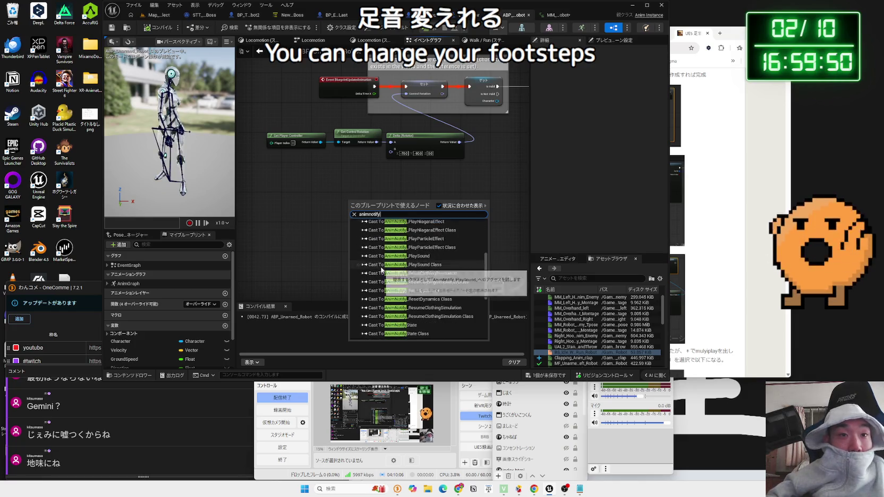
scroll(460, 292, up, 3)
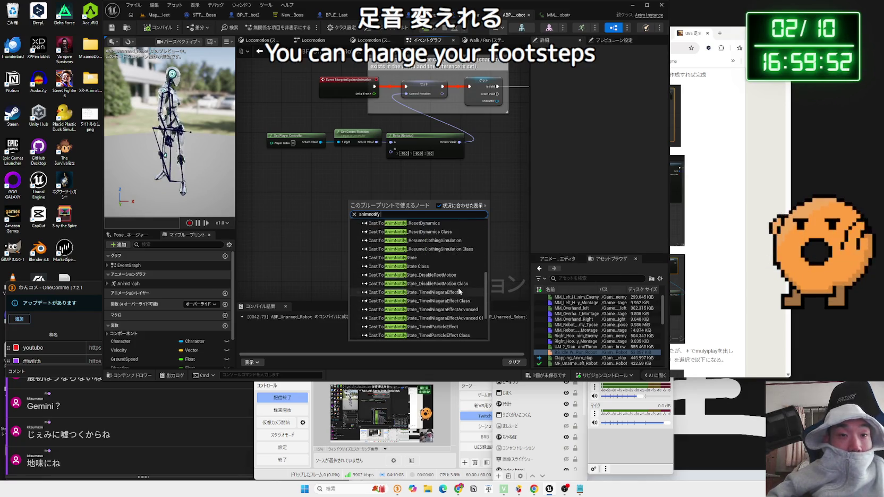
scroll(482, 285, up, 7)
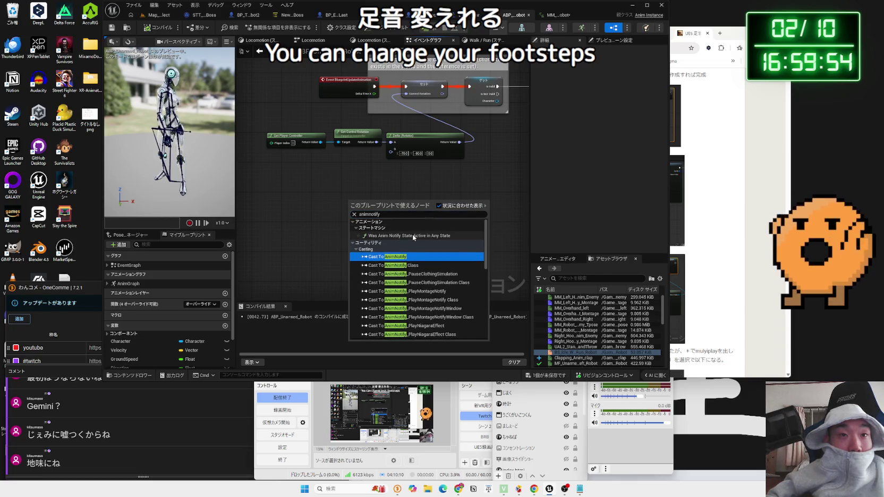
click(323, 222)
click(702, 223)
scroll(647, 228, down, 2)
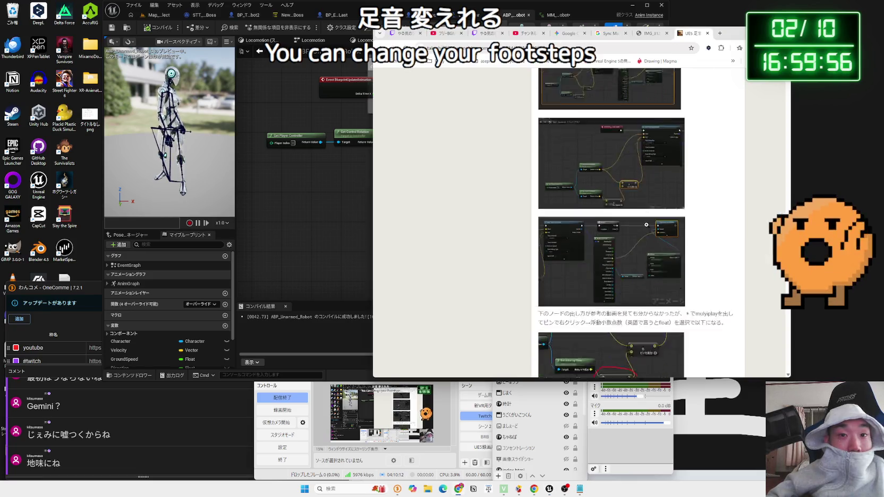
Review the first article's section ④ node-graph image enlarged.
scroll(646, 224, down, 3)
scroll(644, 223, up, 6)
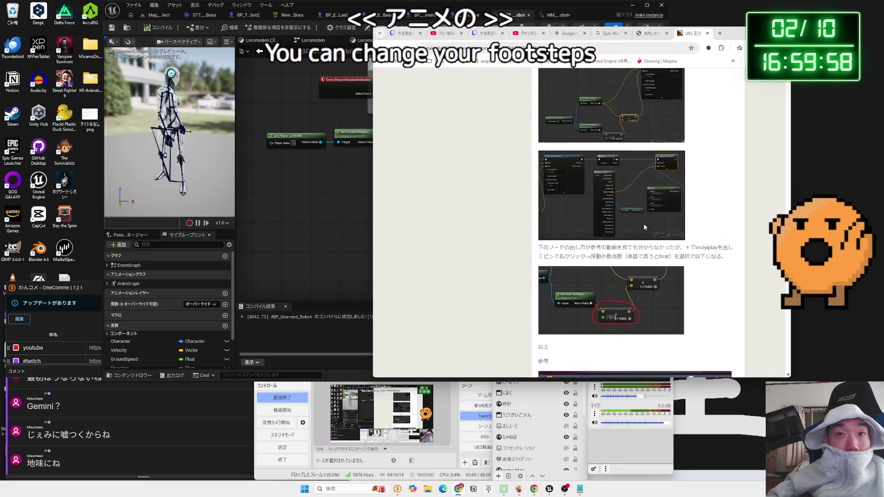
scroll(643, 224, up, 3)
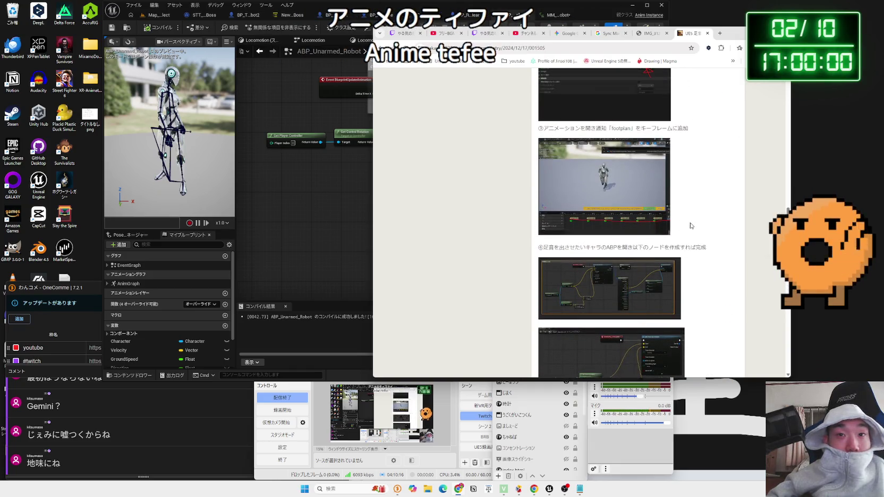
scroll(691, 225, up, 3)
scroll(689, 226, down, 4)
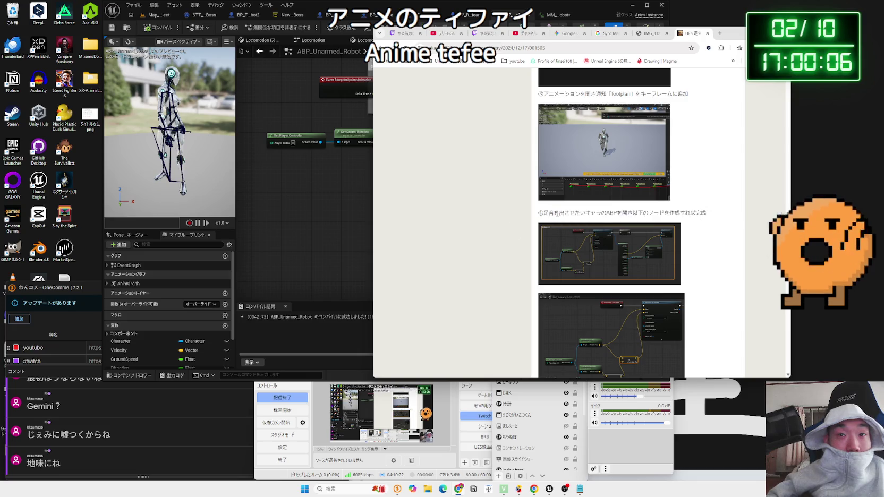
click(639, 232)
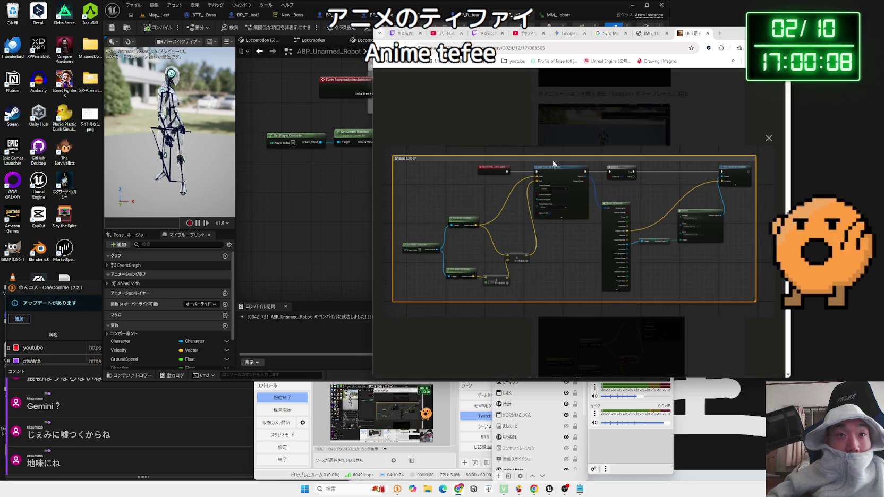
Return to the Google results and open the chips.jp walking-sound article to STEP3–STEP4.
key(alt+Left)
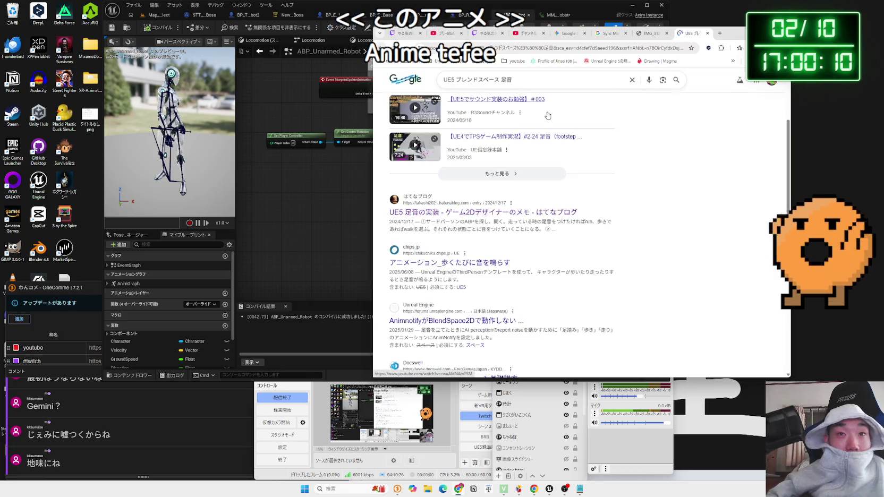
scroll(527, 226, down, 1)
click(534, 222)
scroll(553, 216, down, 10)
scroll(553, 218, down, 10)
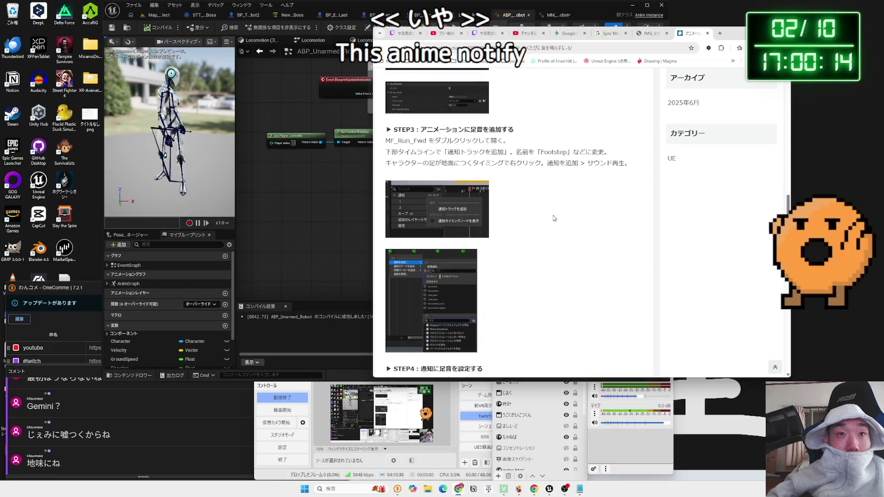
click(333, 234)
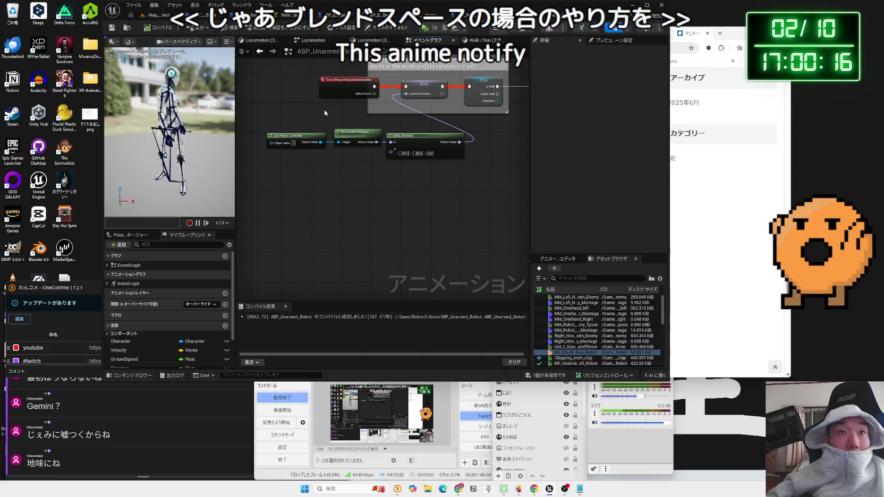
Drill from AnimGraph through Locomotion to Walk/Run and open the BS_Idle_Walk_Run_Robot asset.
key(Home)
double_click(128, 283)
click(381, 177)
scroll(381, 177, up, 2)
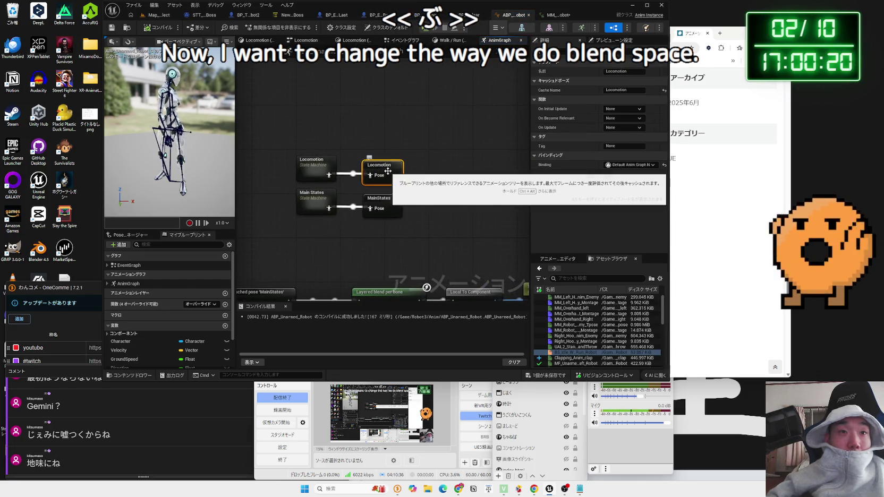
double_click(329, 174)
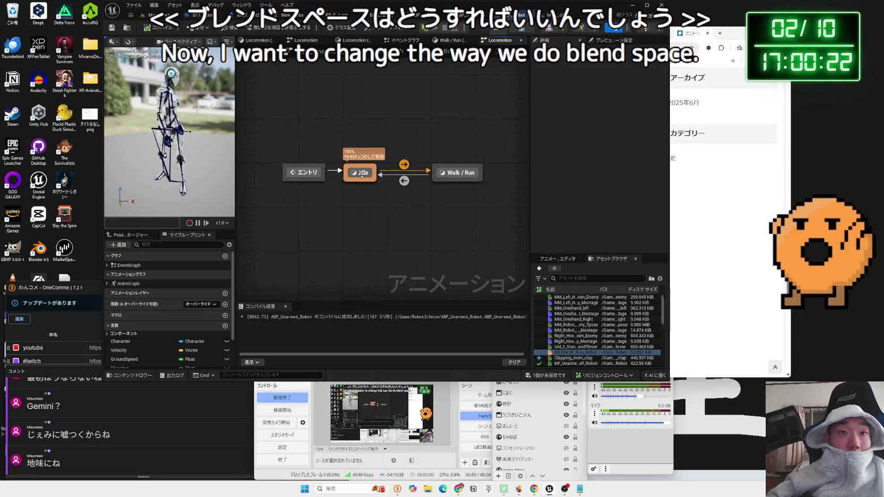
double_click(458, 171)
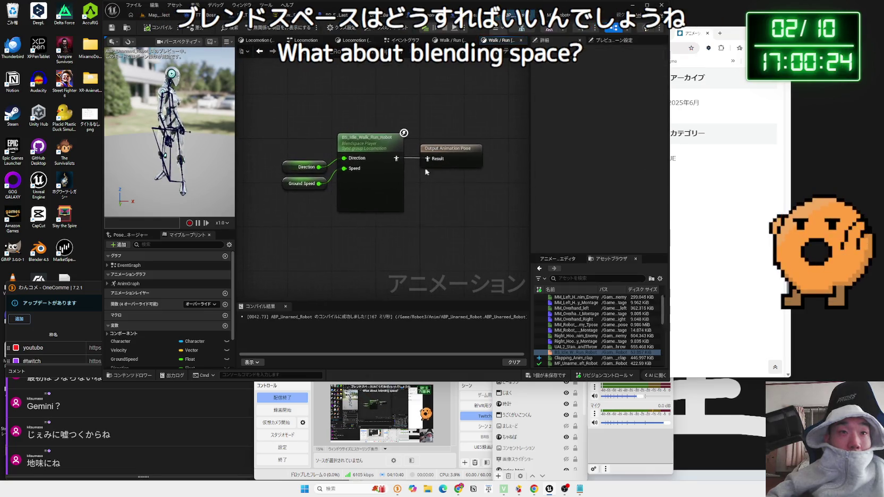
click(371, 151)
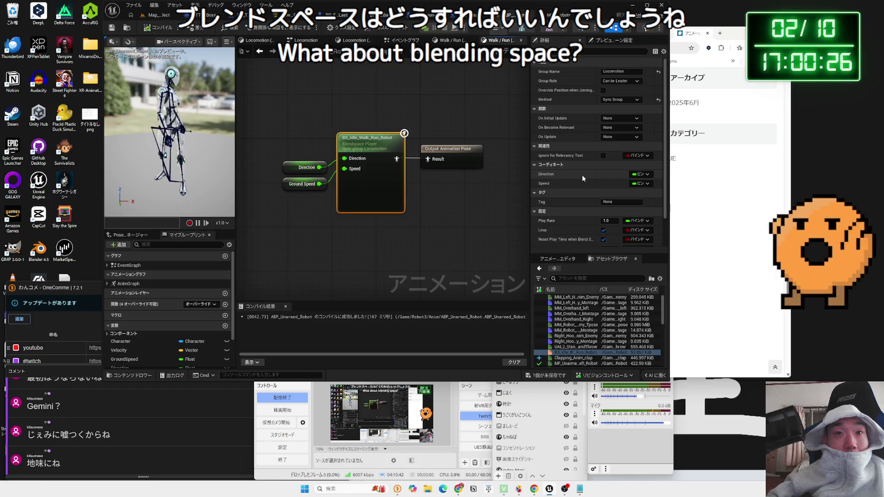
scroll(581, 175, down, 3)
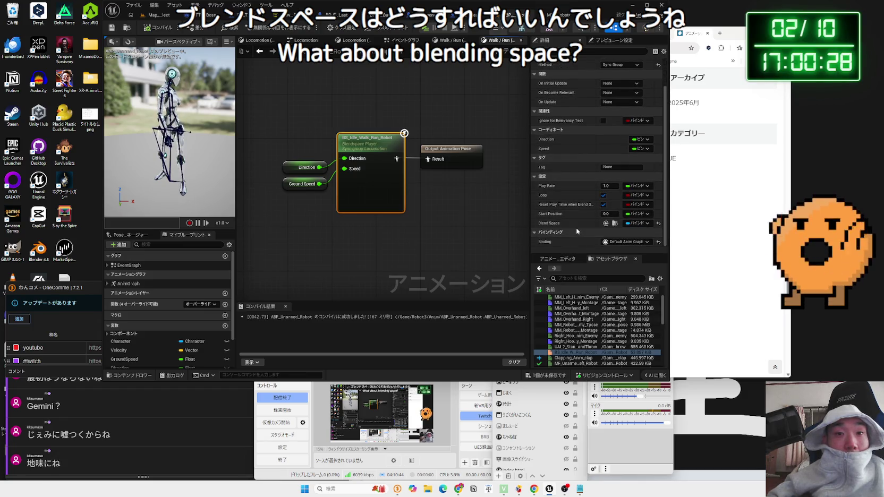
double_click(576, 352)
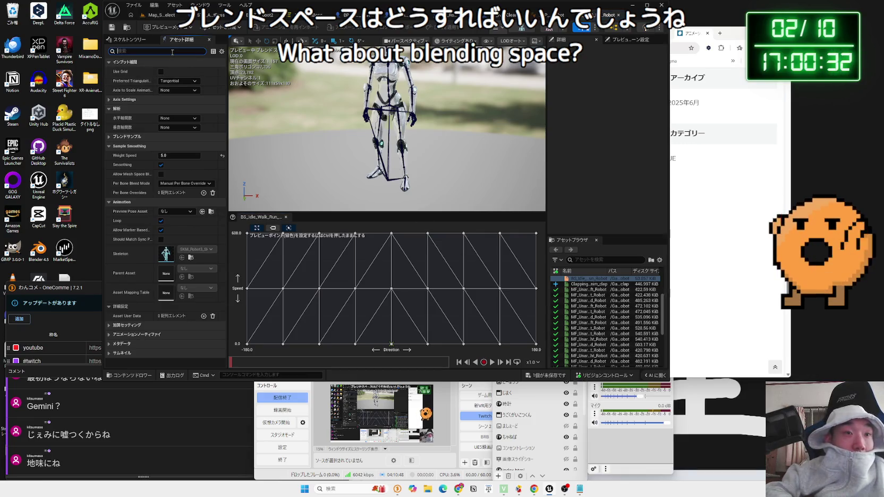
Set the blend space's Notify Trigger Mode to All Animations and start playing the level.
text(notify)
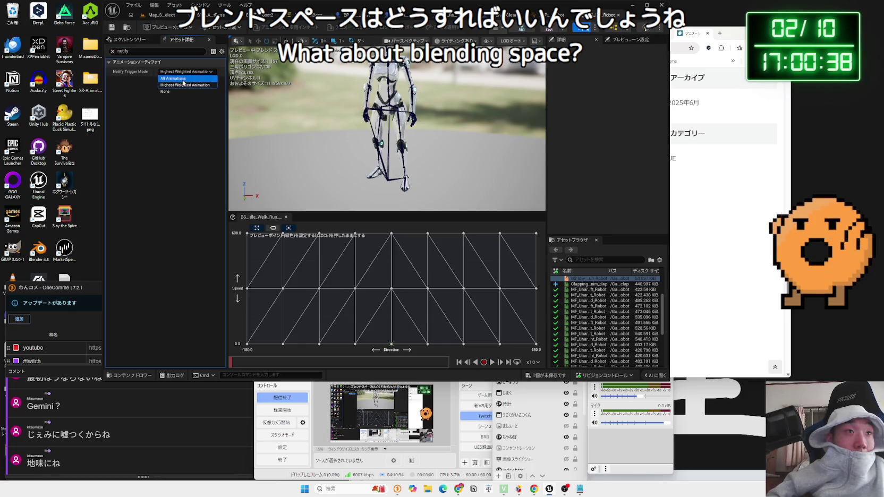
mouse_move(127, 75)
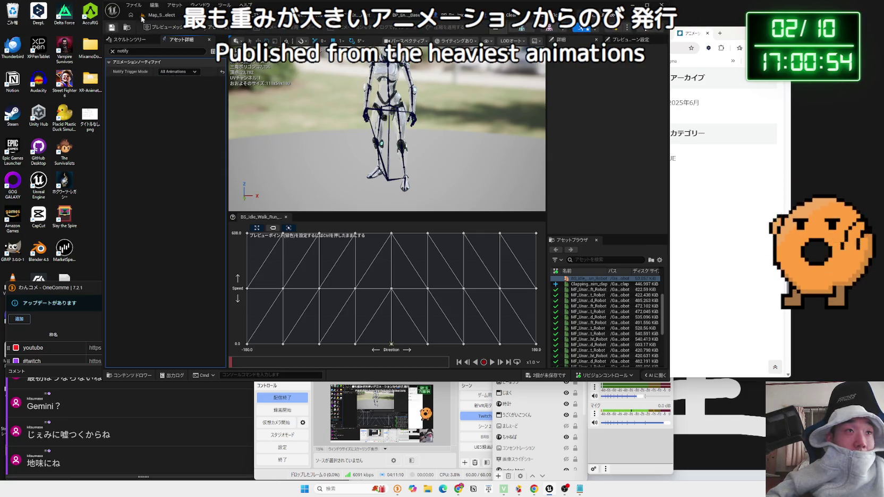
click(143, 19)
key(alt+p)
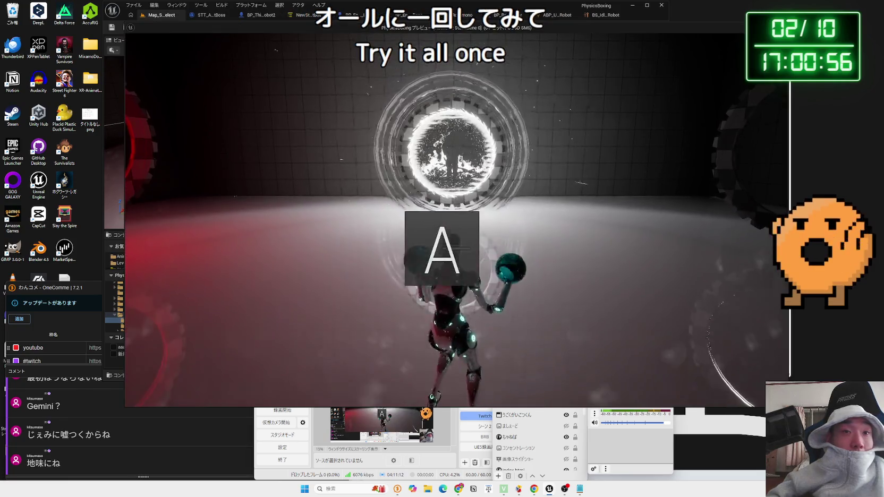
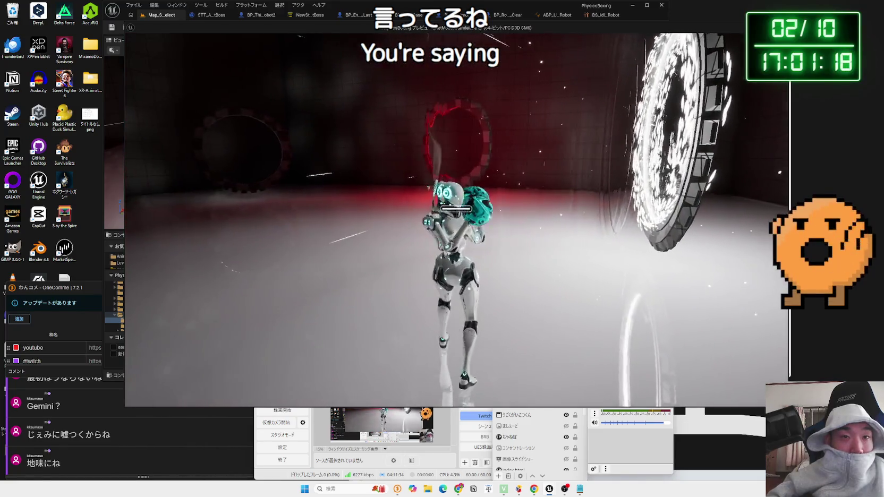
Stop the game preview and return from the animation assets to the main level editor.
key(Escape)
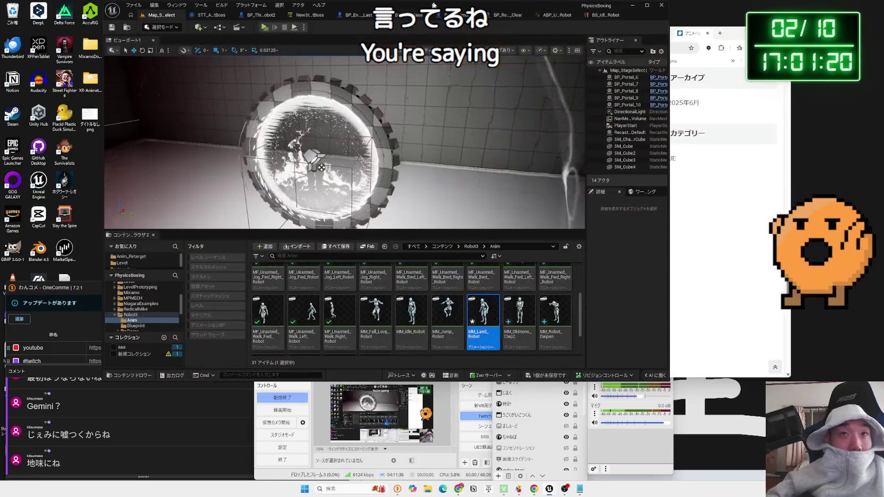
click(550, 20)
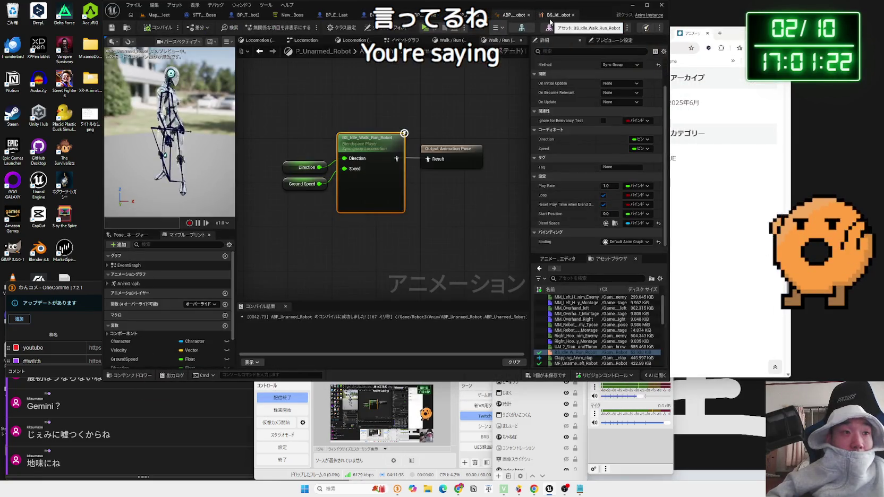
click(549, 20)
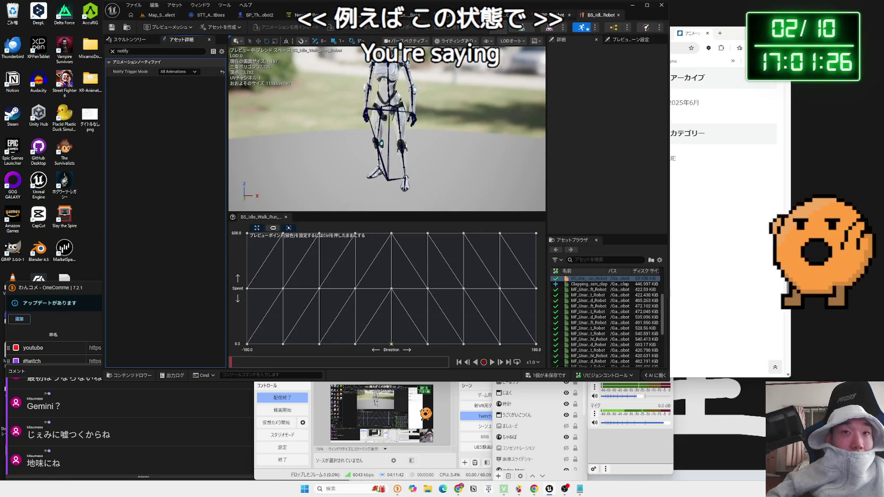
click(549, 16)
click(157, 14)
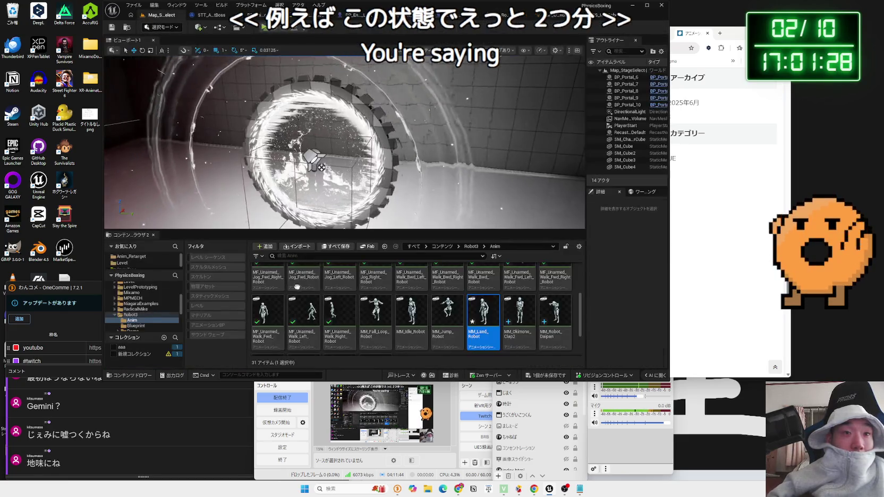
Open the SFX_ashioto footstep sound cue from Audio > SFX > Enemy and edit its Max Count.
scroll(151, 297, up, 2)
click(131, 307)
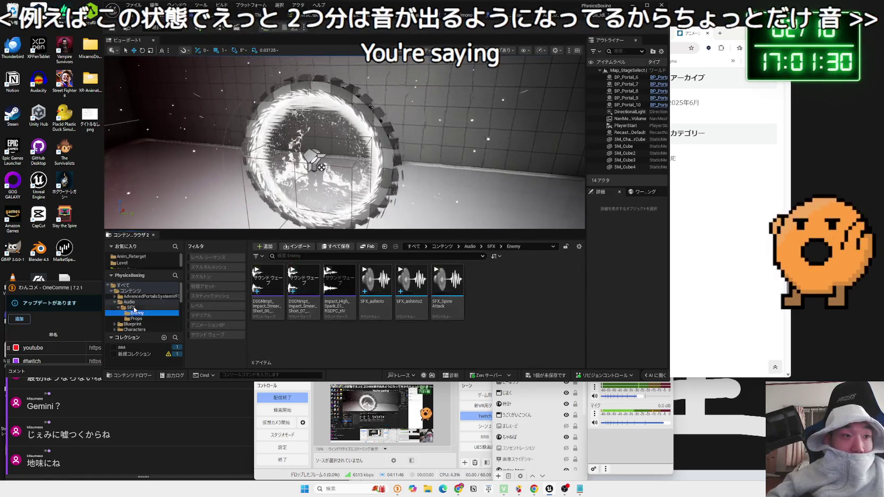
click(139, 313)
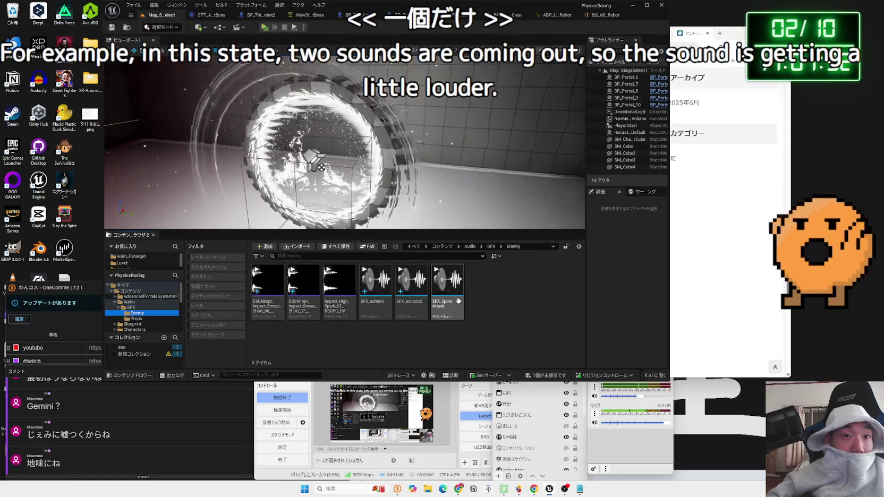
double_click(388, 297)
click(206, 244)
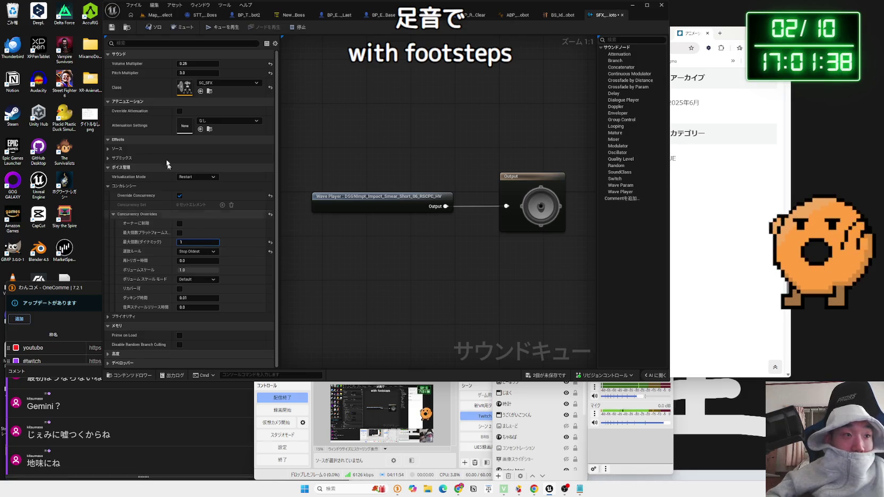
Save the sound cue with Max Count 1, test it in a Standalone Game, then open the Level folder.
click(112, 28)
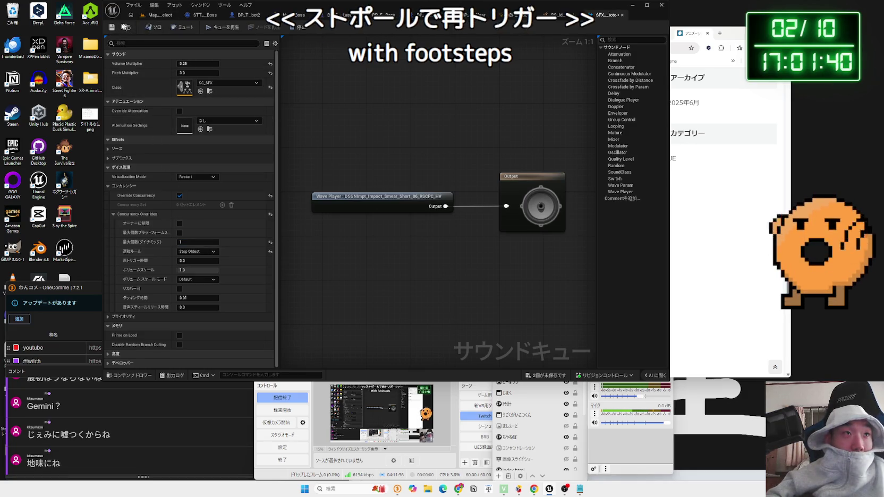
click(154, 15)
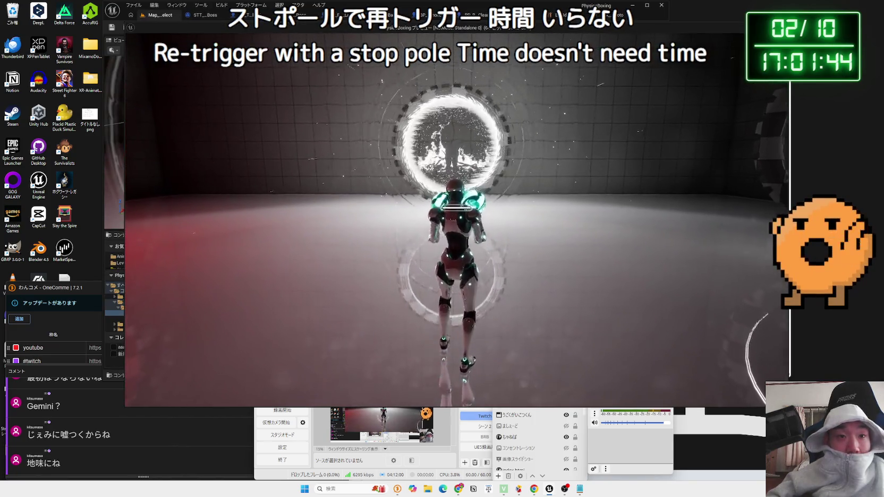
key(Escape)
click(123, 262)
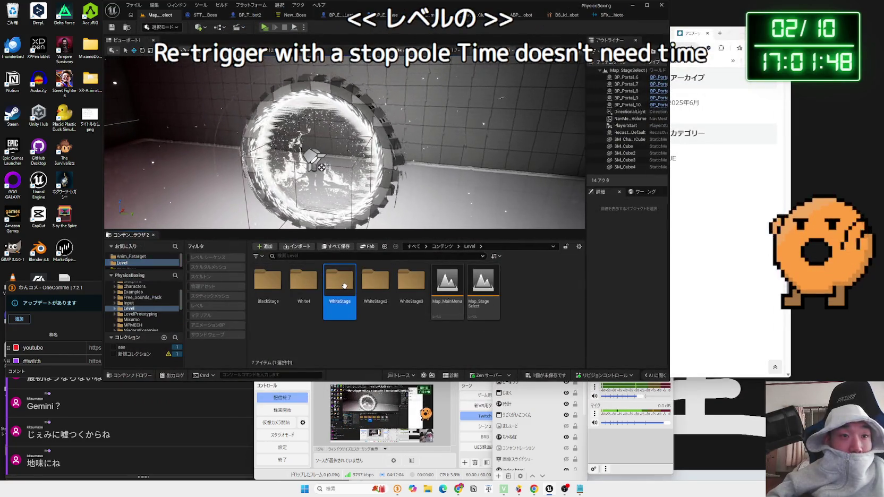
Load WhiteStage's Map_White2, saving pending changes, and playtest it twice, walking the robot forward.
double_click(344, 287)
double_click(306, 269)
click(452, 322)
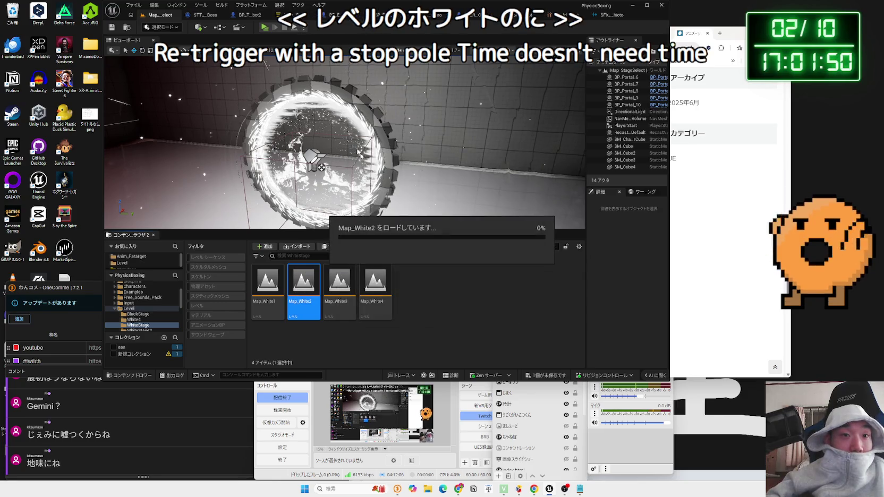
click(266, 29)
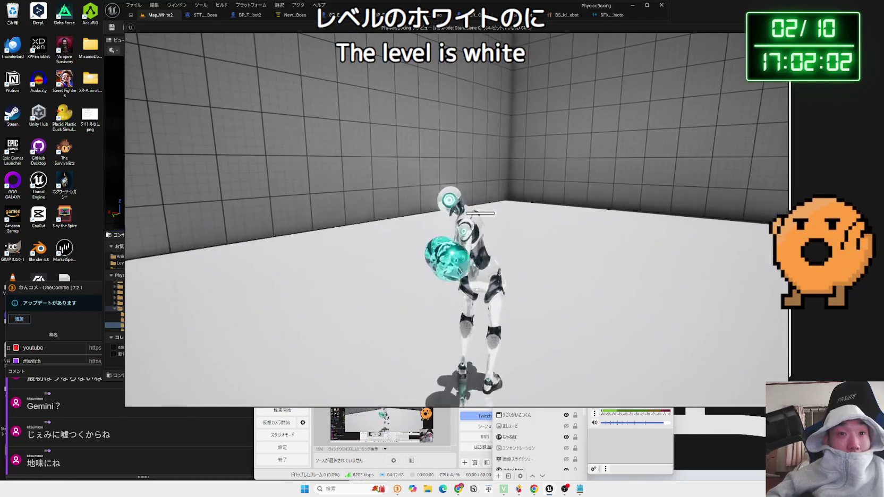
key(Escape)
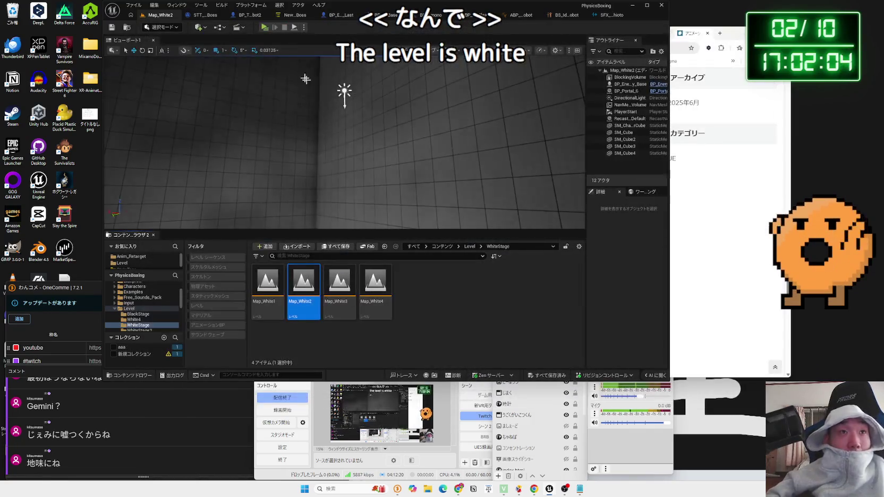
click(264, 28)
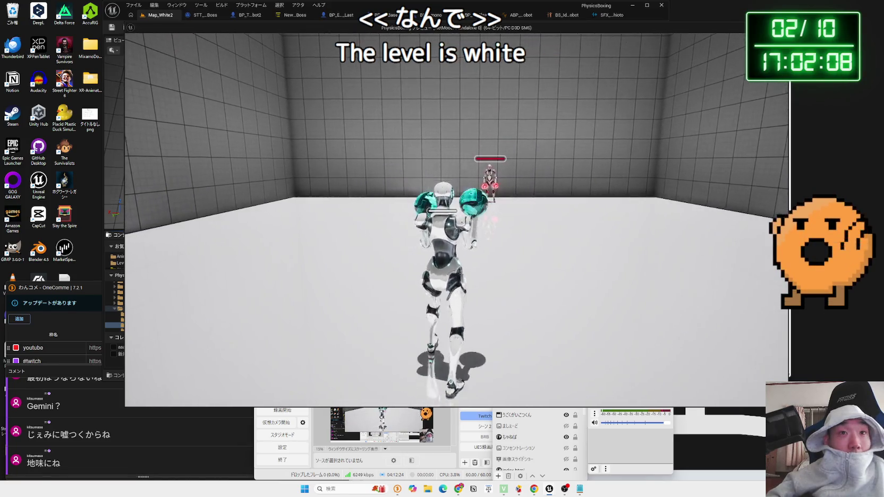
key(w)
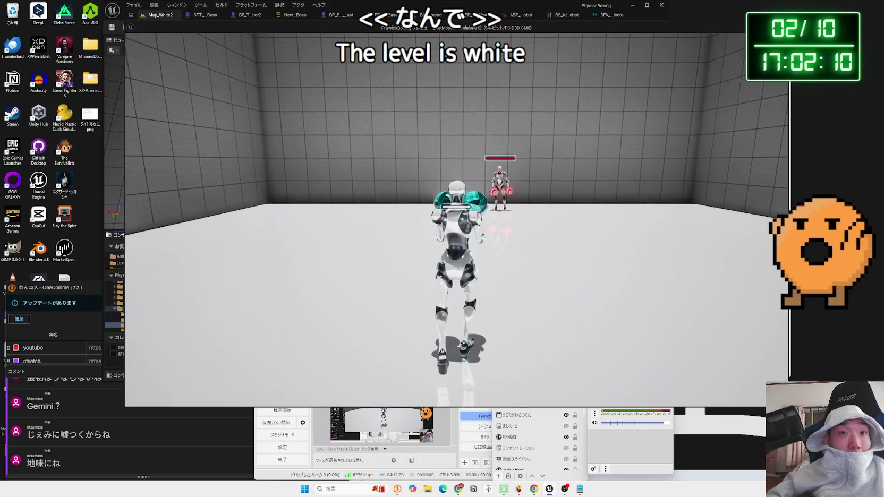
key(w)
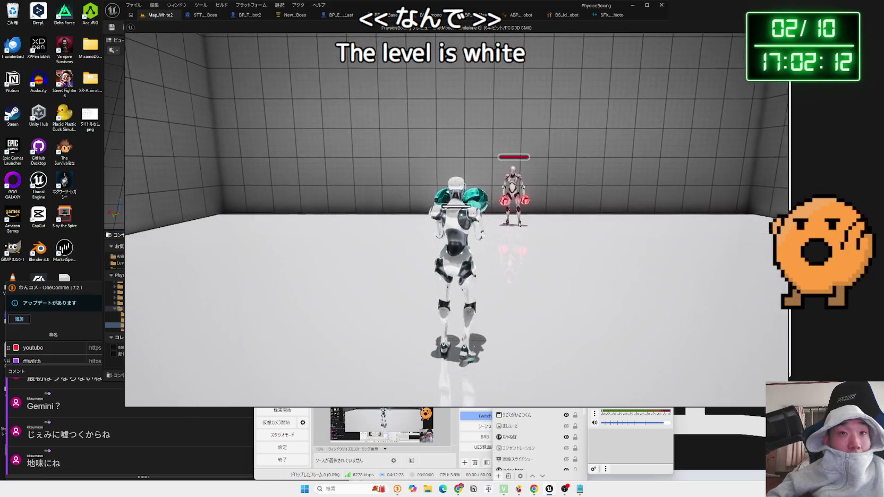
key(Escape)
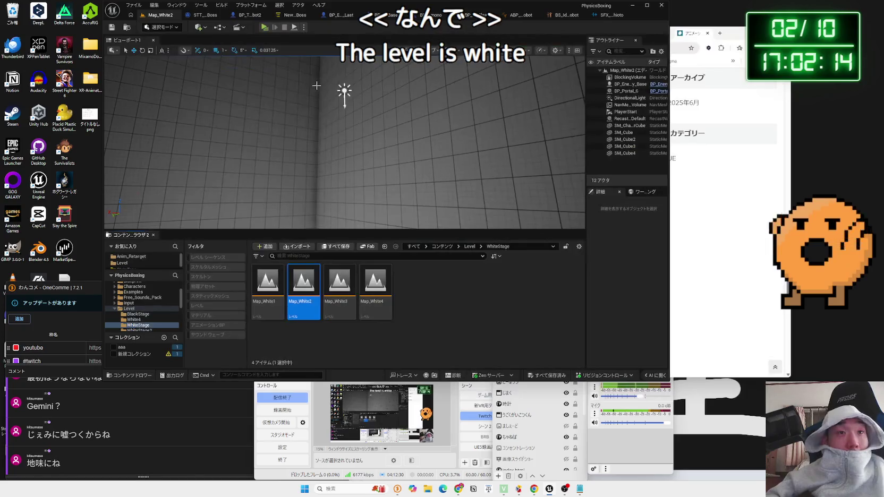
Playtest Map_White3, then bring up the BS_Idle_Walk_Run blend space.
double_click(338, 279)
click(265, 27)
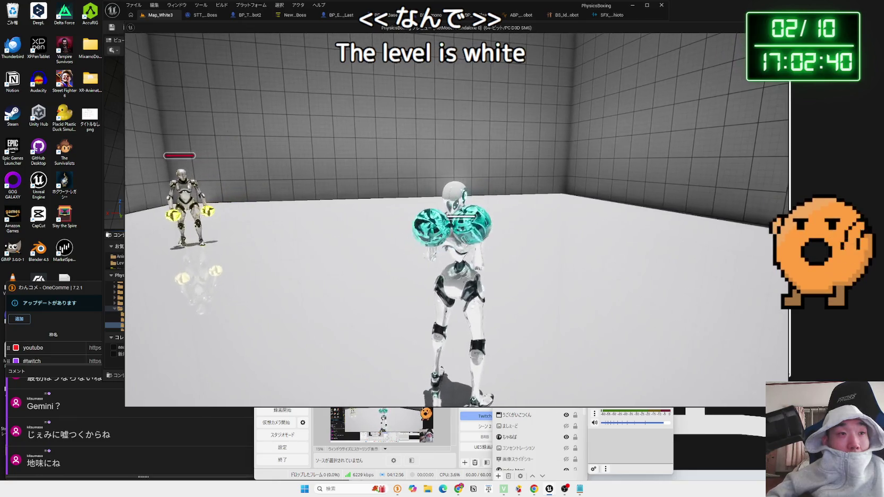
key(Escape)
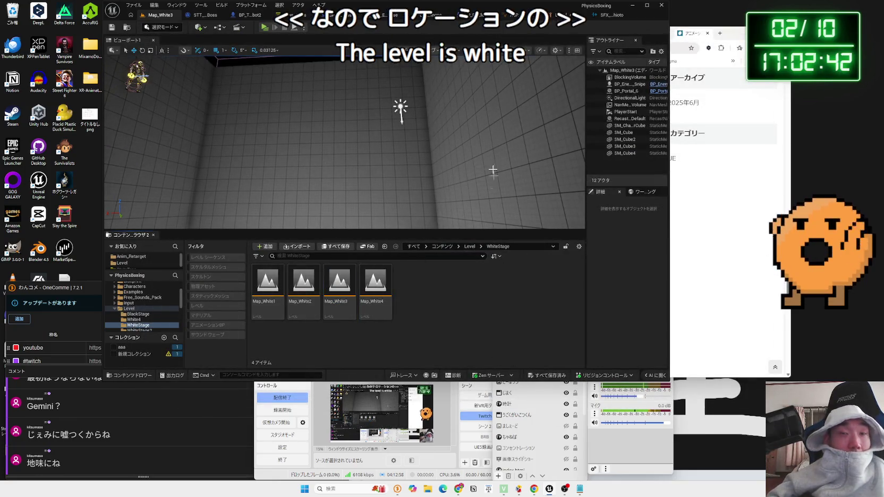
key(ctrl+Tab)
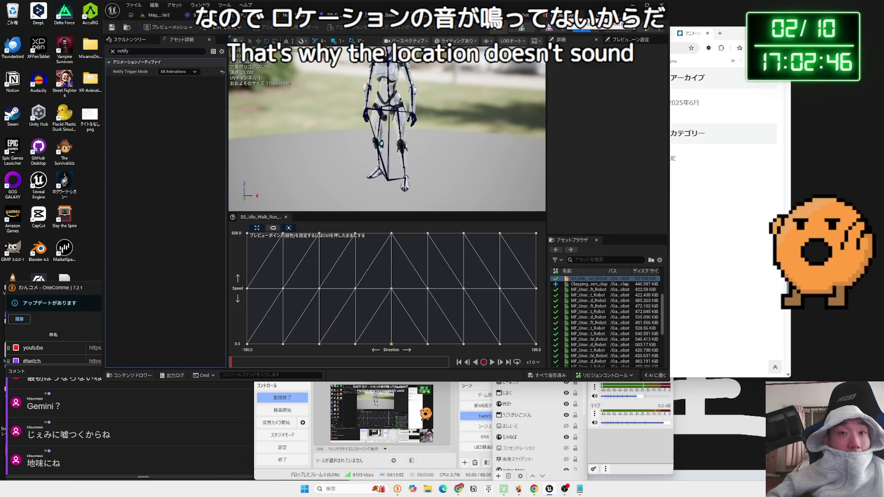
Nudge the Wave Player node left and back in the SFX_ashioto sound cue graph.
key(ctrl+Tab)
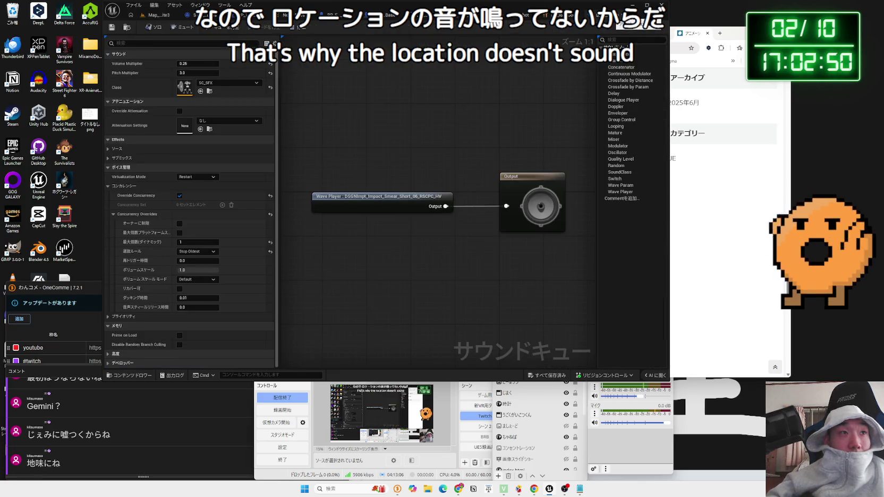
mouse_move(412, 196)
mouse_down()
mouse_move(394, 200)
mouse_move(421, 239)
mouse_up()
text(locatio)
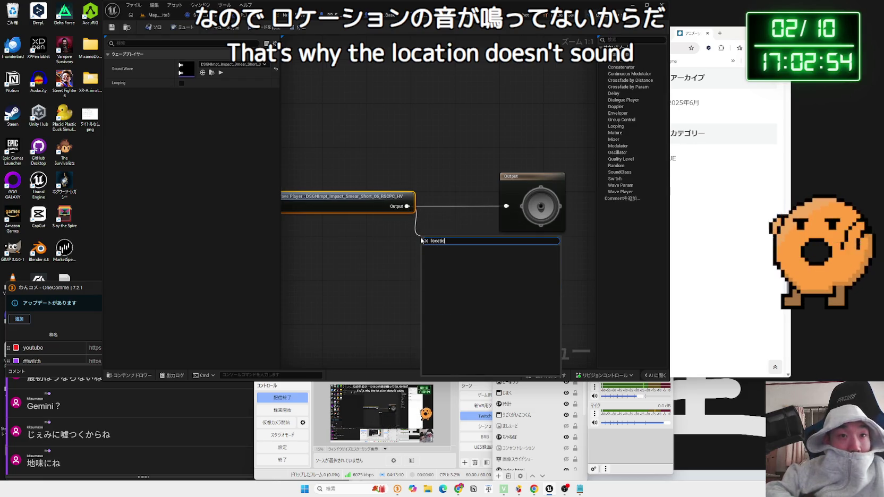
click(432, 175)
drag(375, 200, 415, 197)
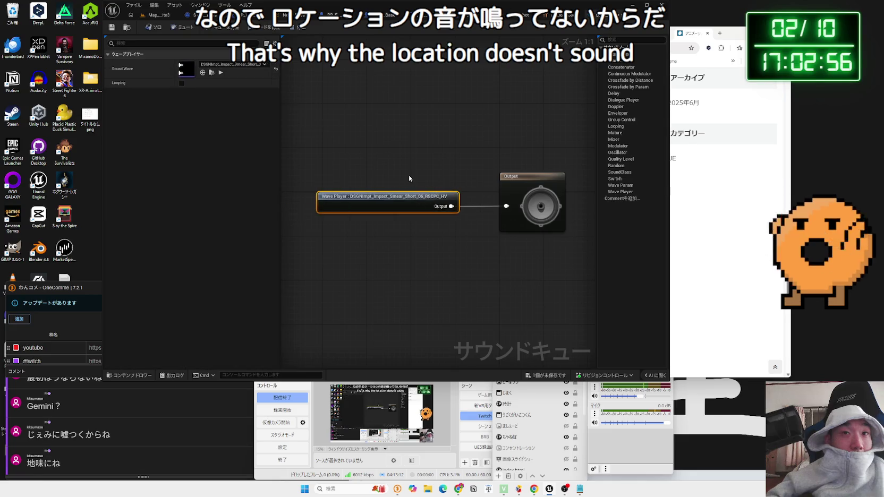
Reload Map_White2 with Save Selected and bring up the BP_Enemy_Base event graph.
click(159, 15)
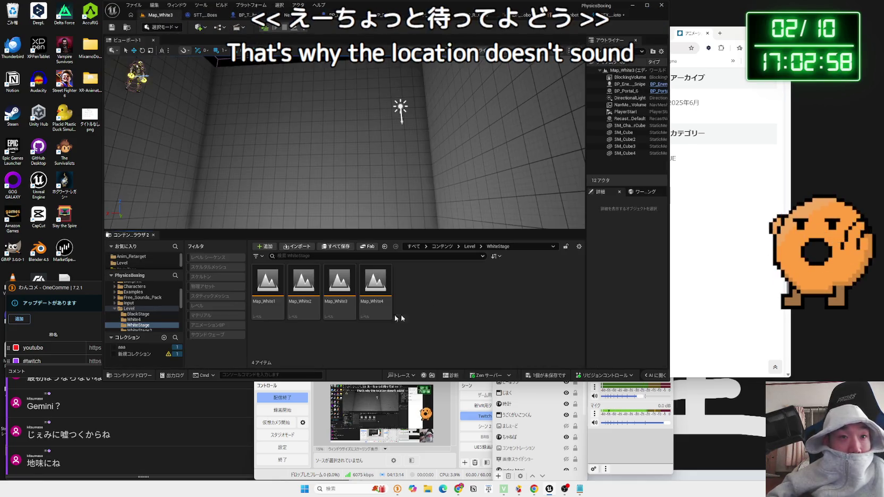
double_click(303, 282)
click(452, 323)
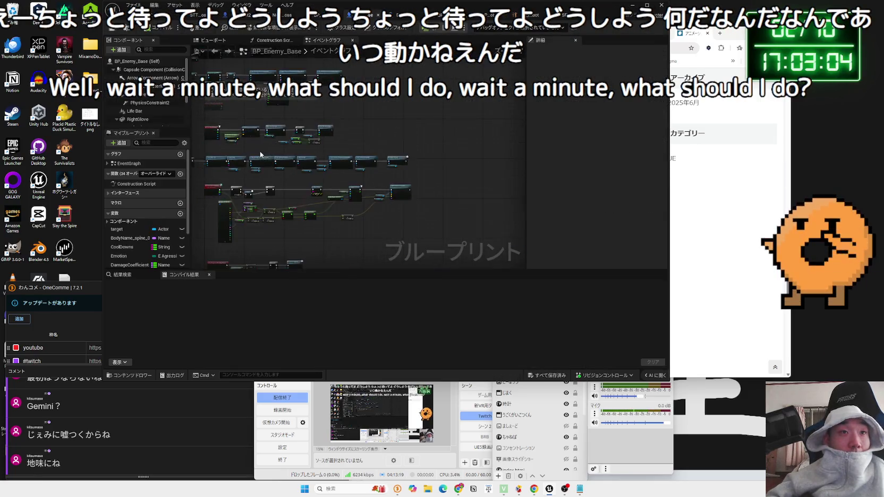
drag(261, 154, 376, 98)
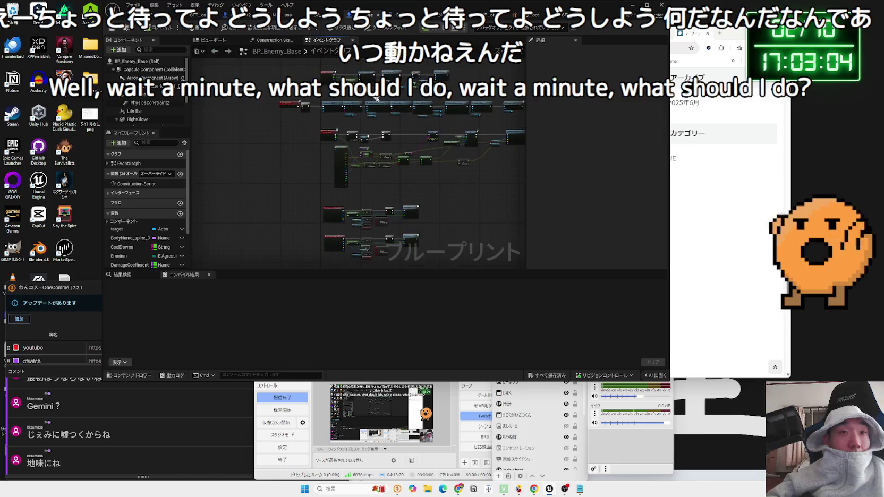
Run a quick test play of the level from the level editor.
click(218, 30)
click(264, 31)
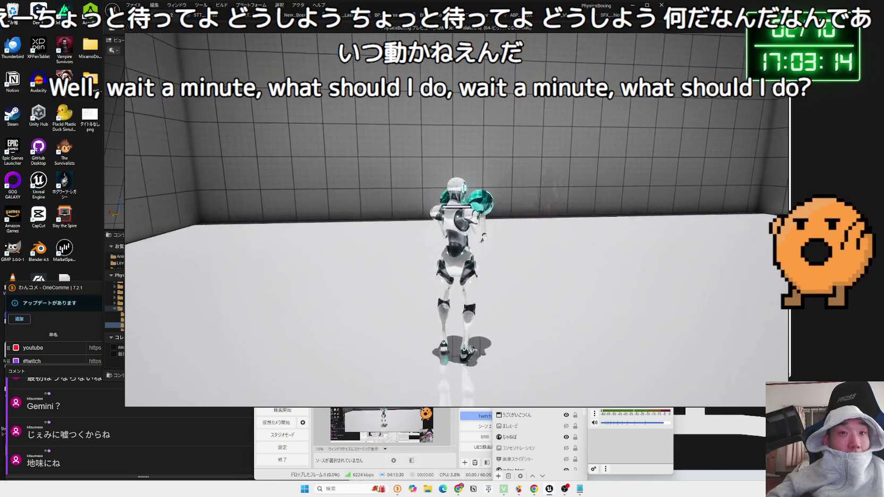
key(Escape)
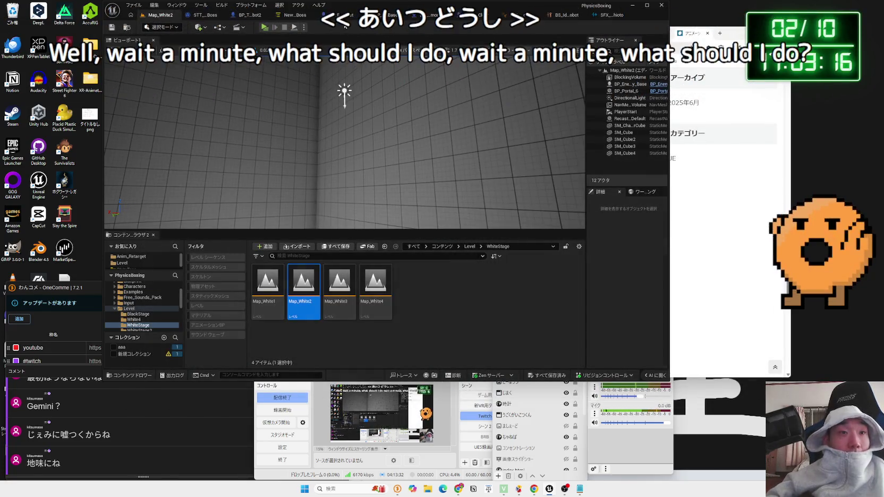
Look over the BP_Enemy_Base event graph, then return to the Map_White2 level.
click(345, 16)
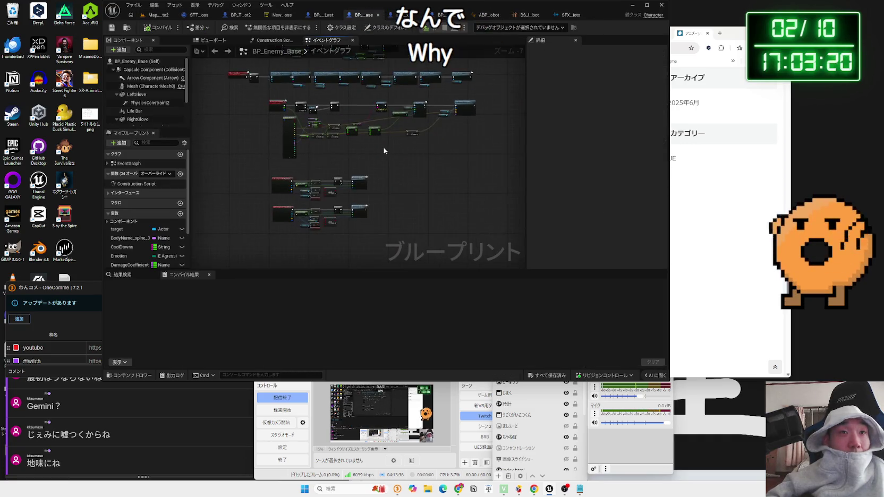
scroll(384, 147, up, 3)
scroll(334, 217, up, 4)
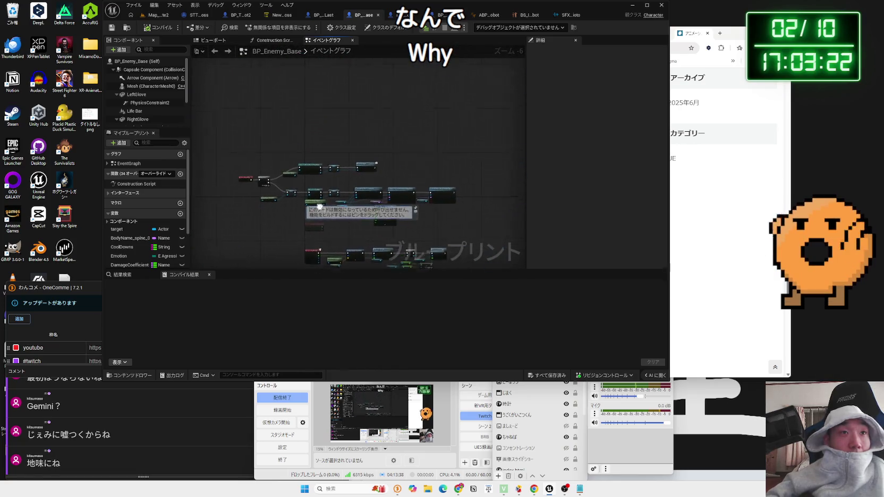
scroll(359, 237, down, 2)
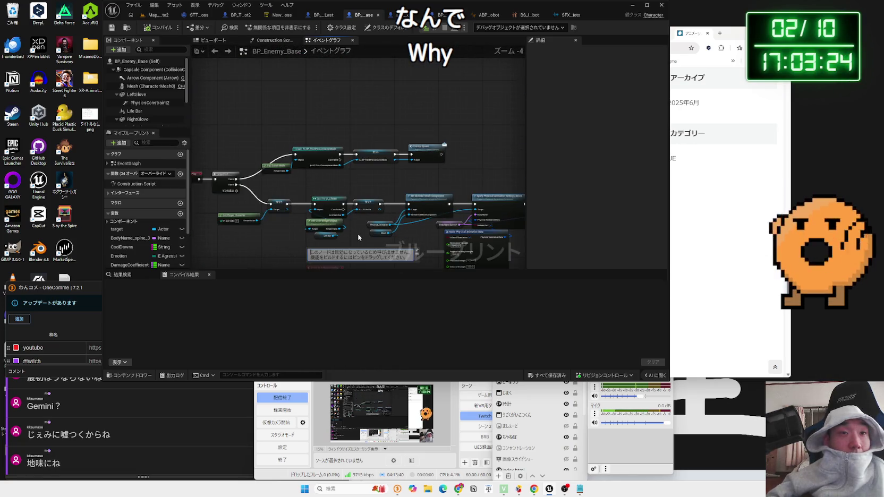
scroll(361, 167, up, 2)
mouse_move(361, 166)
mouse_down()
mouse_move(355, 116)
mouse_move(387, 181)
mouse_move(367, 144)
mouse_move(286, 217)
mouse_move(319, 196)
mouse_move(292, 203)
mouse_move(330, 175)
mouse_move(417, 151)
mouse_move(381, 170)
mouse_move(380, 192)
mouse_move(420, 221)
mouse_up()
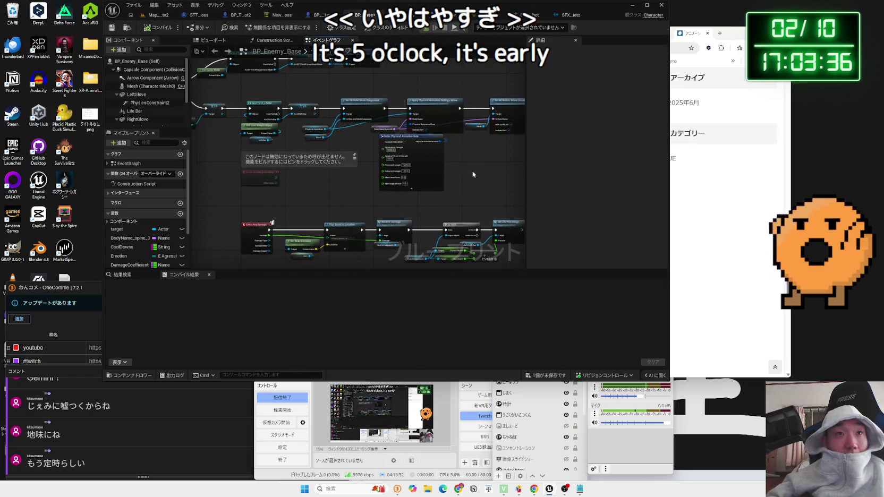
drag(473, 170, 487, 223)
scroll(363, 211, down, 2)
click(154, 15)
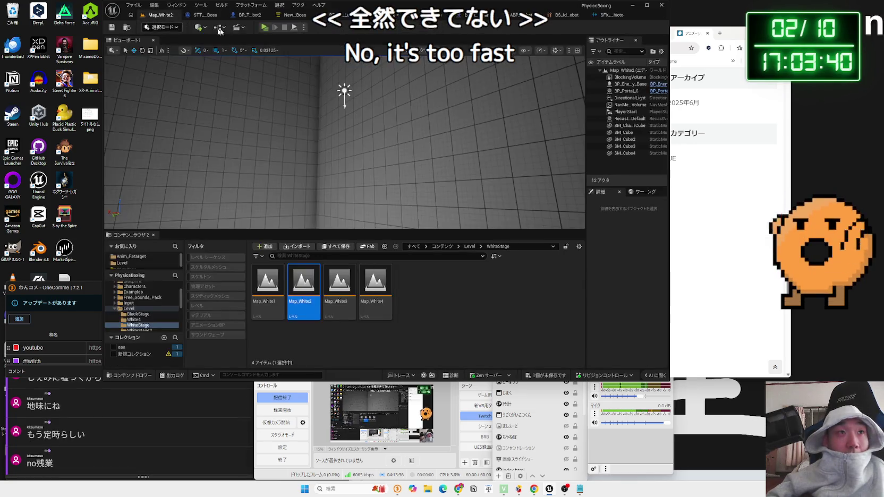
click(265, 27)
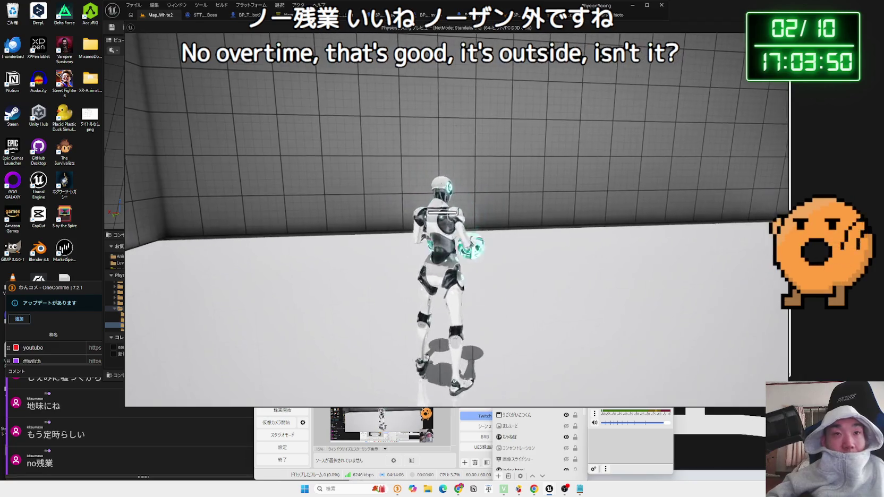
key(Escape)
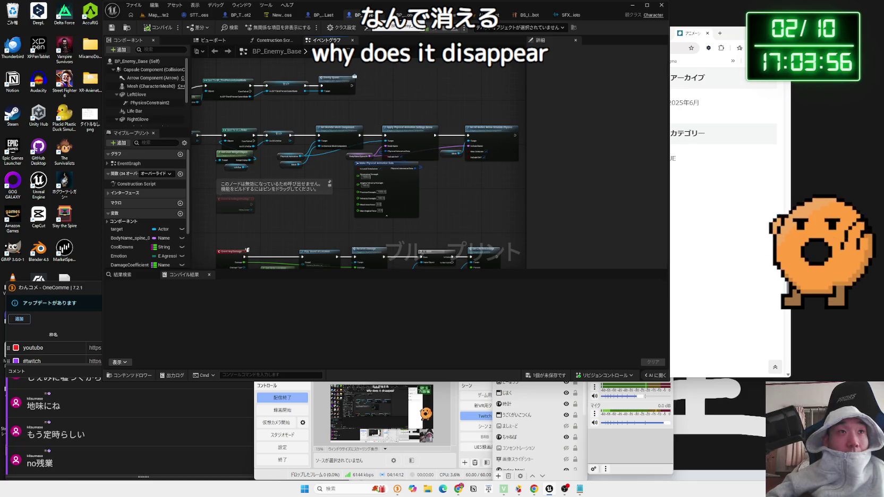
drag(337, 103, 403, 102)
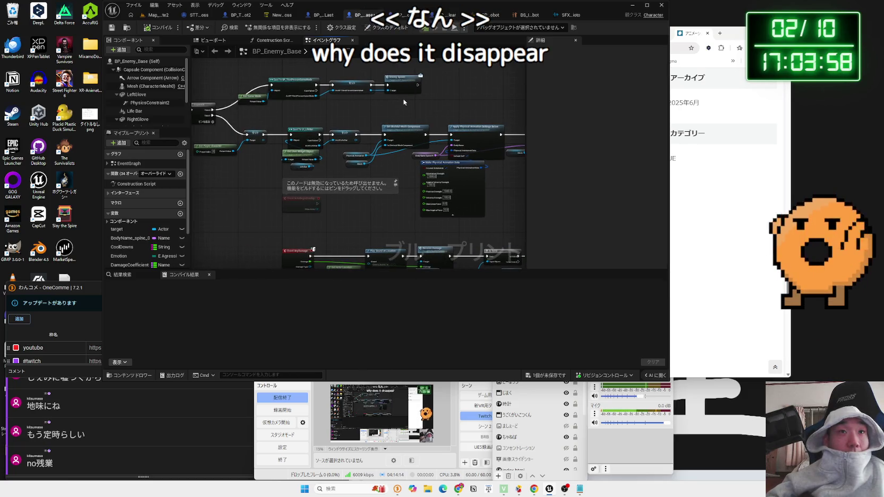
scroll(291, 186, down, 4)
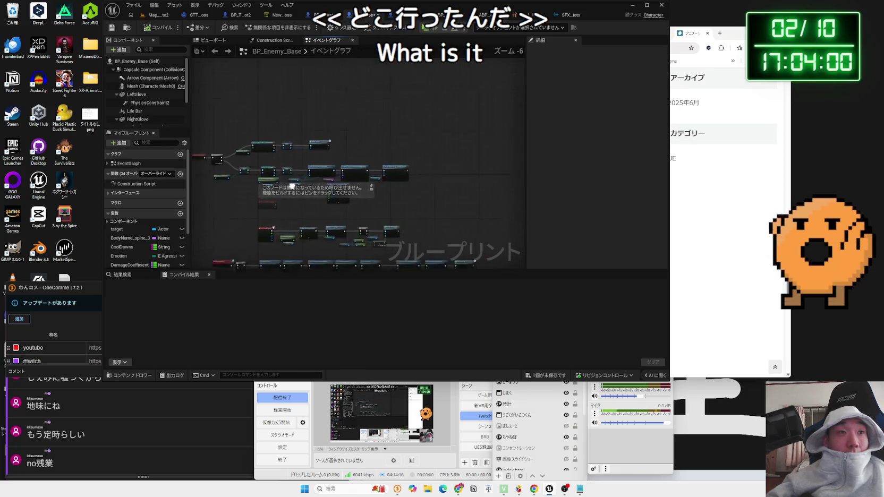
scroll(337, 179, up, 5)
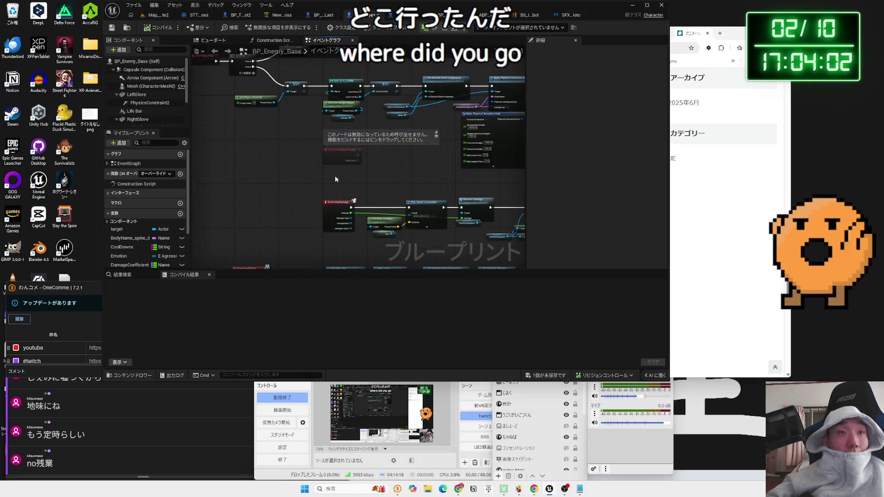
scroll(334, 178, down, 3)
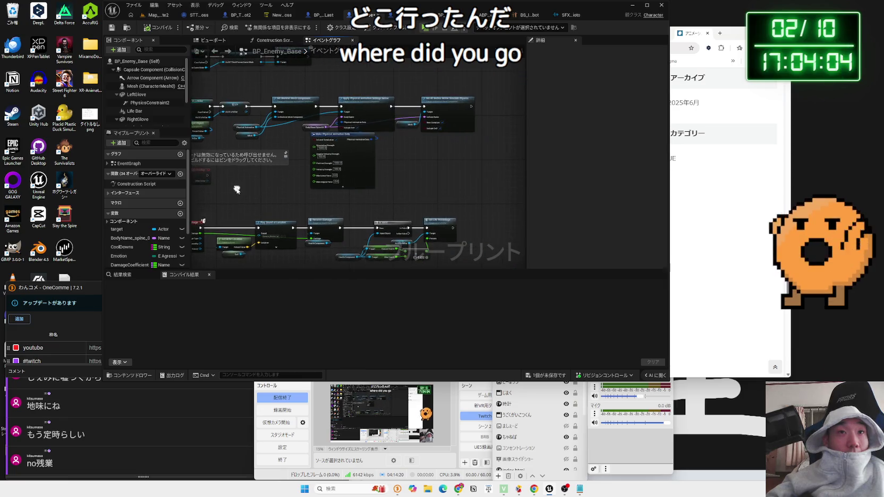
scroll(325, 113, up, 4)
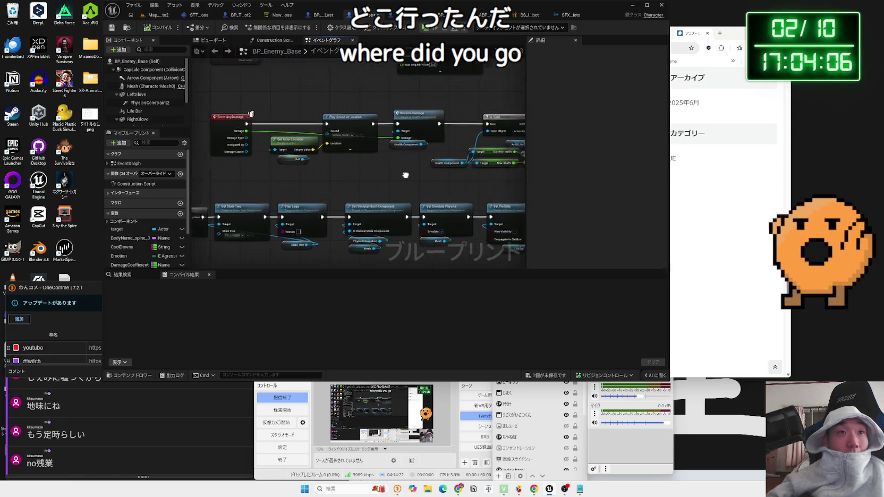
scroll(336, 173, down, 3)
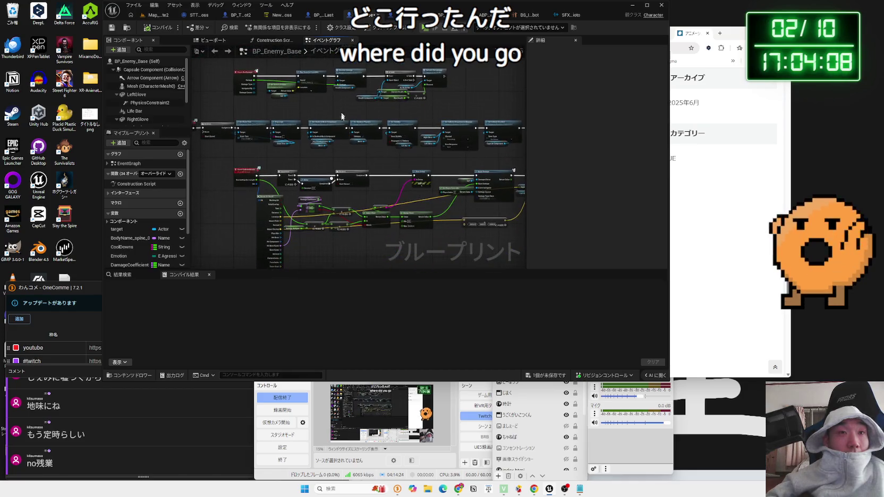
scroll(143, 106, down, 3)
click(140, 114)
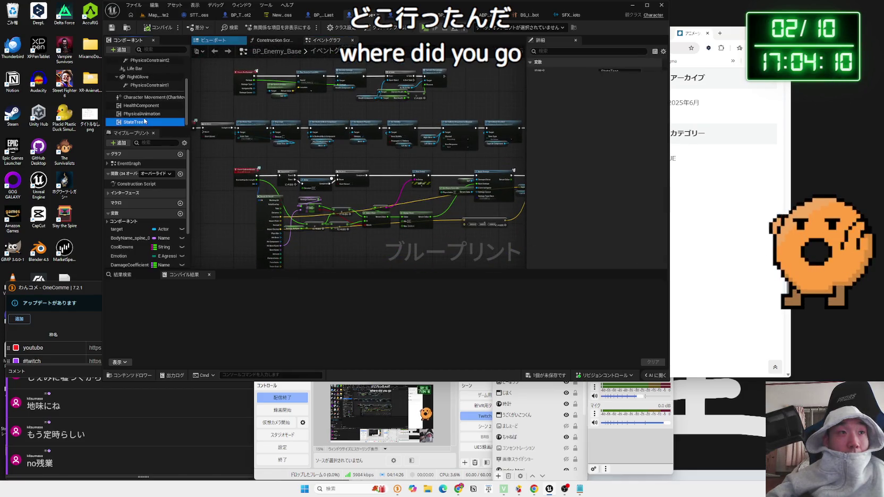
click(141, 106)
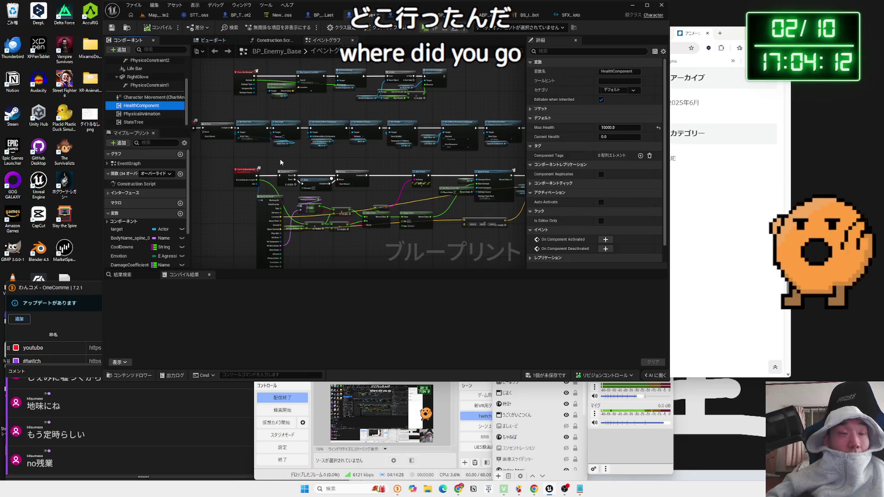
drag(262, 163, 348, 158)
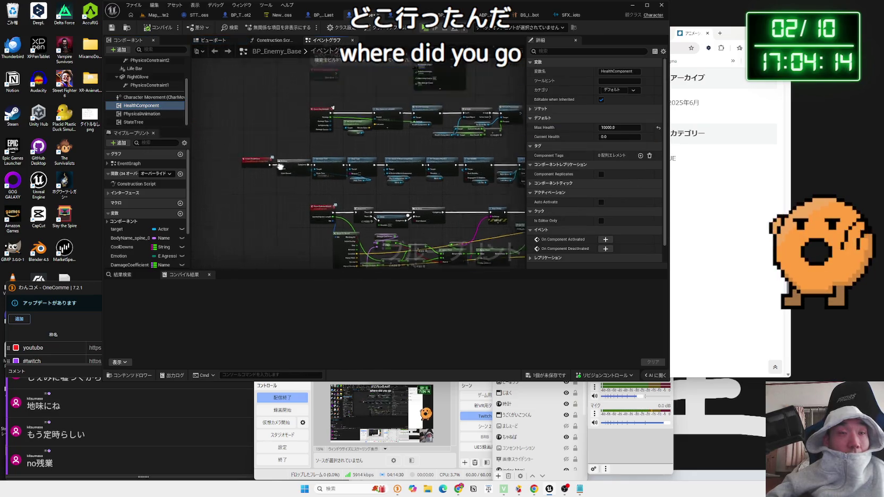
scroll(307, 160, up, 3)
mouse_move(253, 226)
mouse_down()
mouse_move(413, 210)
mouse_move(365, 190)
mouse_up()
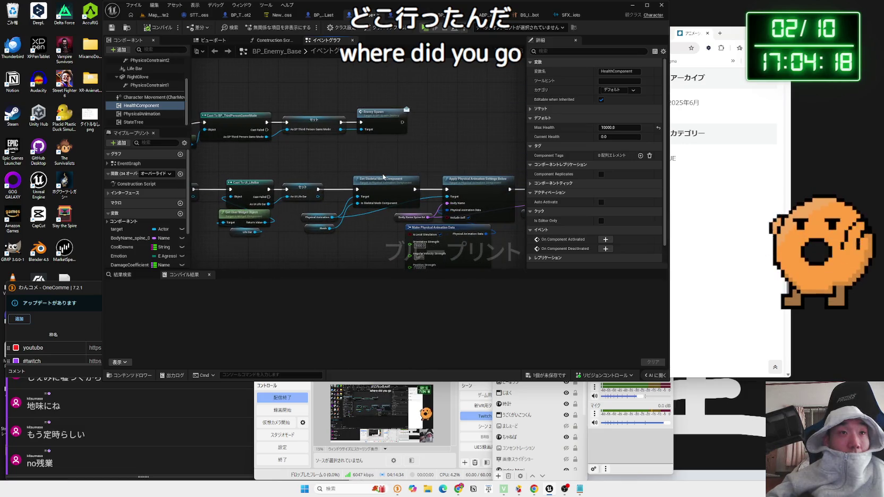
click(147, 16)
drag(313, 103, 323, 107)
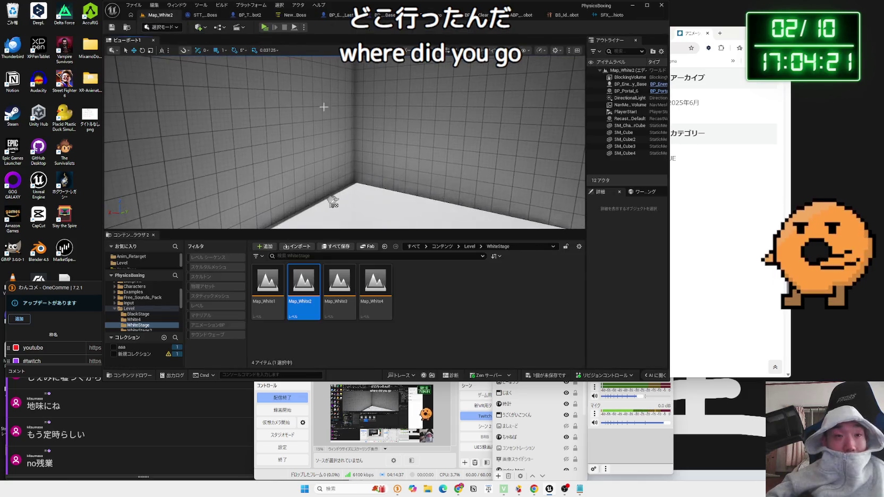
Save all unsaved assets and close the BS_Idle_Walk_Run, ABP_Unarmed_Robot and SFX sound cue editors.
click(544, 370)
click(485, 323)
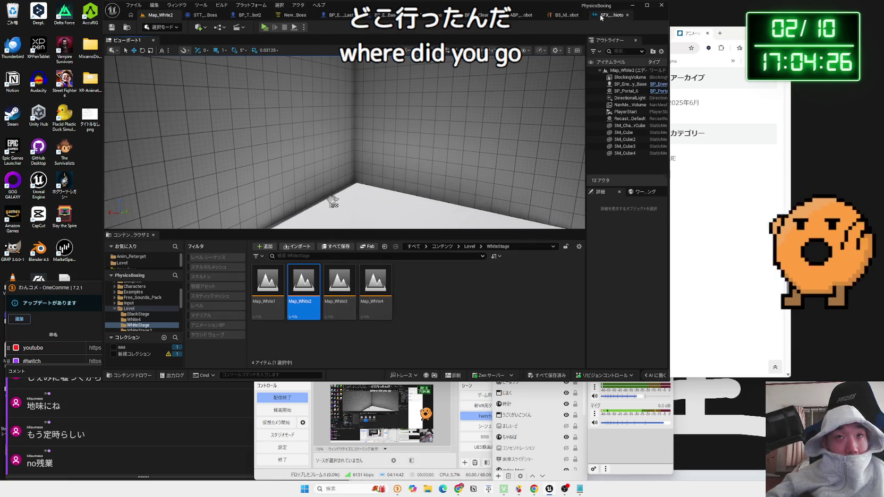
click(563, 18)
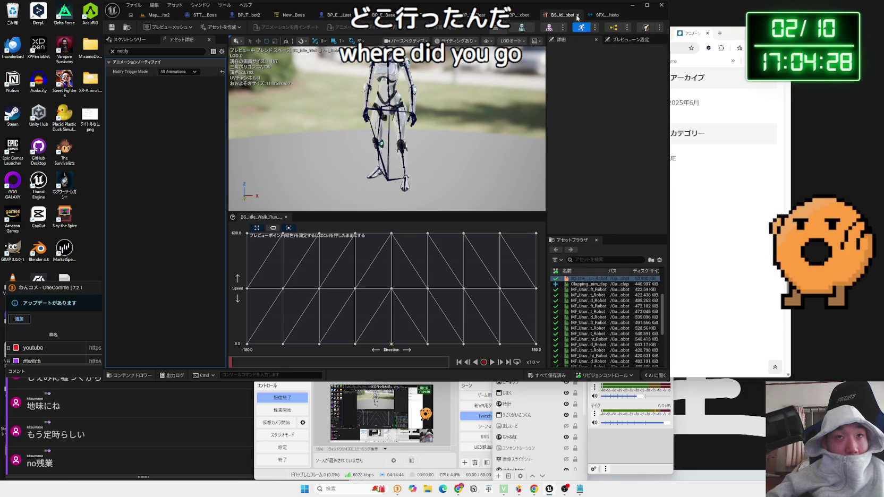
click(578, 17)
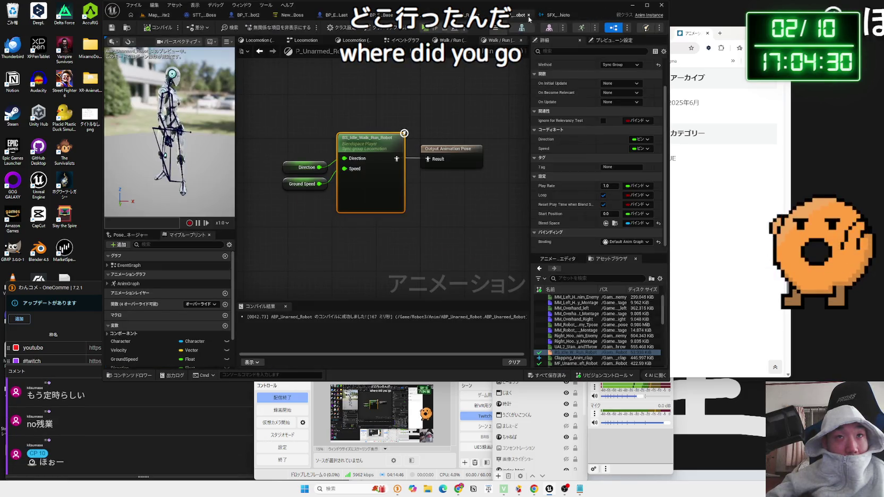
click(528, 16)
click(528, 16)
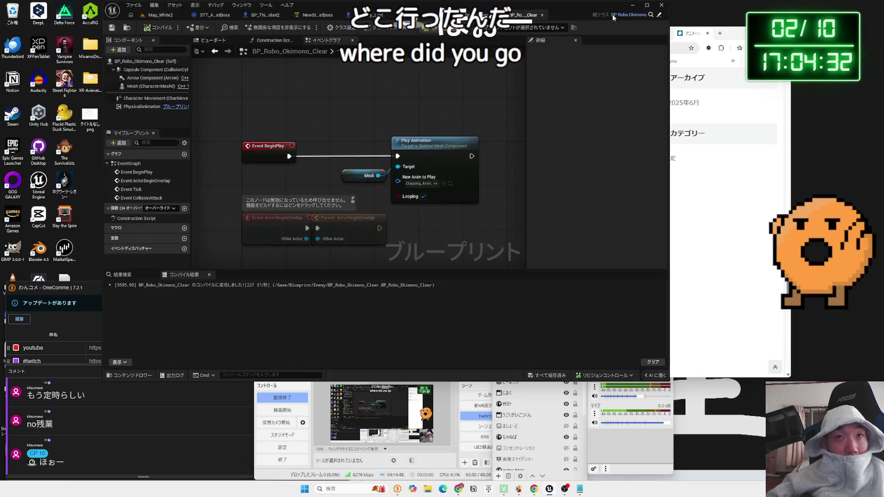
Add a Print String node after Event HealthZero in the BP_Enemy_Last blueprint.
click(274, 17)
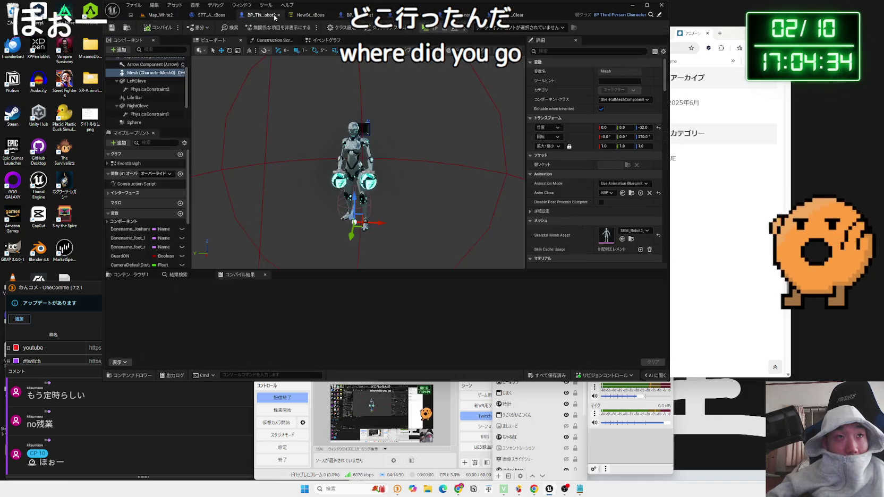
click(211, 16)
click(372, 15)
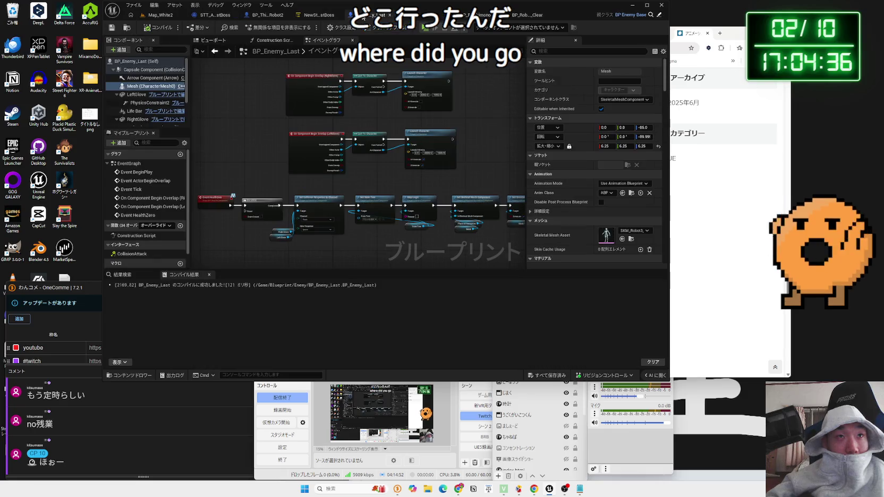
scroll(383, 119, down, 3)
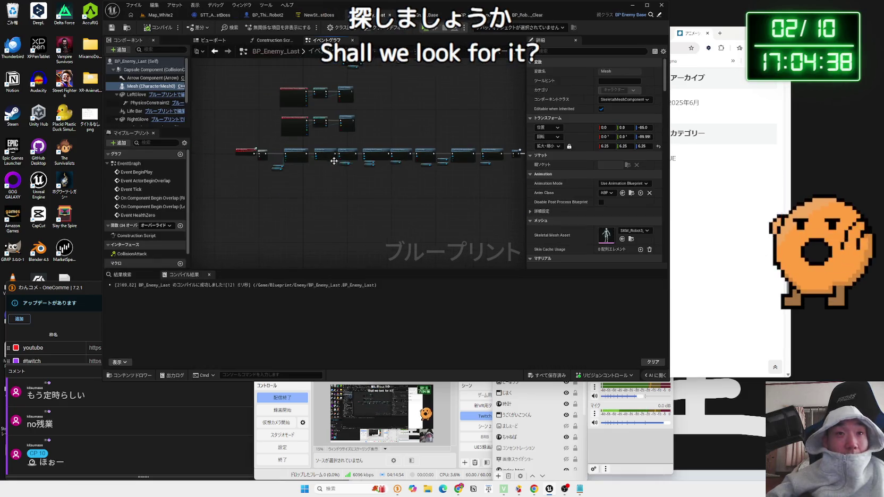
mouse_move(496, 186)
mouse_down()
mouse_move(435, 186)
mouse_move(348, 140)
mouse_up()
scroll(371, 170, up, 4)
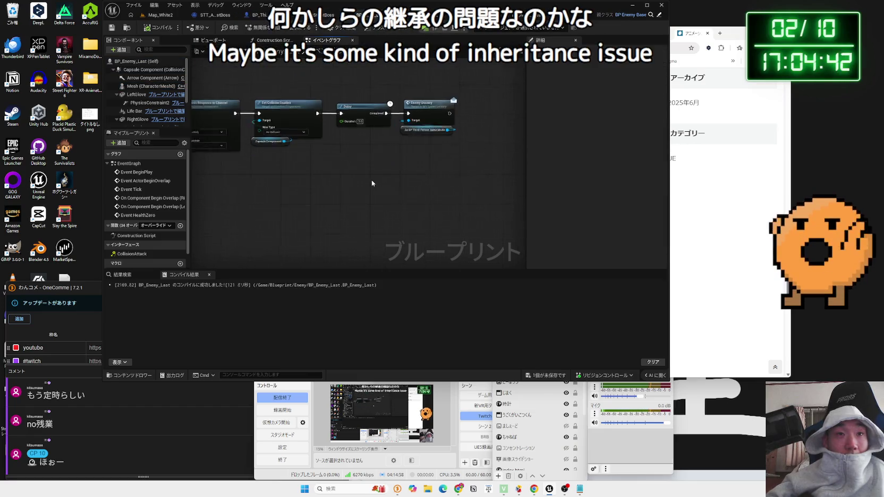
scroll(384, 160, up, 2)
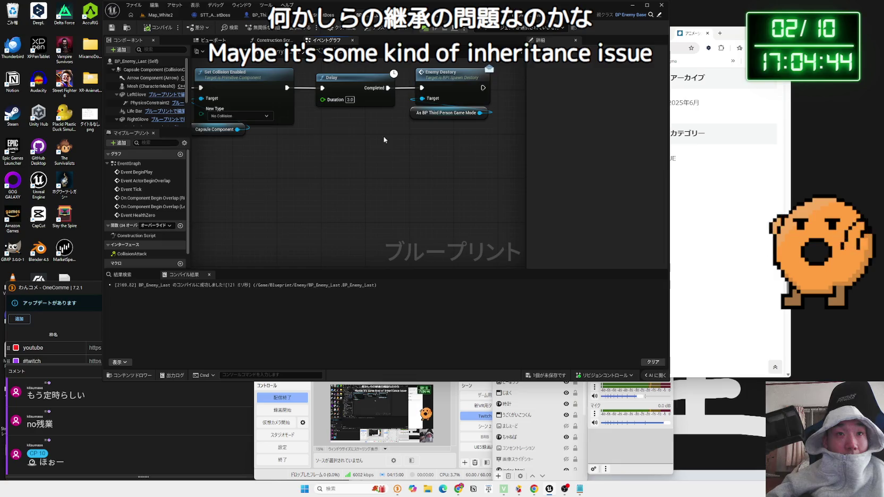
mouse_move(440, 183)
mouse_down()
mouse_move(233, 204)
mouse_move(313, 143)
mouse_up()
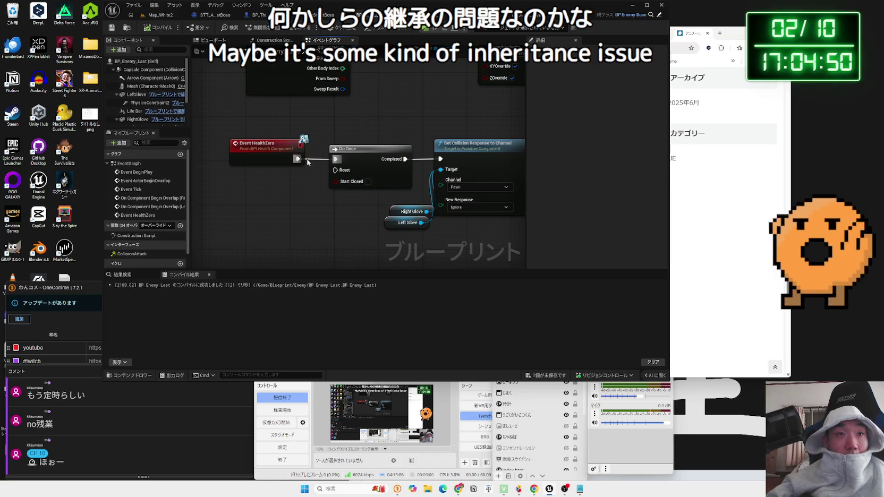
drag(300, 200, 299, 202)
text(print)
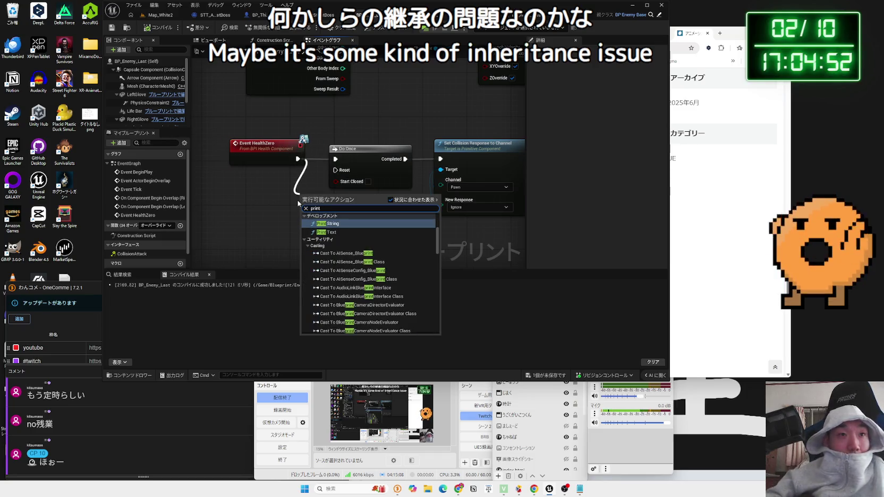
click(338, 224)
click(159, 15)
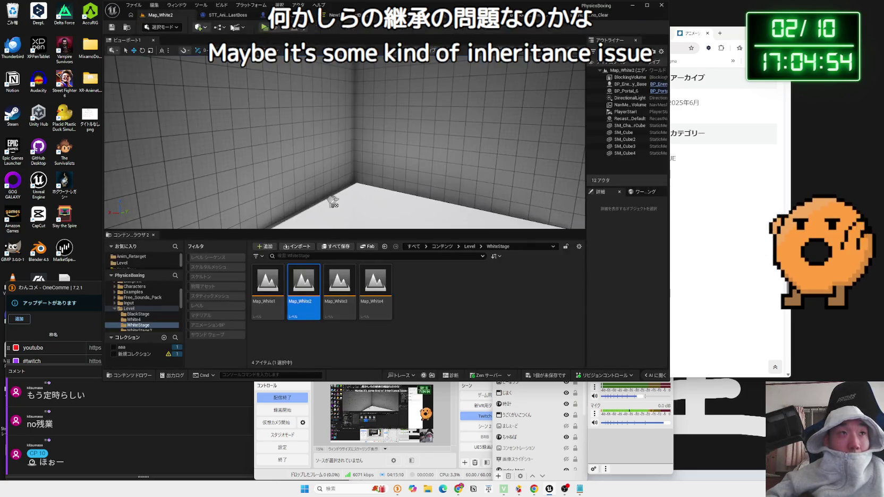
Playtest the level, then delete the debug Print String node from BP_Enemy_Last.
click(267, 26)
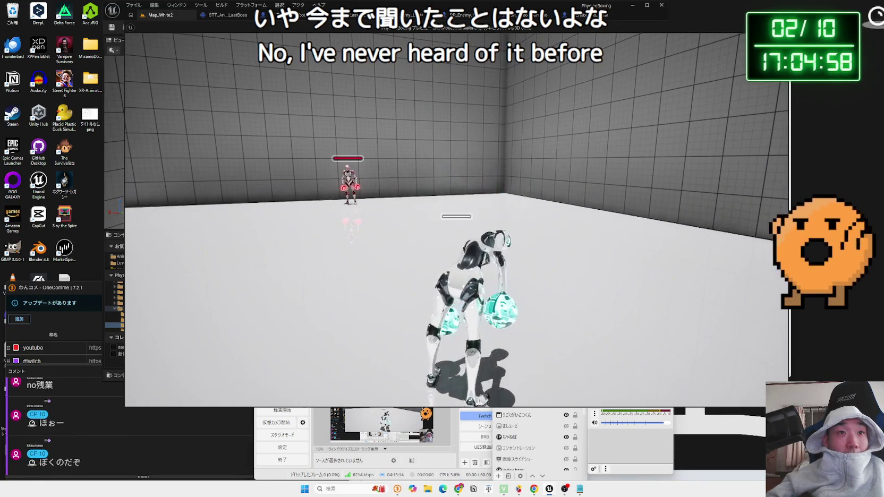
key(Escape)
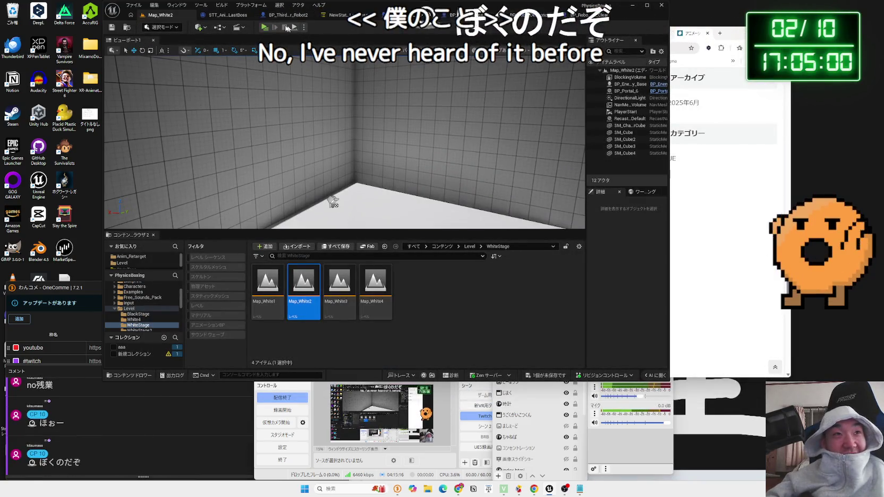
click(277, 15)
click(361, 15)
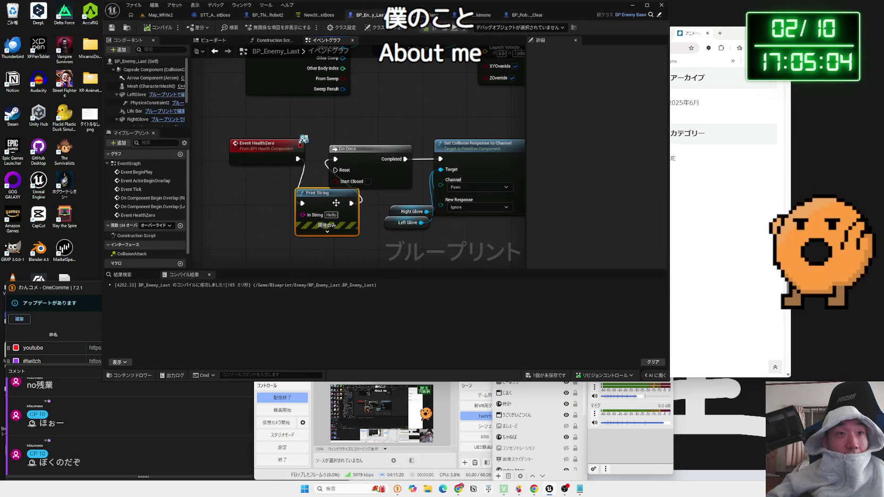
key(Delete)
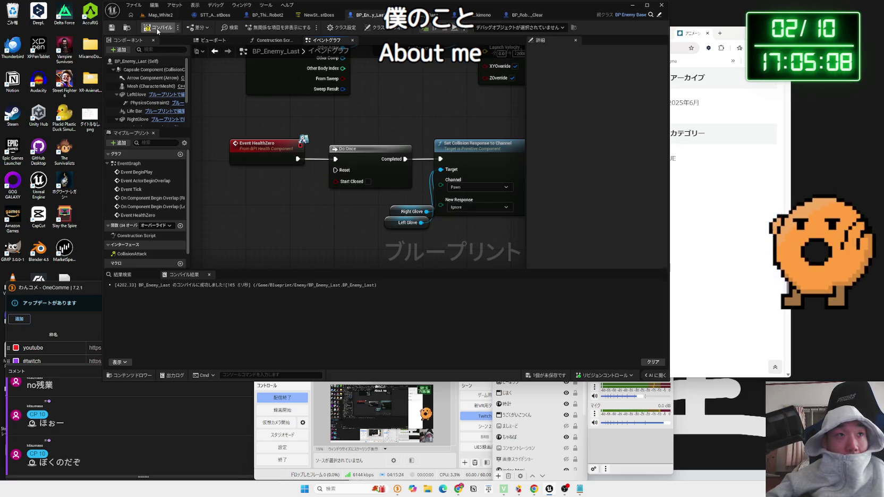
Save all modified assets and review BP_Enemy_Last's LeftGlove overlap and launch nodes.
scroll(306, 152, down, 3)
drag(307, 148, 303, 226)
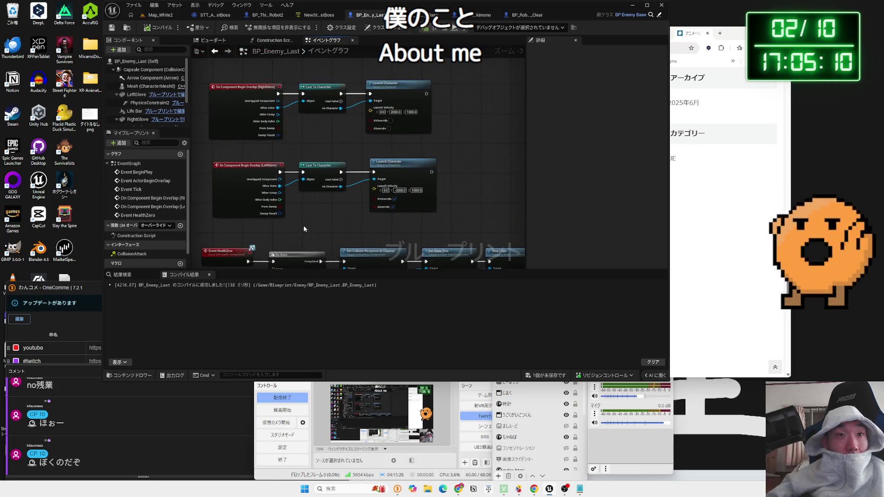
click(552, 379)
click(486, 322)
mouse_move(292, 133)
mouse_down()
mouse_move(296, 166)
mouse_move(272, 267)
mouse_up()
drag(438, 252, 442, 207)
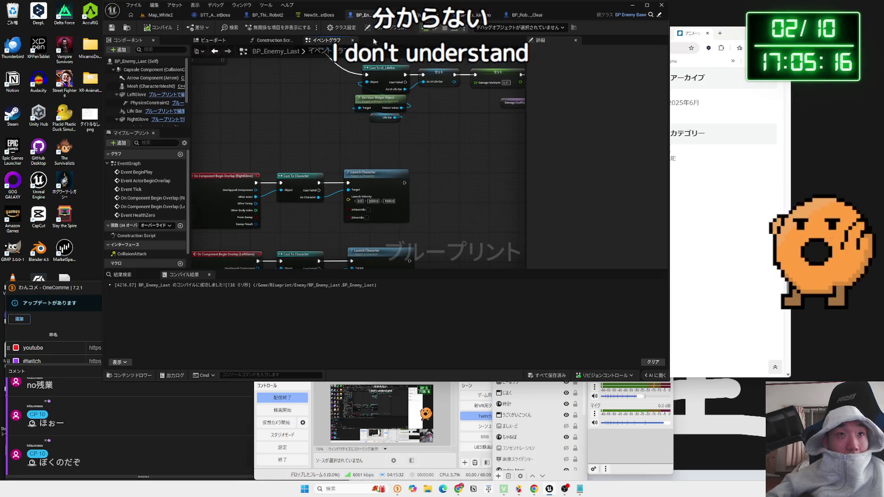
mouse_move(372, 239)
mouse_down()
mouse_move(371, 183)
mouse_move(287, 98)
mouse_move(298, 114)
mouse_move(243, 155)
mouse_move(324, 137)
mouse_up()
click(449, 15)
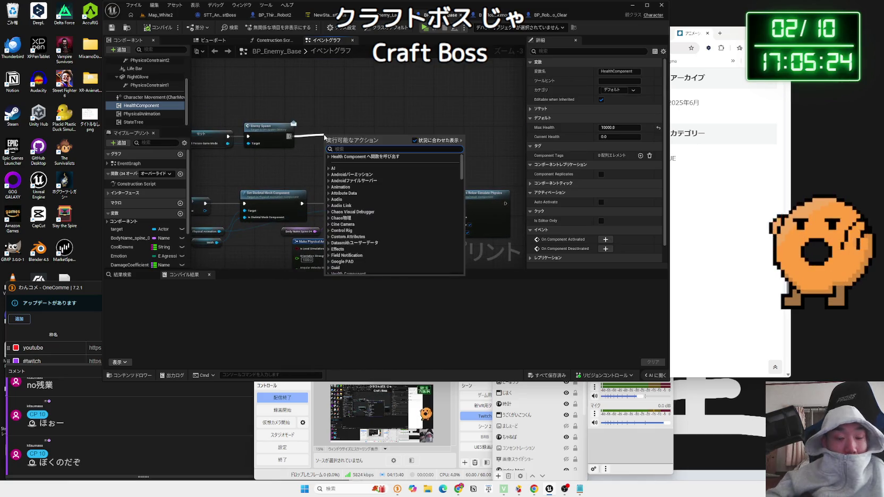
Add a Print String after BP_Enemy_Base's Enemy Spawn and playtest Map_White2 twice with Alt+P.
text(print)
click(348, 165)
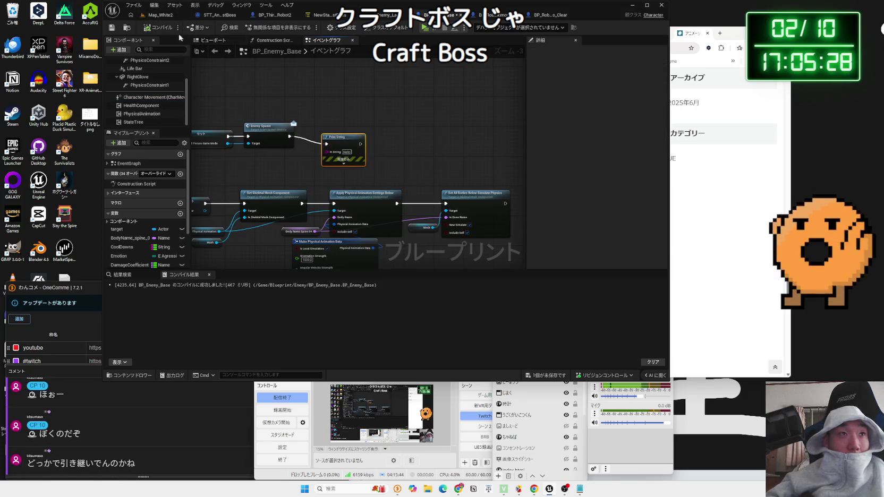
click(157, 15)
key(alt+p)
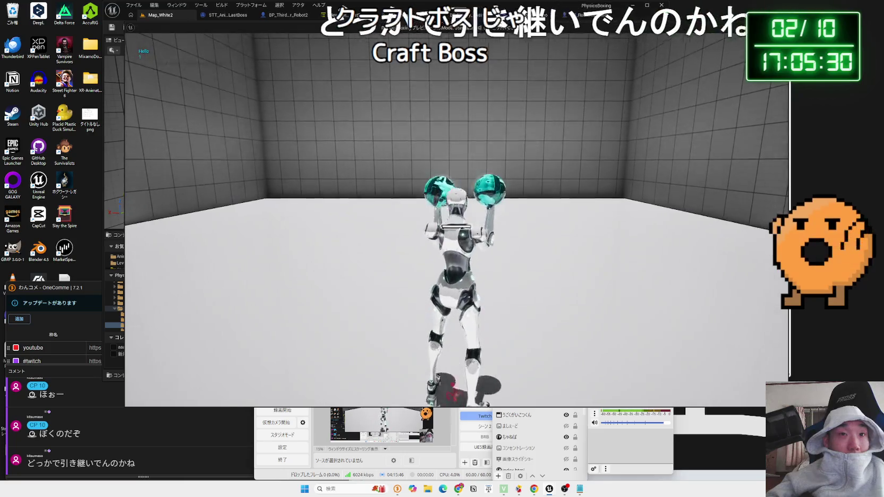
key(Escape)
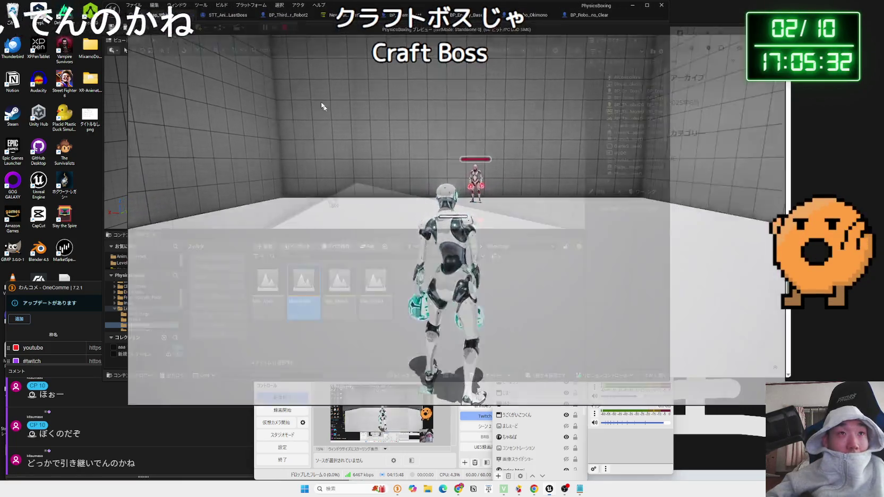
key(alt+p)
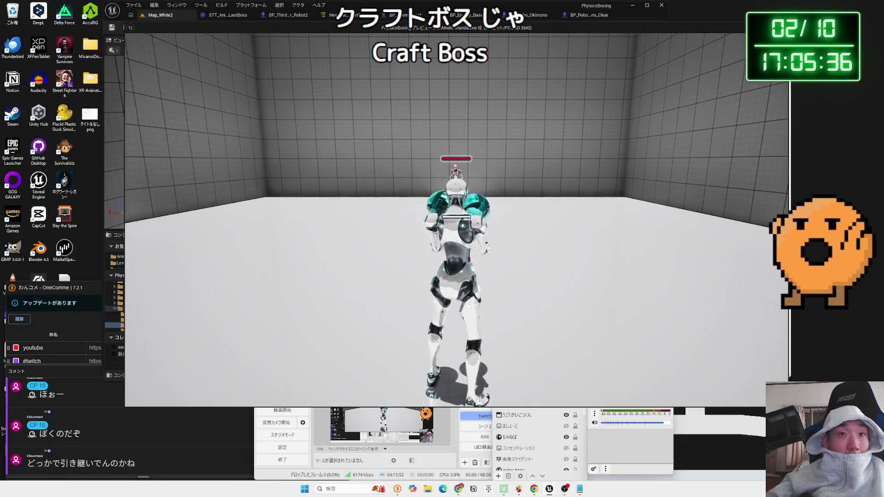
key(Escape)
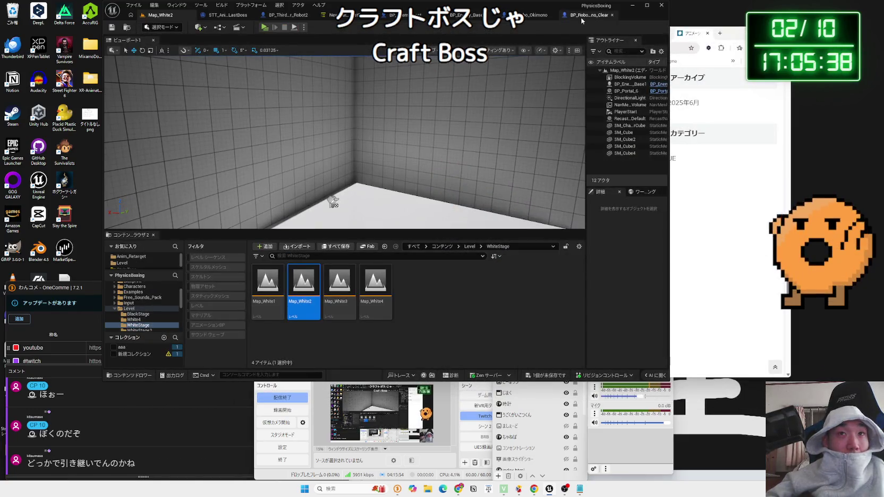
click(581, 18)
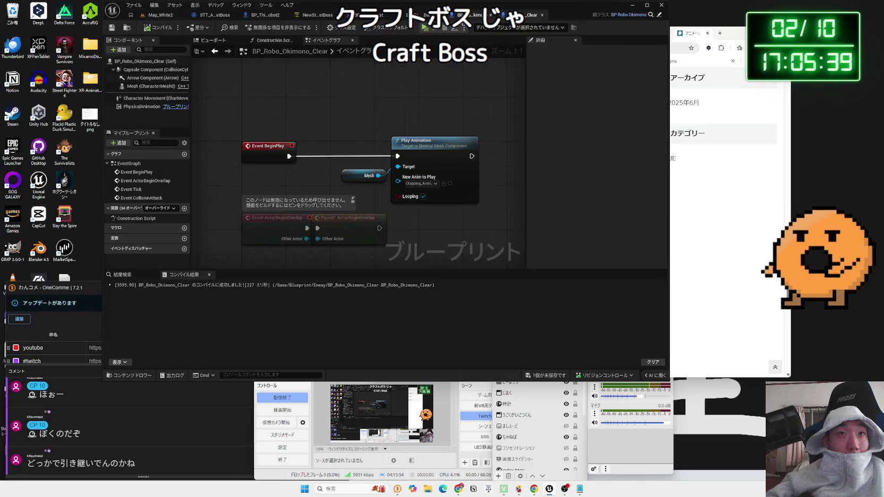
Compile BP_Enemy_Base and pan its graph up toward Event Tick.
click(307, 17)
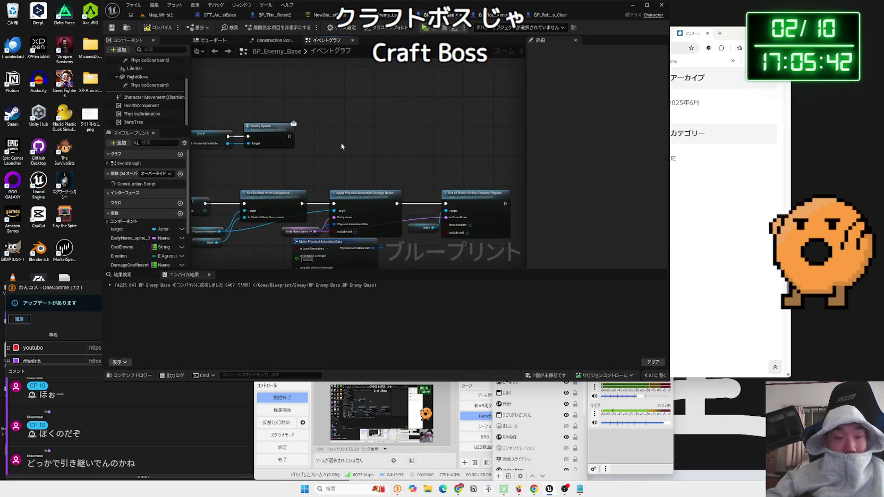
drag(245, 95, 465, 219)
click(163, 32)
mouse_move(324, 175)
mouse_down()
mouse_move(315, 168)
mouse_move(335, 118)
mouse_up()
right_click(308, 111)
text(tick)
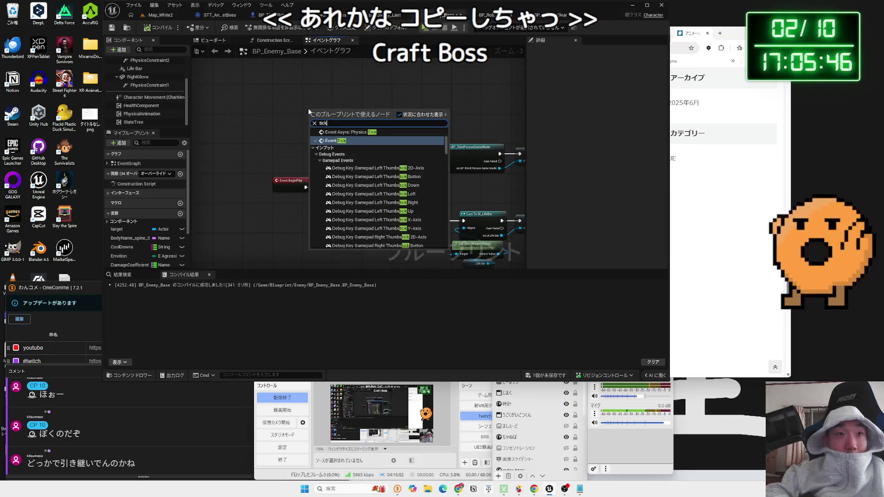
click(342, 142)
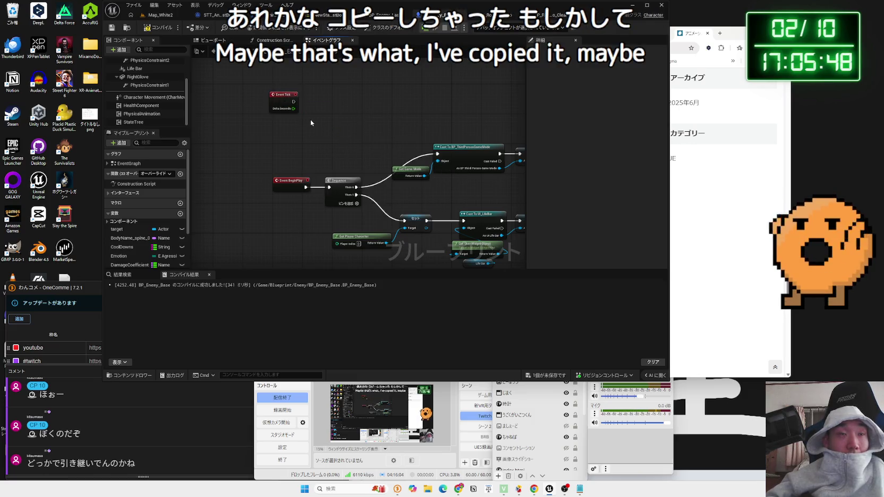
scroll(311, 122, up, 2)
Wire Get Actor Location into a Print String on Event Tick, then test play Map_White2.
right_click(293, 135)
text(get a)
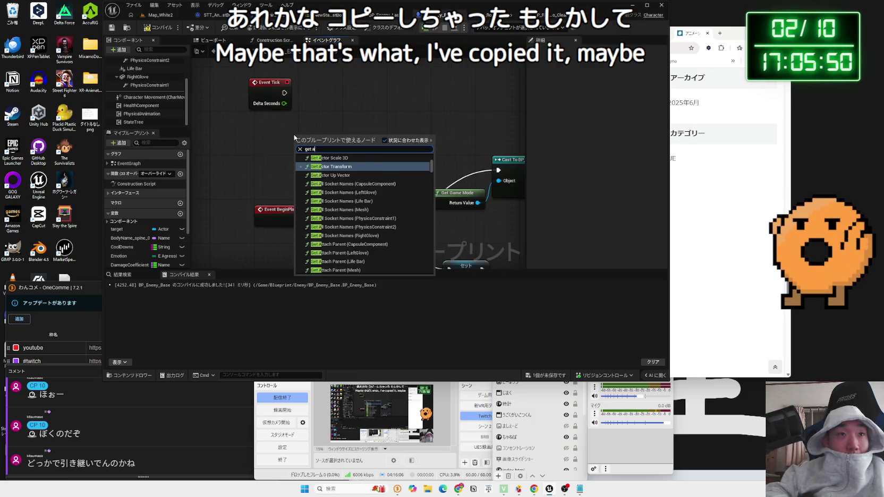
text(ctor locati)
key(Return)
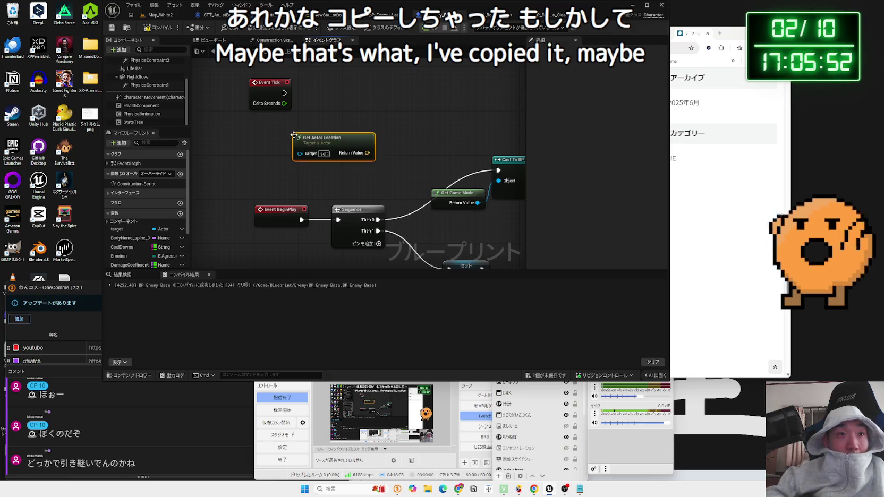
drag(358, 106, 359, 107)
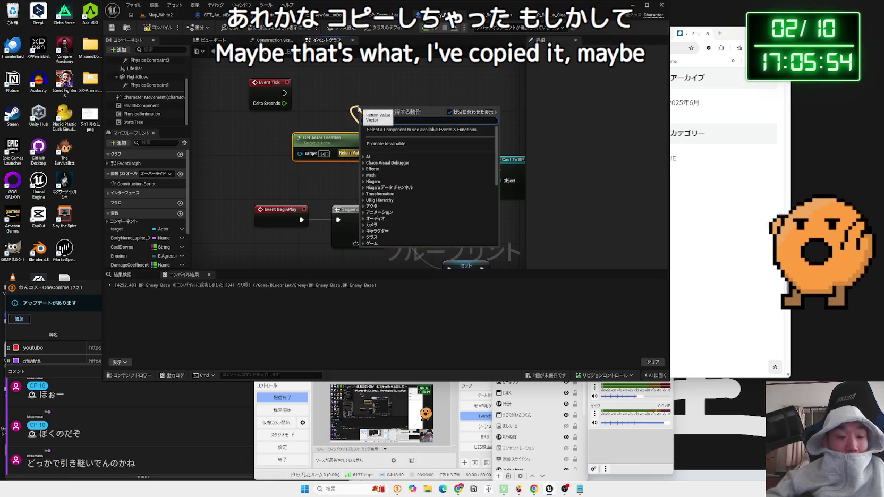
click(301, 101)
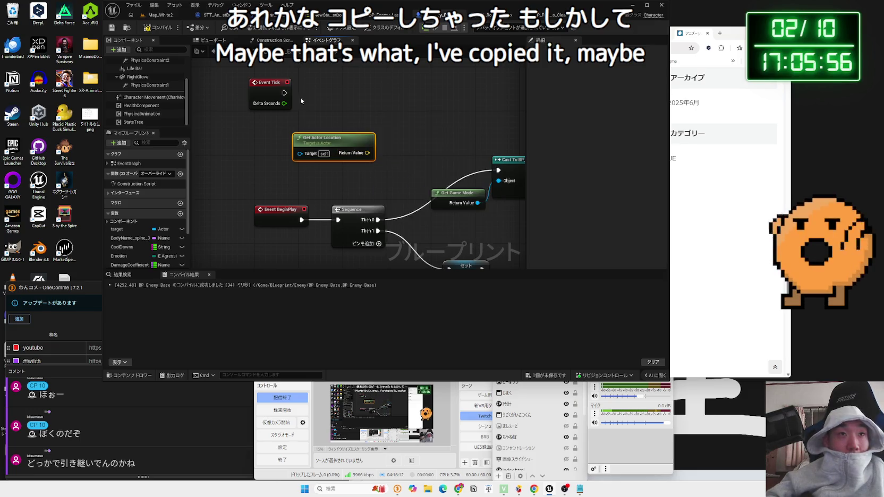
drag(394, 98, 396, 98)
text(print)
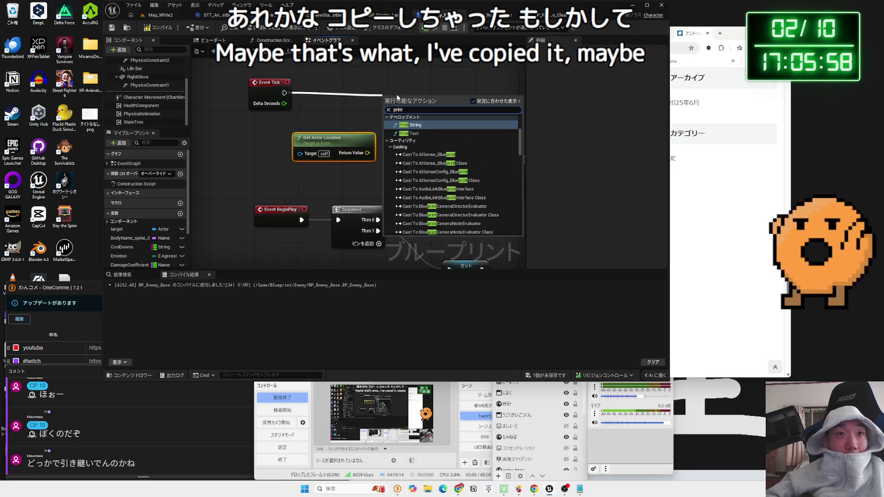
click(415, 125)
drag(386, 123, 386, 123)
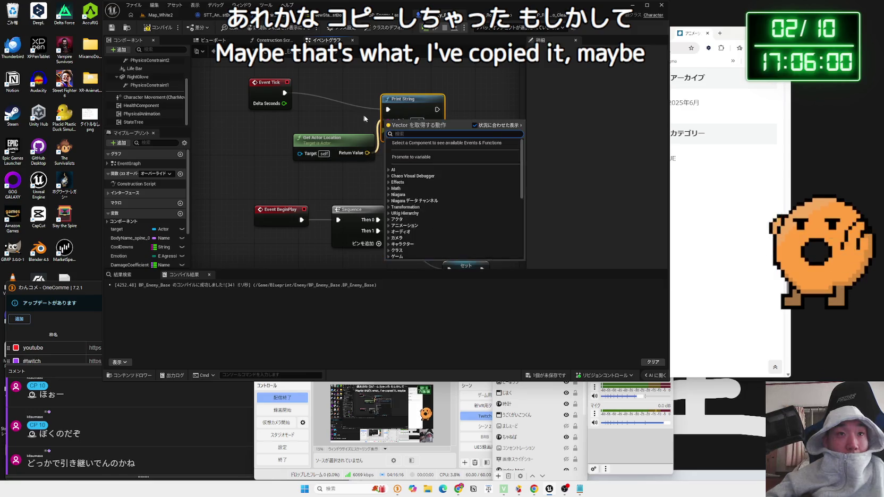
key(Escape)
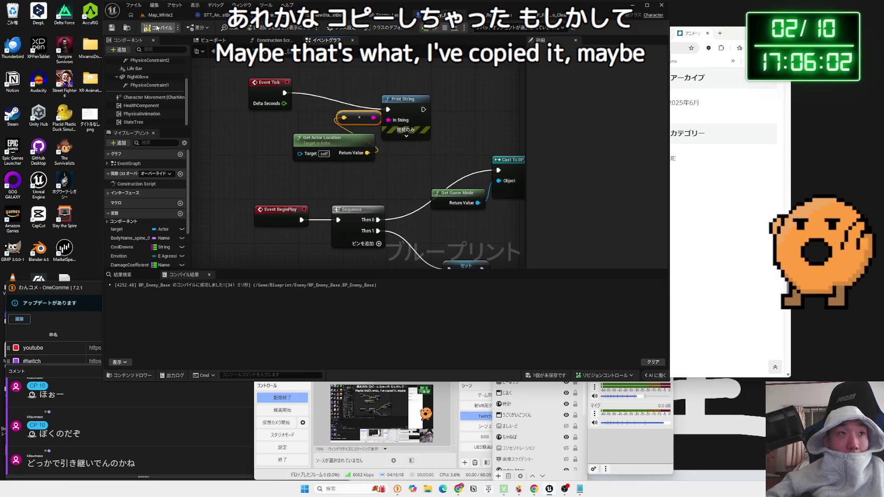
click(161, 17)
click(262, 28)
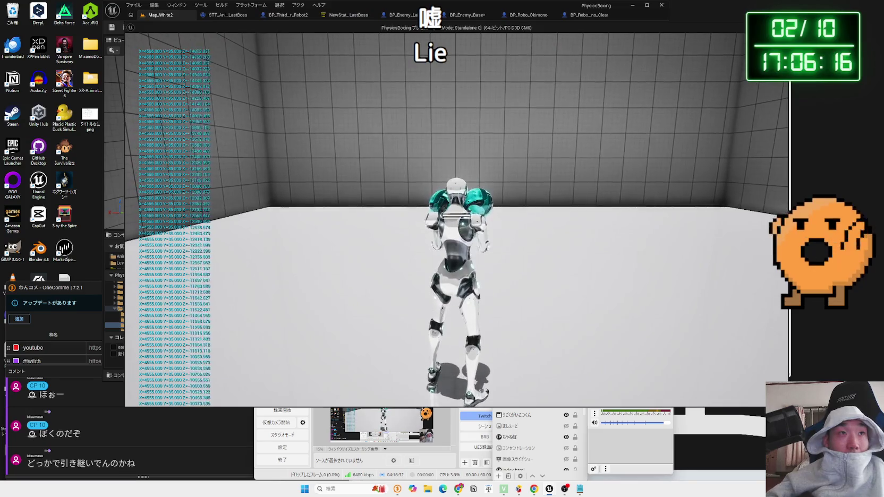
Replay the level, moving the robot with D and A while X/Y/Z positions print.
key(Escape)
click(265, 28)
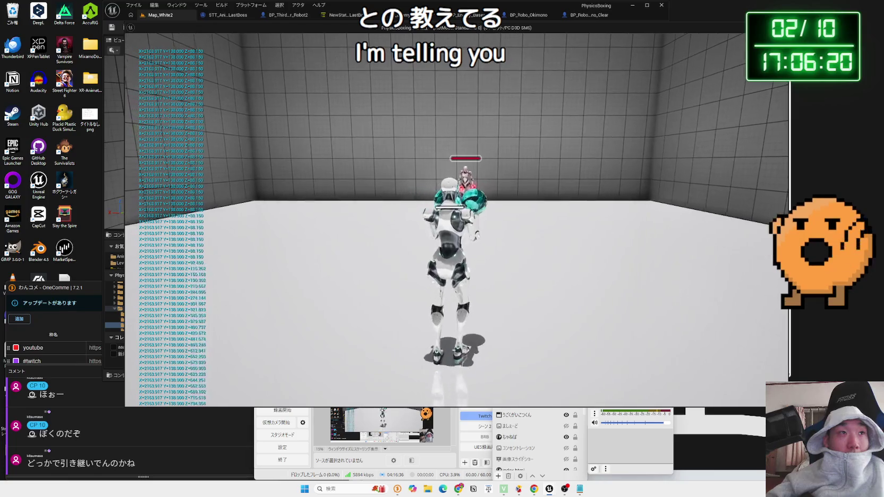
key(d)
key(a)
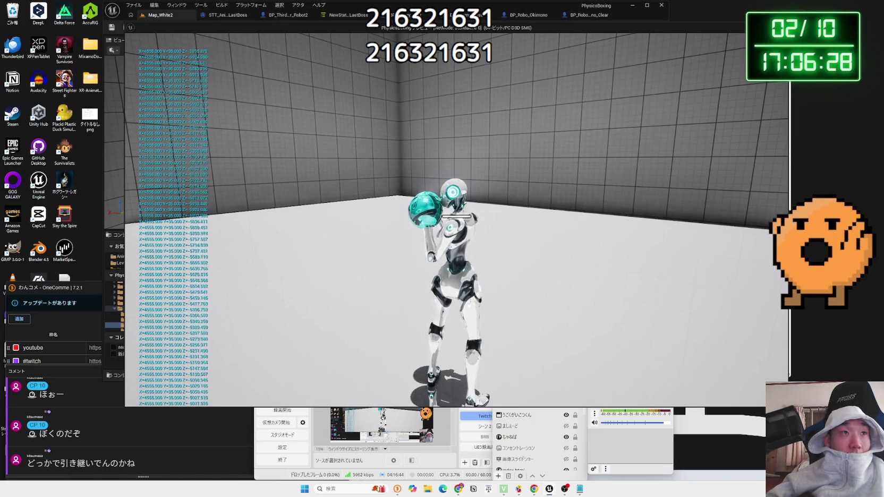
key(Escape)
click(334, 15)
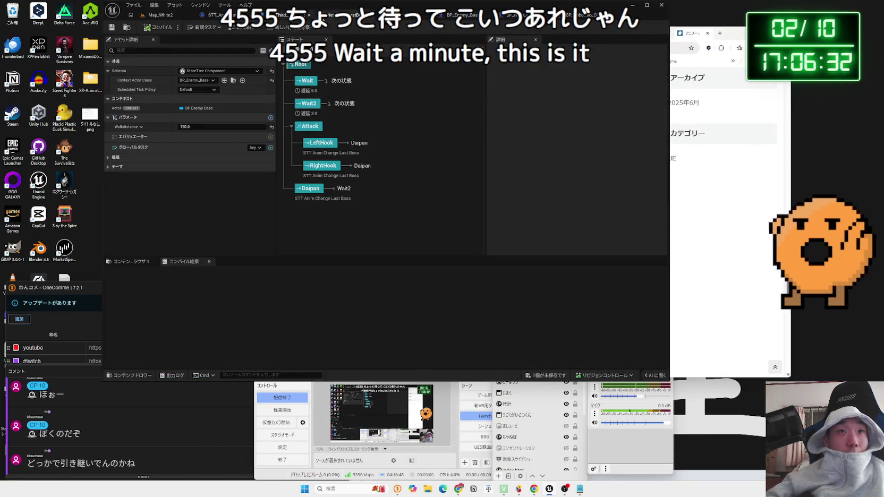
In BP_Enemy_Base, replace the LastBoss State Tree on the StateTree component, save and compile.
click(461, 15)
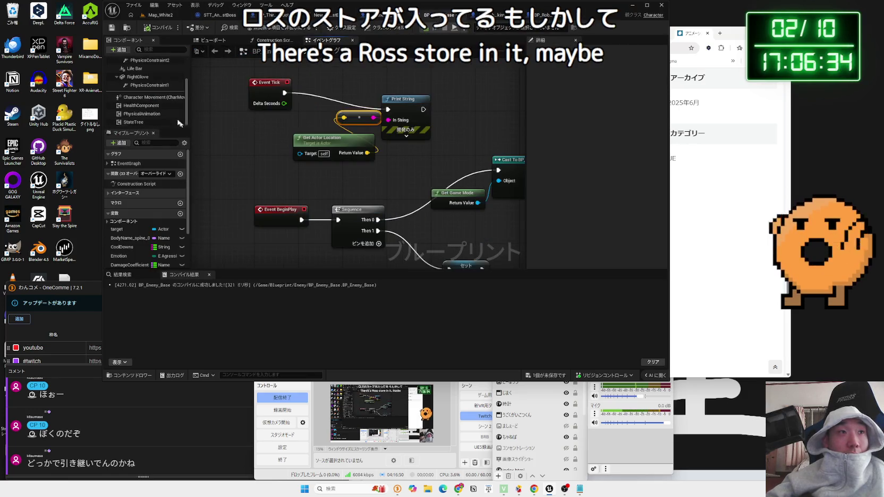
click(159, 122)
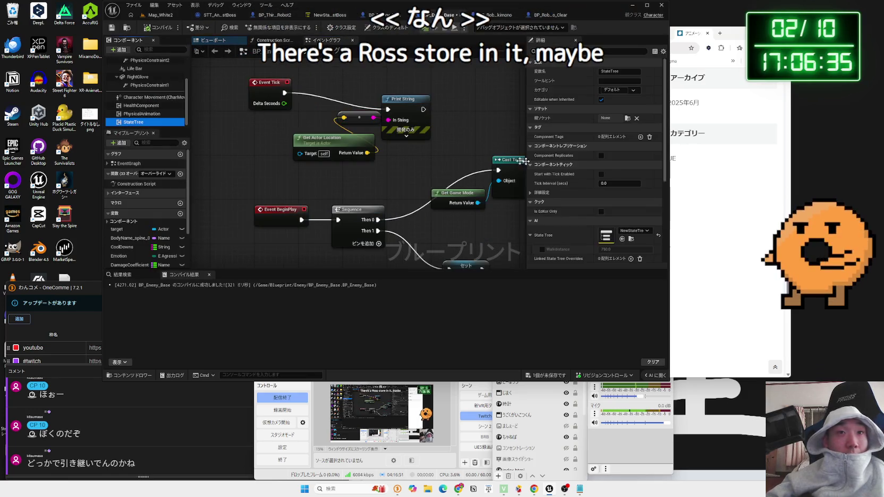
click(633, 208)
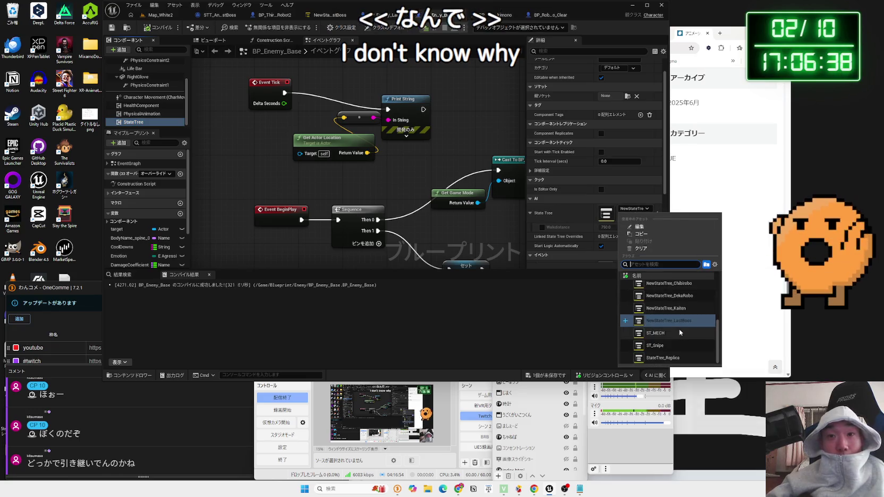
mouse_move(675, 326)
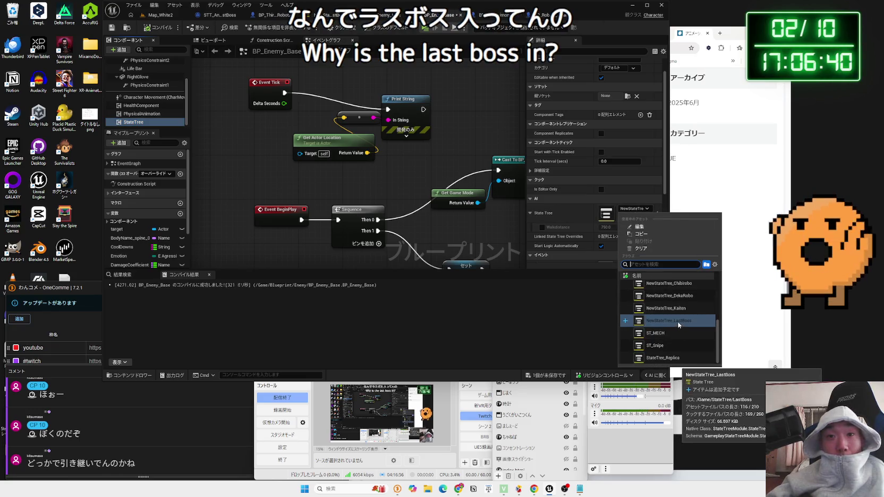
scroll(675, 323, up, 3)
click(677, 319)
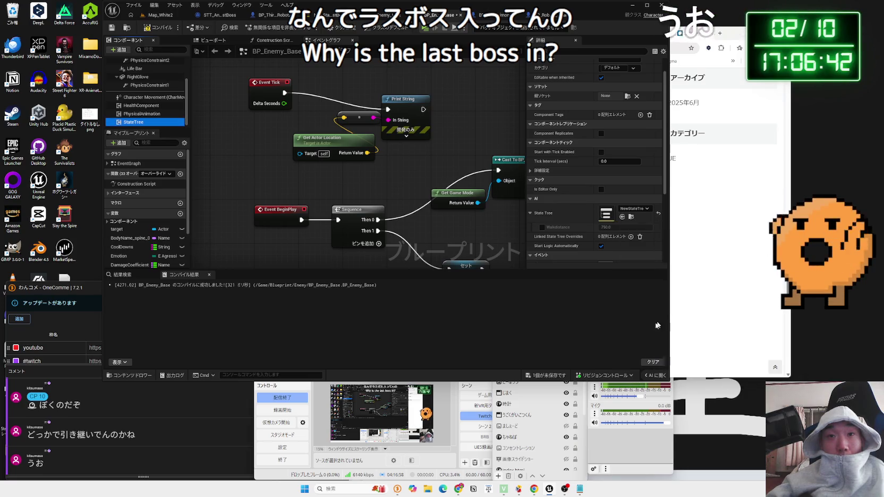
click(548, 375)
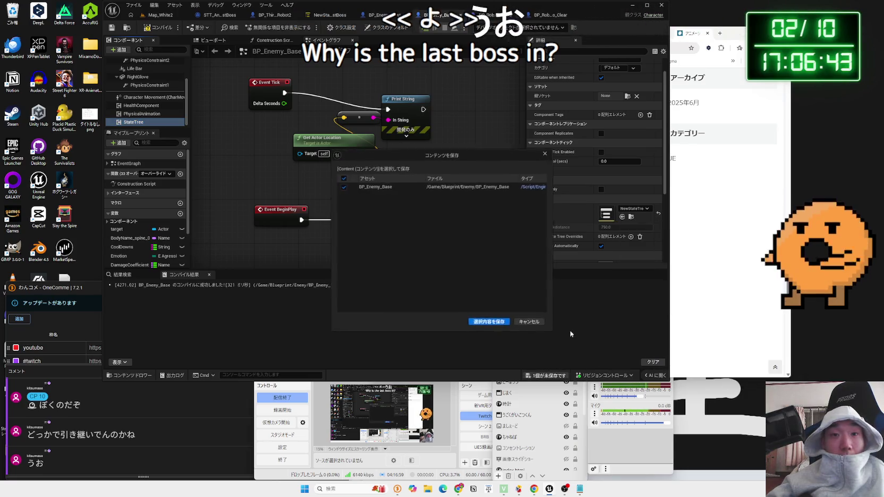
click(158, 26)
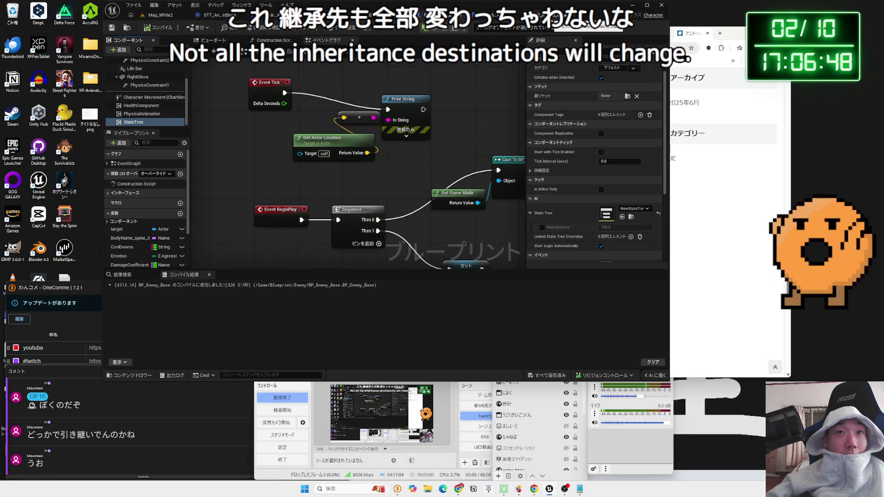
Check which State Tree BP_Enemy_Last's StateTree component uses, then save the blueprint.
key(ctrl+Tab)
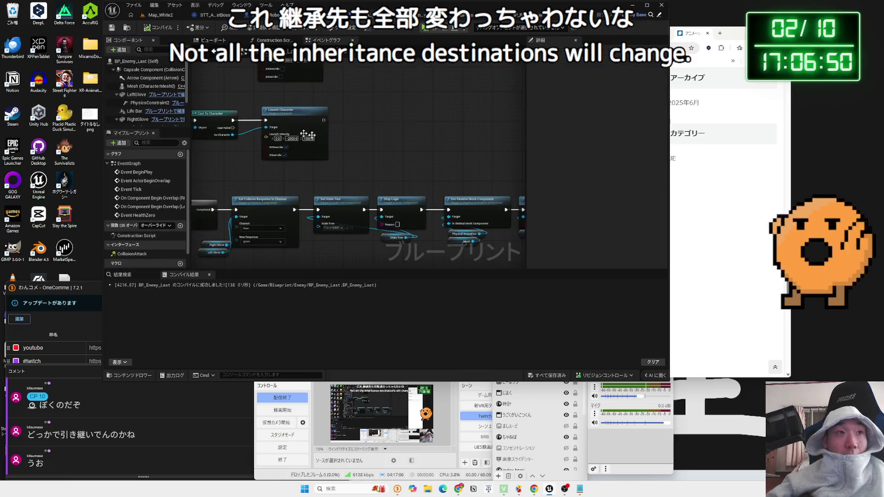
scroll(138, 106, down, 3)
click(133, 122)
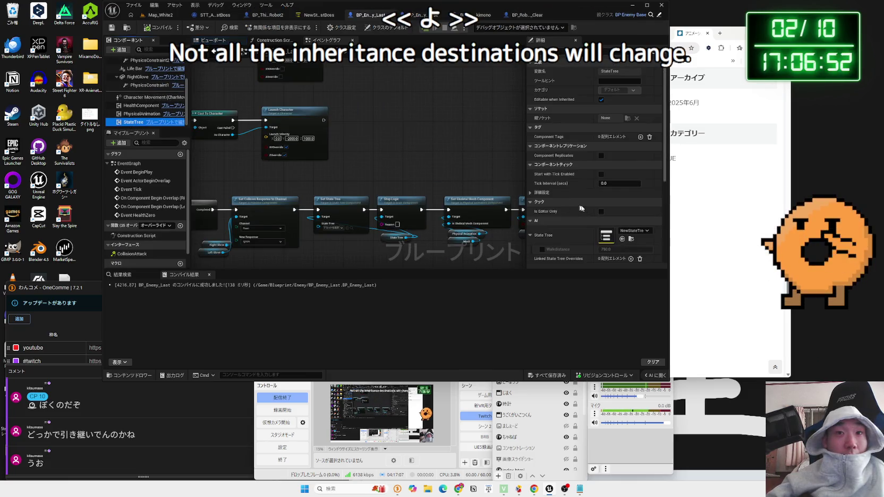
click(632, 231)
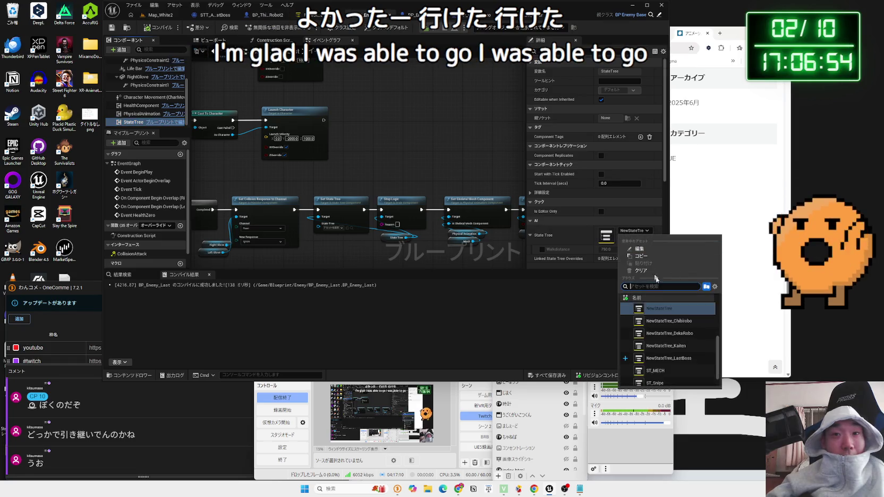
click(659, 308)
key(ctrl+shift+s)
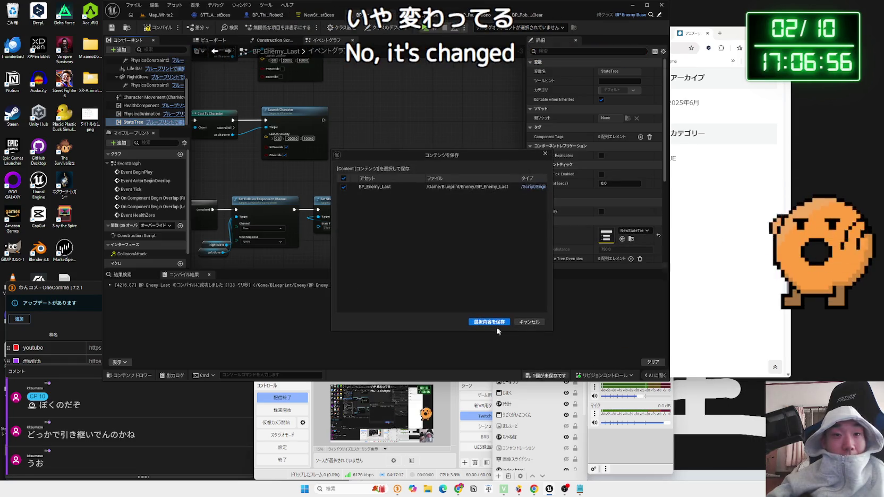
click(488, 322)
click(159, 14)
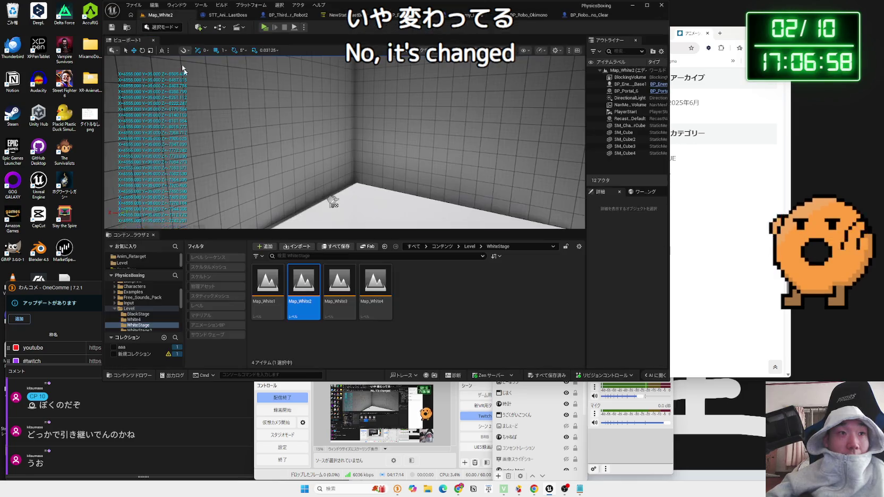
Browse the Level and Characters folders and start a playtest of the level.
click(143, 297)
click(125, 309)
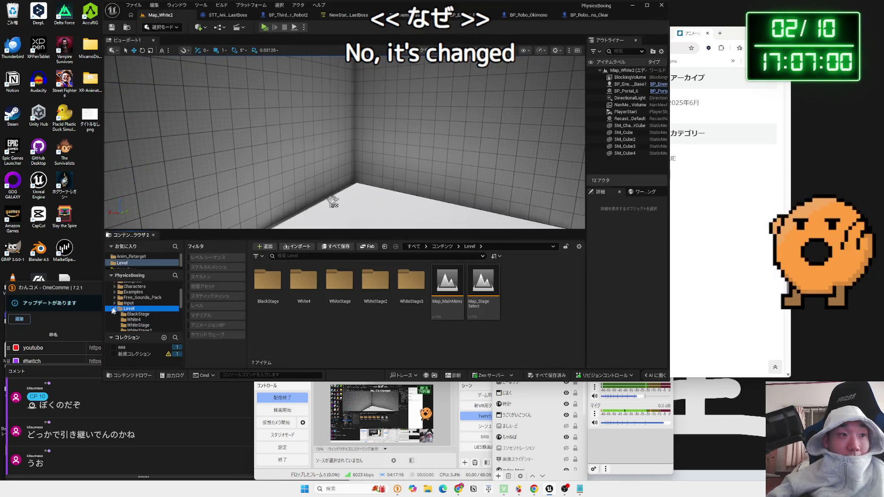
click(134, 286)
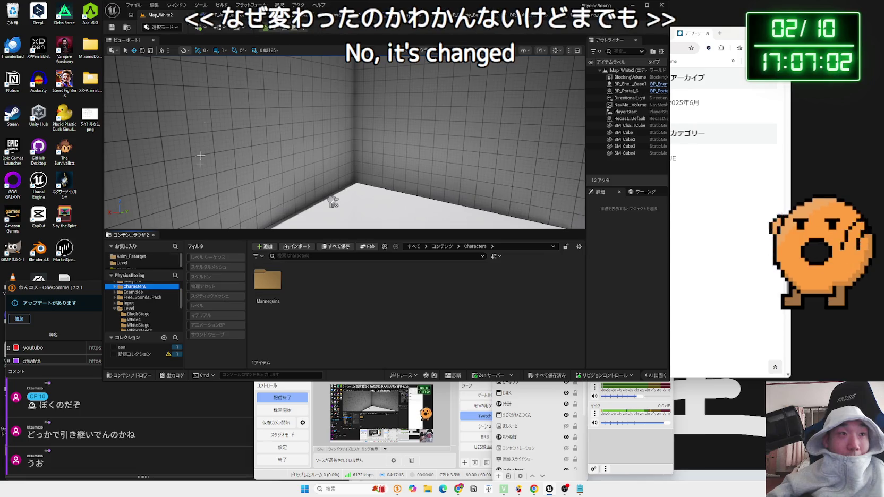
click(260, 30)
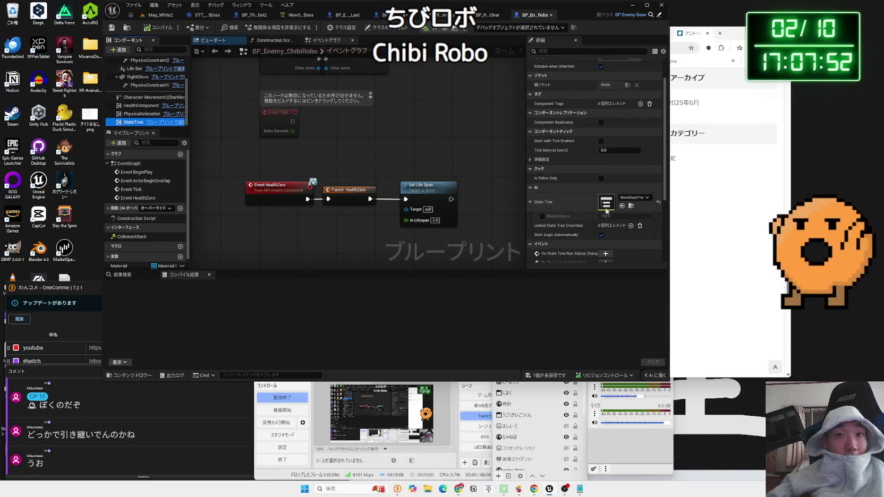
Assign NewStateTree_ChibiRobo as BP_Enemy_ChibiRobo's State Tree asset.
click(624, 201)
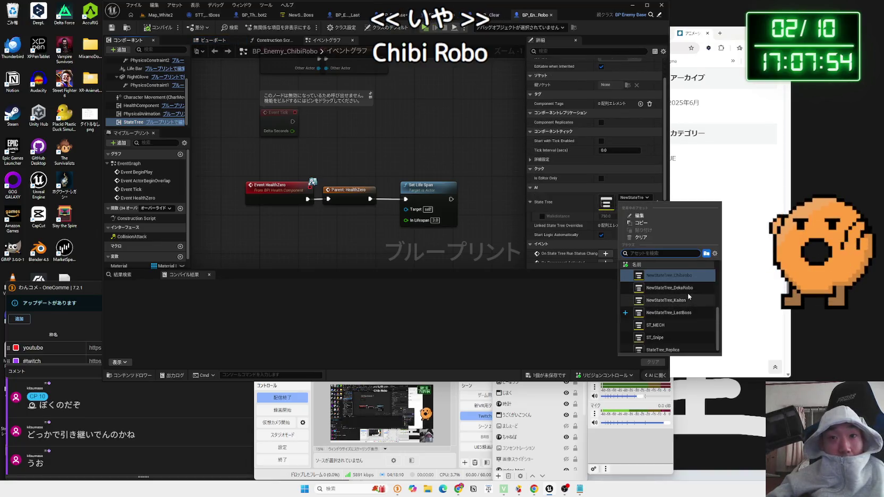
click(682, 279)
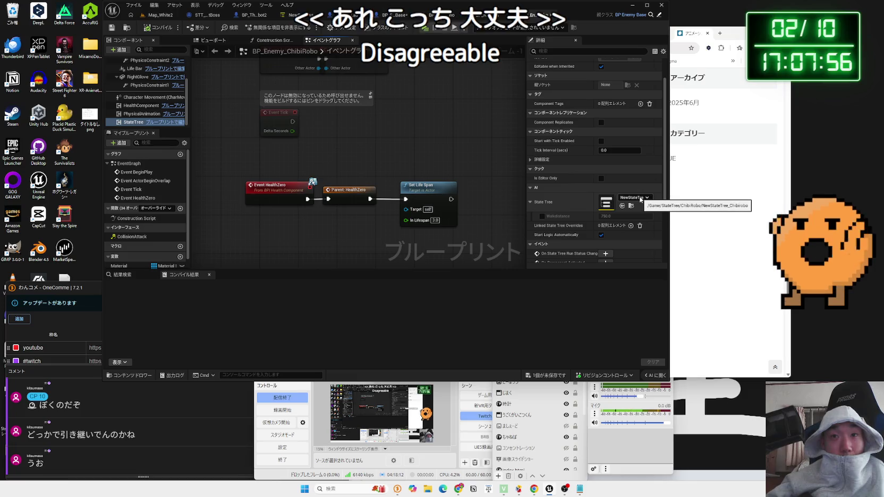
click(160, 15)
Open BP_Enemy_DekaRobo and check its StateTree component settings.
click(381, 287)
double_click(384, 291)
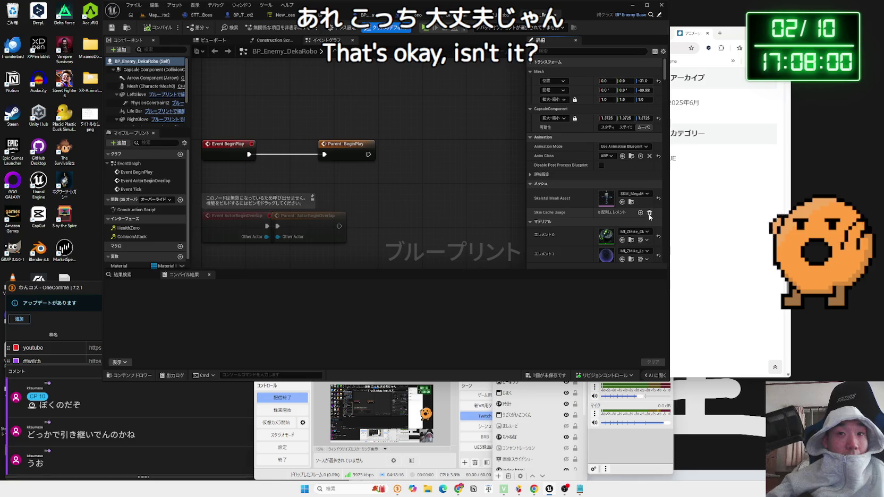
scroll(625, 209, down, 5)
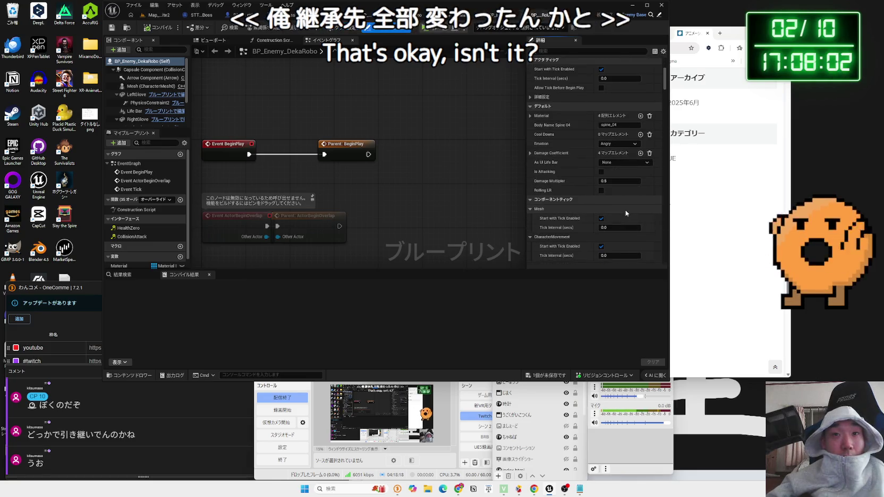
scroll(152, 86, down, 2)
click(134, 122)
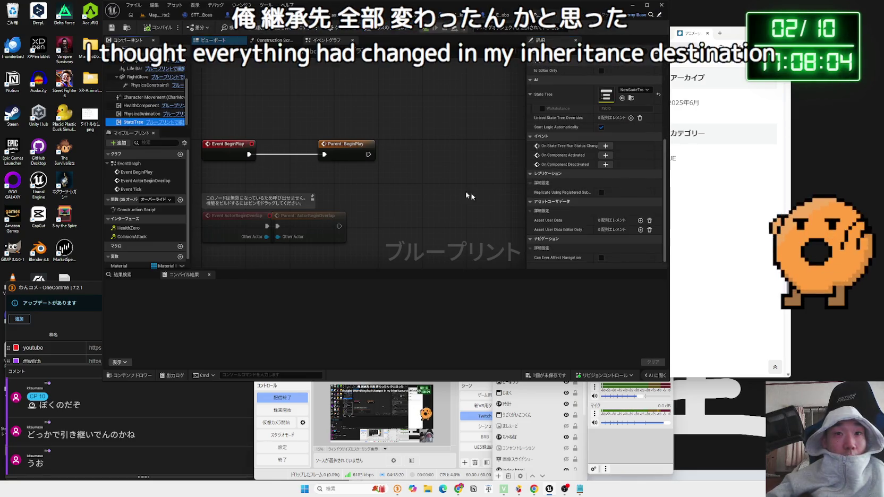
scroll(636, 146, down, 5)
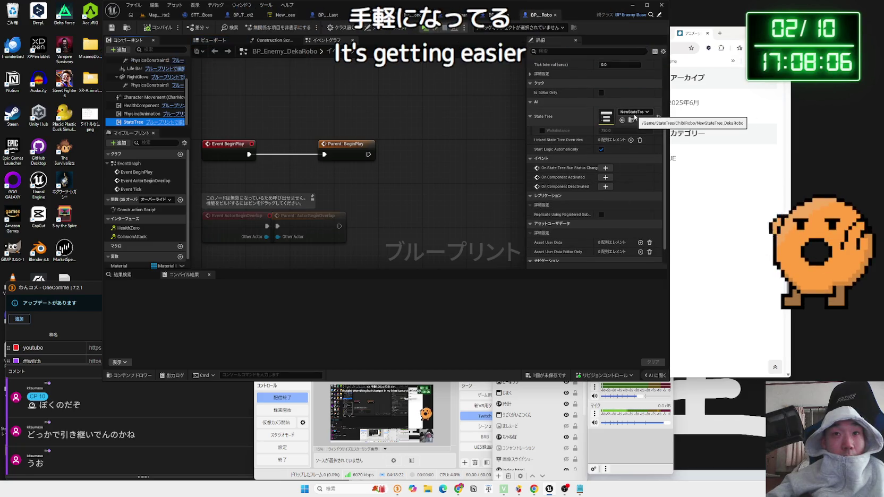
click(520, 17)
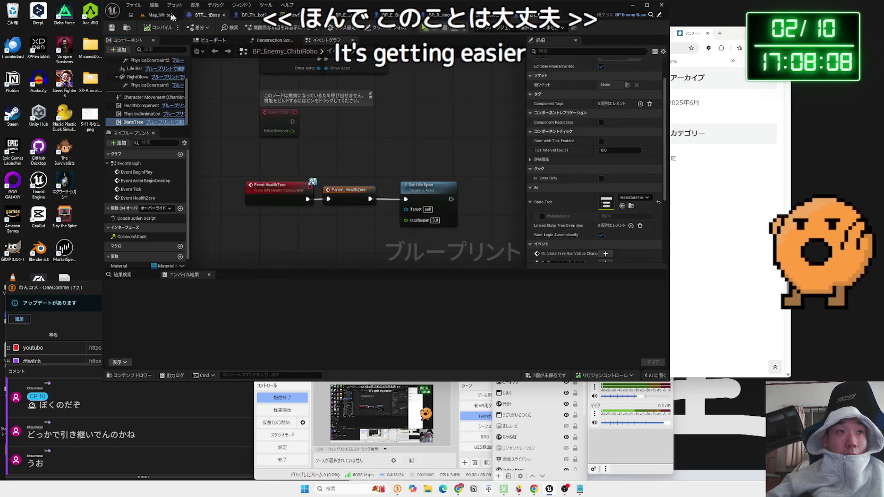
Open BP_Enemy_Machine and check its StateTree component settings.
click(478, 293)
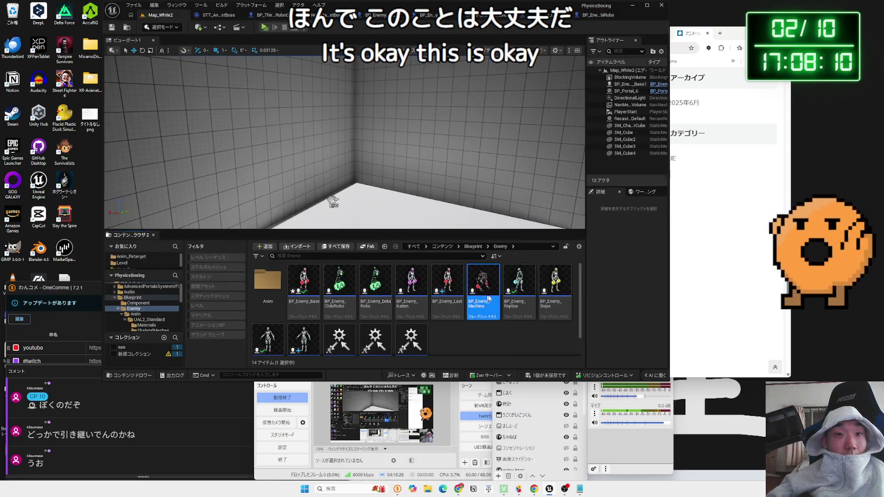
double_click(488, 298)
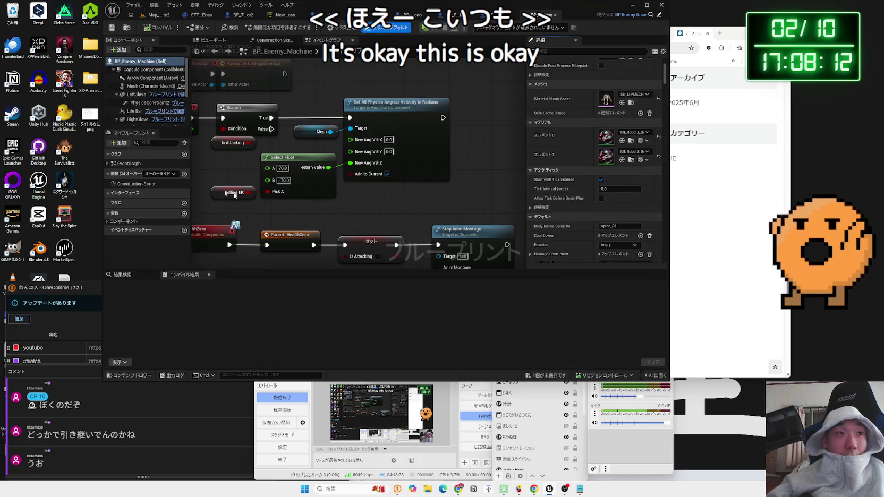
scroll(133, 112, down, 3)
scroll(133, 124, down, 2)
click(134, 122)
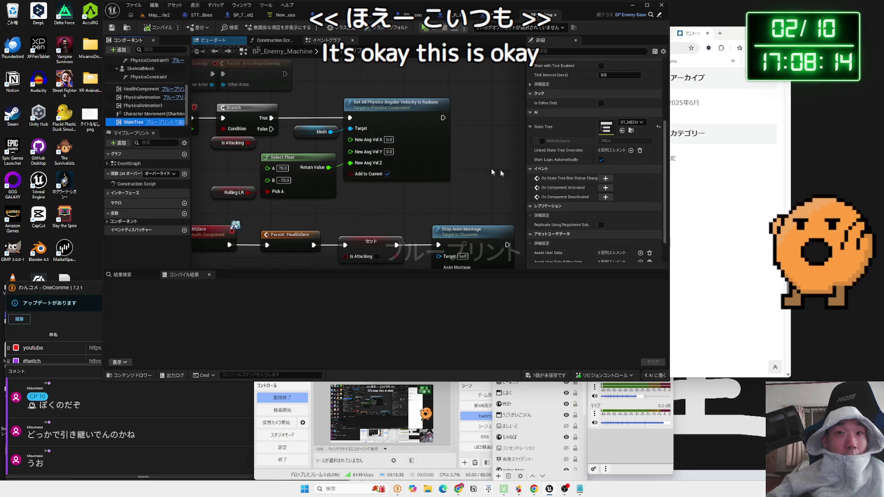
scroll(630, 152, down, 5)
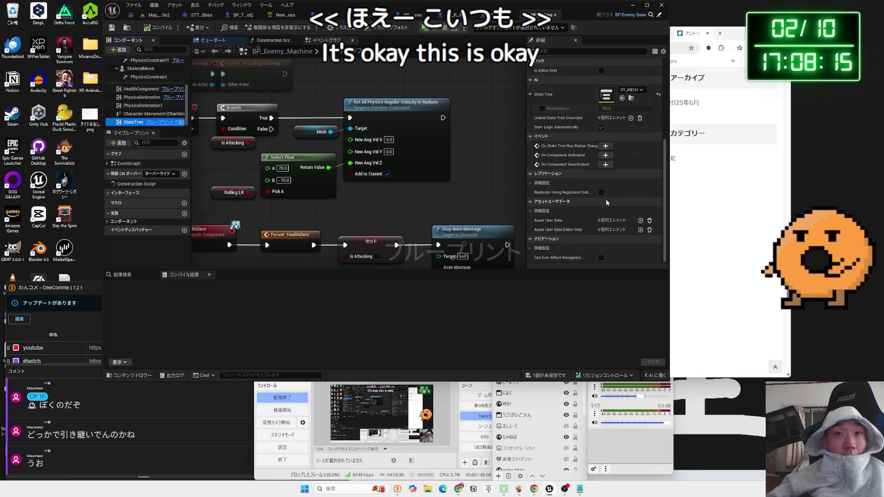
click(550, 14)
click(162, 15)
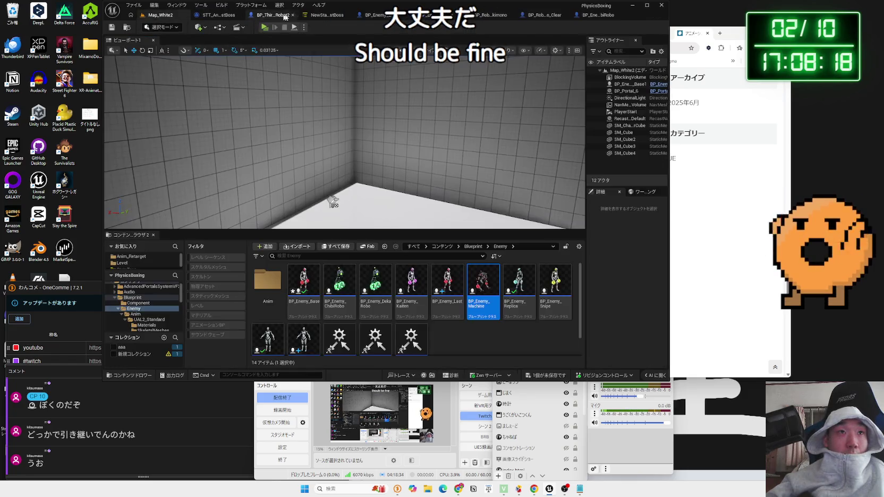
Close the NewStateTree editor and handle the unsaved-asset save dialog.
click(342, 15)
click(345, 15)
click(159, 14)
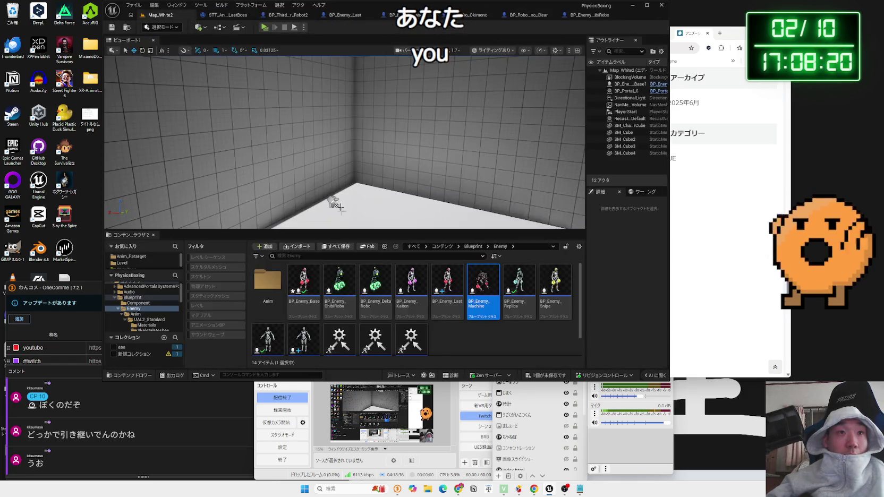
click(555, 377)
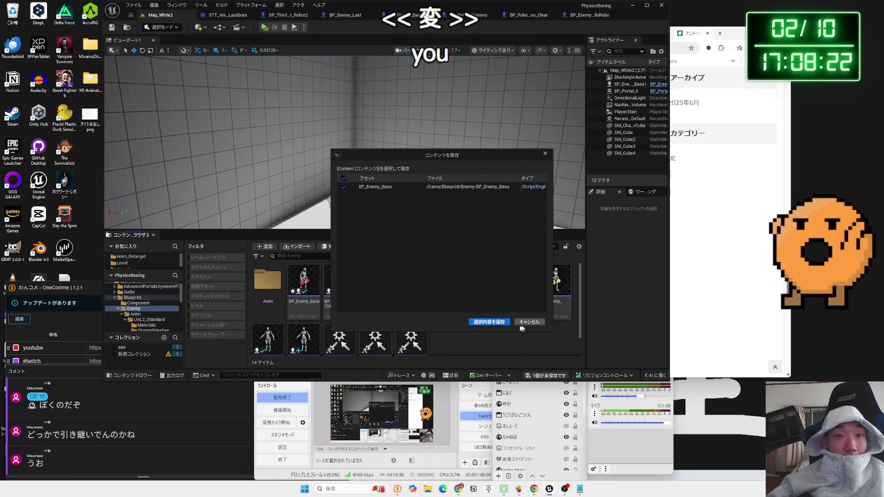
click(497, 324)
scroll(425, 316, down, 1)
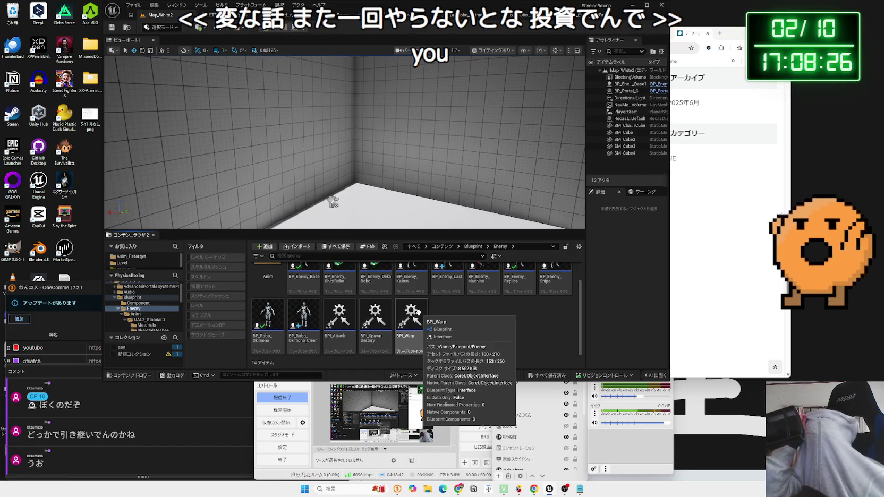
click(677, 53)
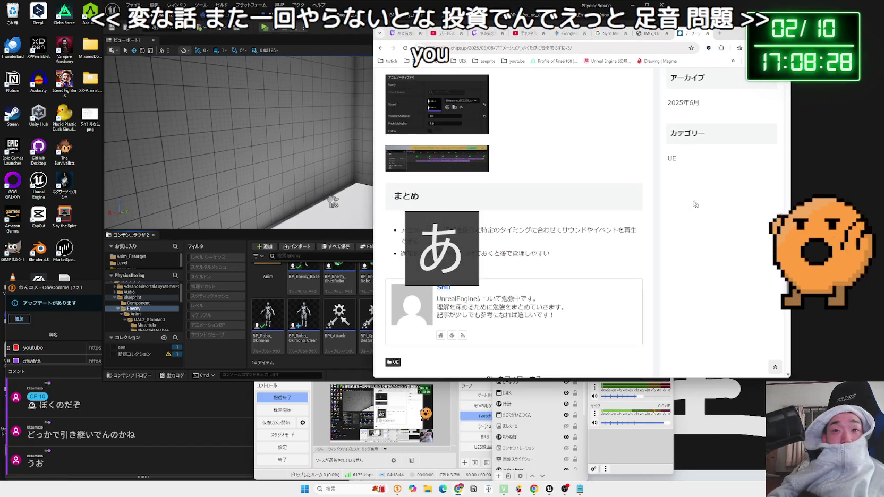
Switch from the image tab to the Gemini chat tab.
click(644, 32)
click(574, 35)
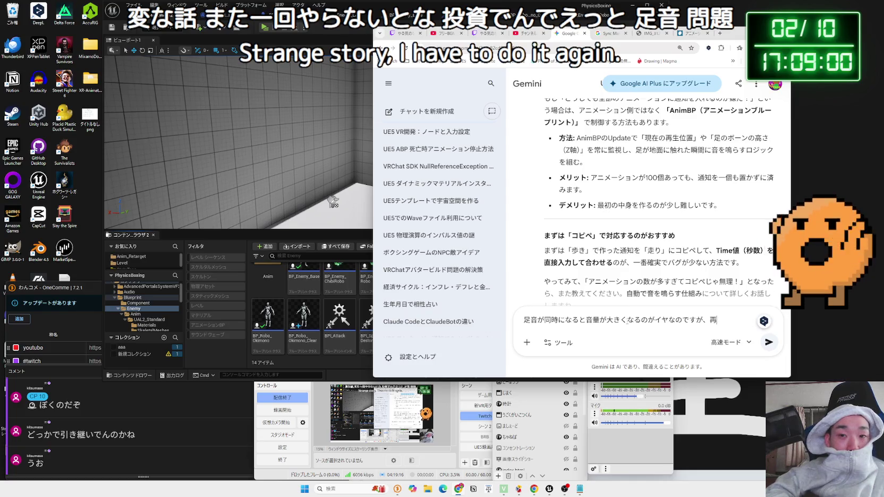
Ask Gemini in Japanese how to stop overlapping footsteps getting louder without abrupt cut-offs.
text(ぎ)
text(ais)
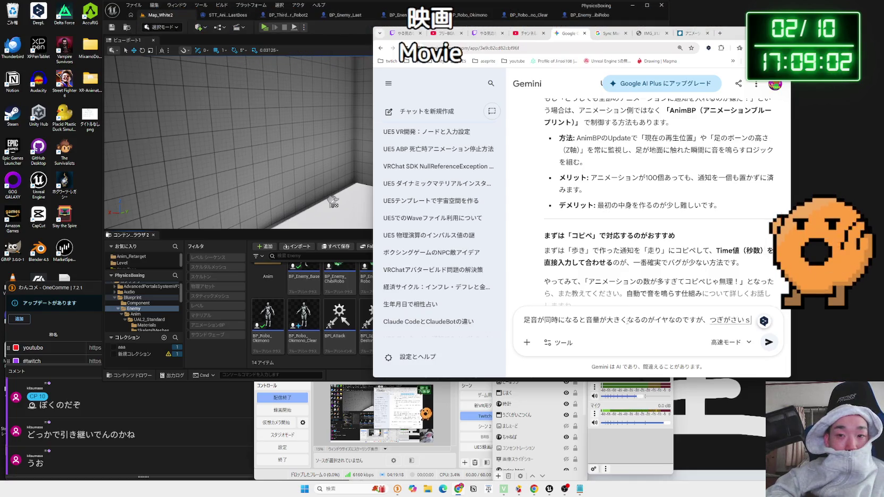
text(saretara)
key(space)
text(jido)
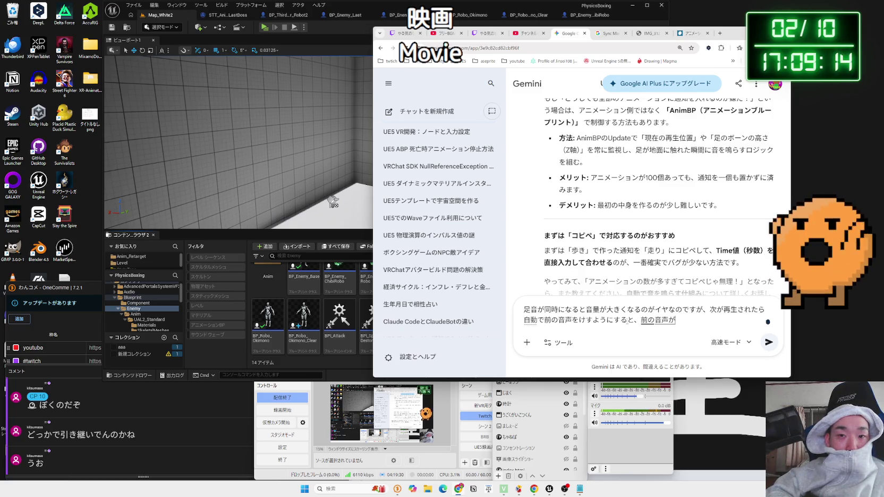
text(とぎれたようなきk)
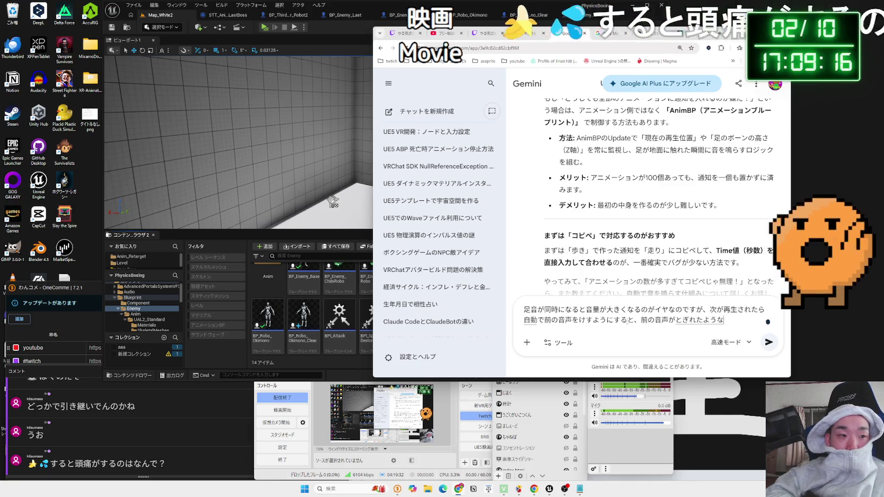
key(BackSpace)
text(e)
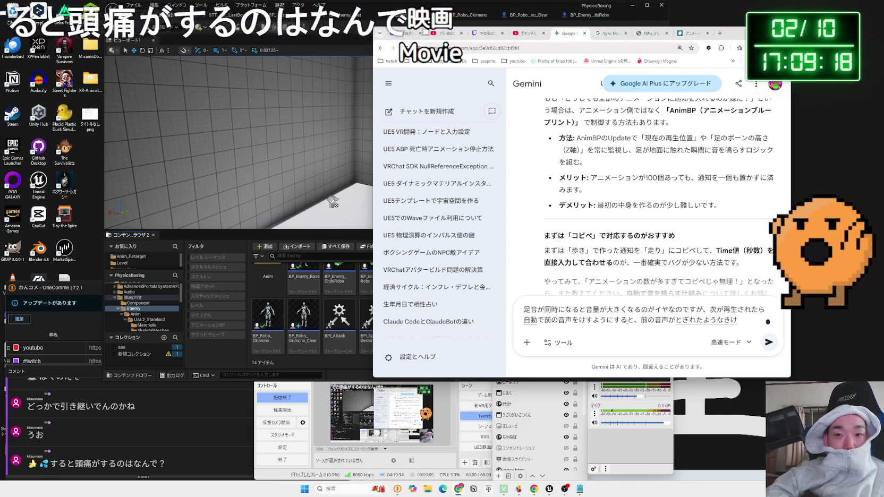
text(te)
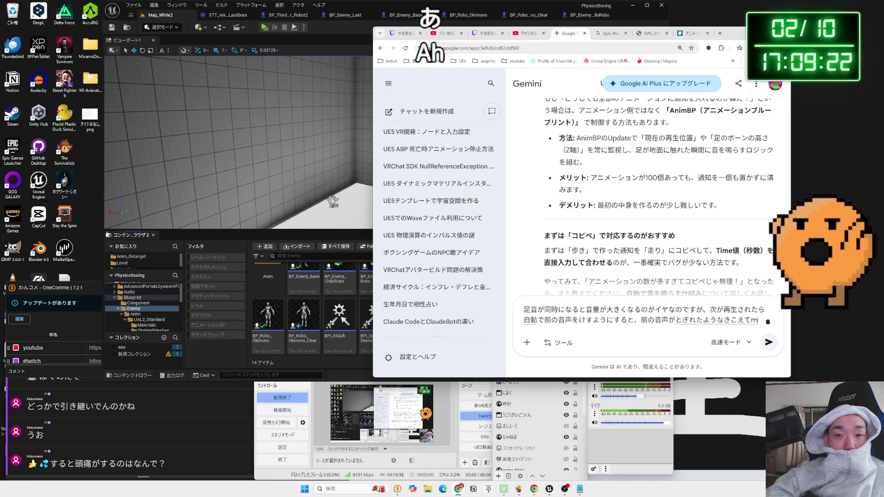
text(shi)
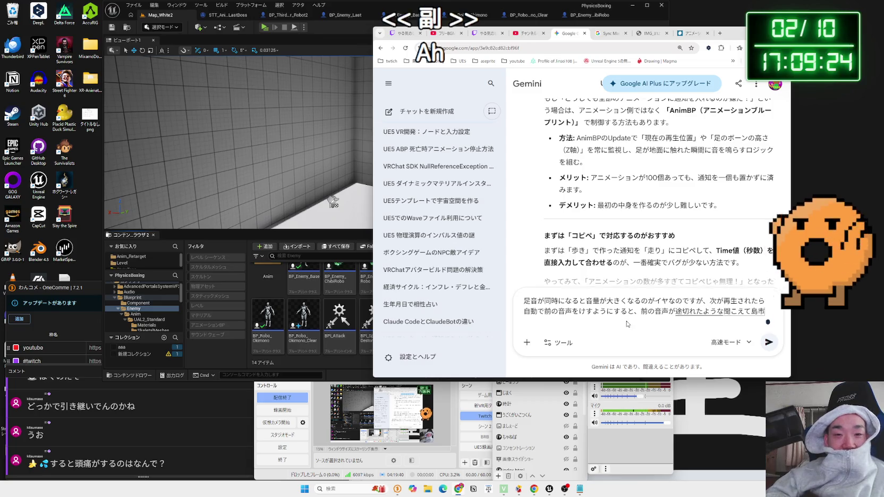
key(space)
key(BackSpace)
key(BackSpace)
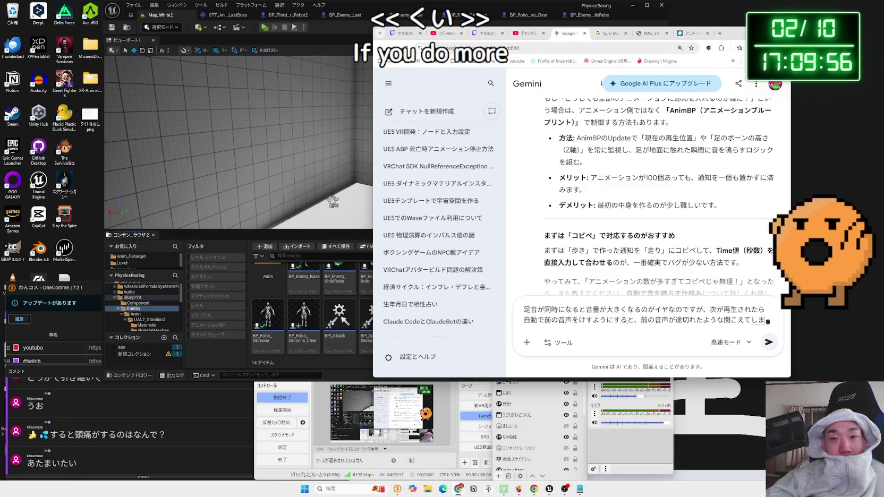
text(いま)
key(Return)
key(Return)
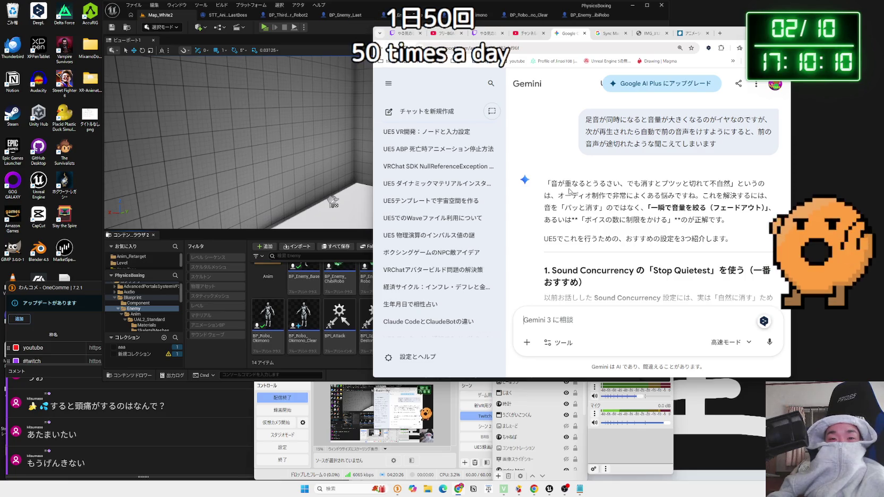
Read through Gemini's reply down to the Sound Concurrency 'Stop Quietest' section.
mouse_move(564, 184)
mouse_down()
mouse_move(723, 195)
mouse_move(547, 183)
mouse_move(699, 207)
mouse_up()
click(697, 210)
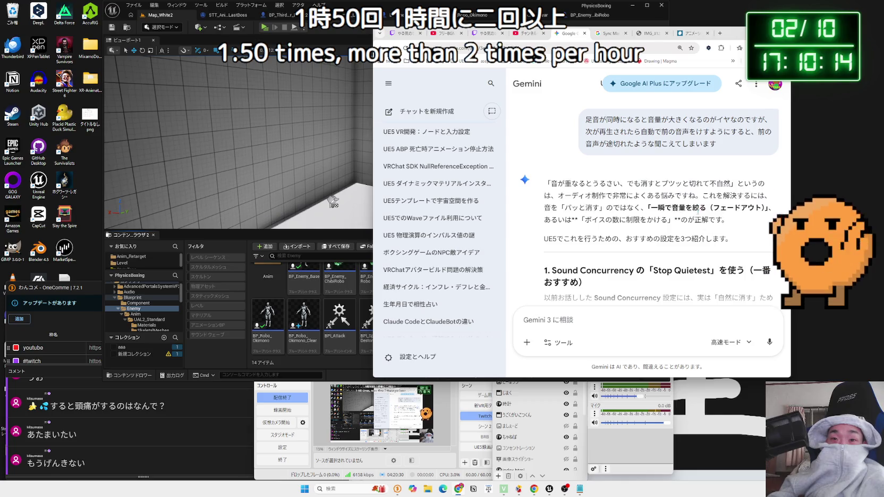
click(697, 208)
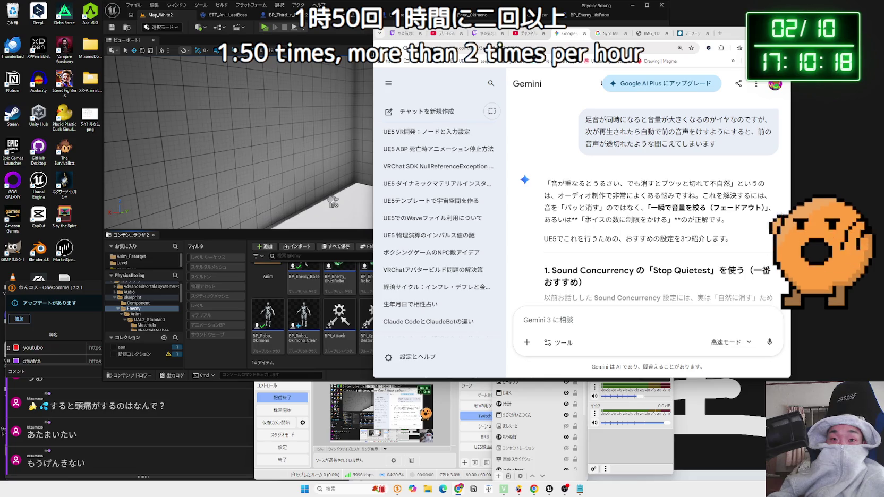
scroll(659, 172, down, 2)
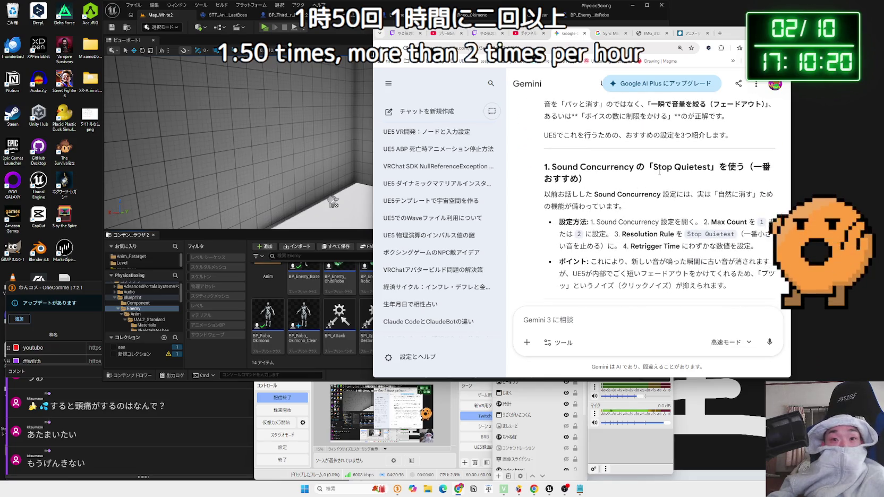
click(661, 165)
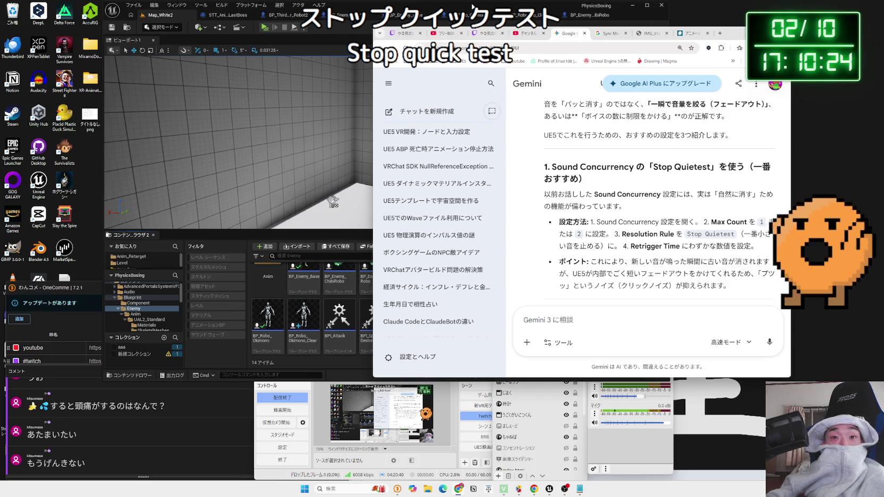
click(472, 7)
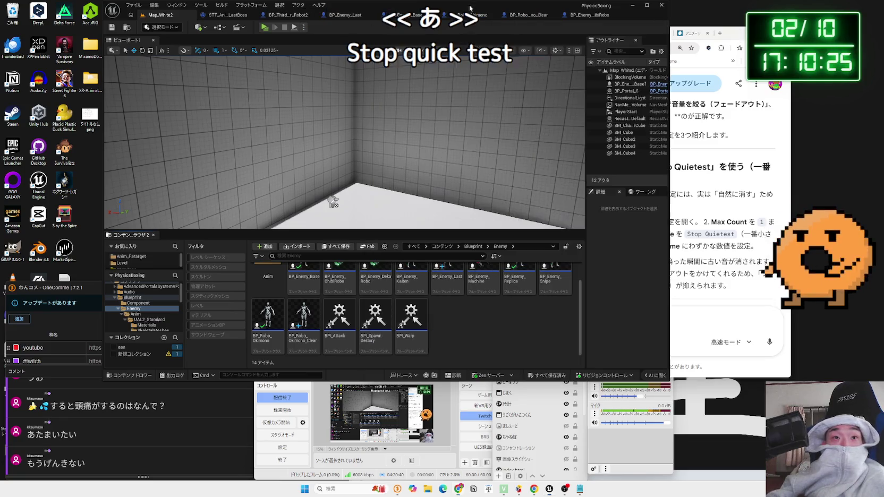
Open the SFX_ashioto footstep sound cue from Audio > SFX > Enemy.
click(129, 292)
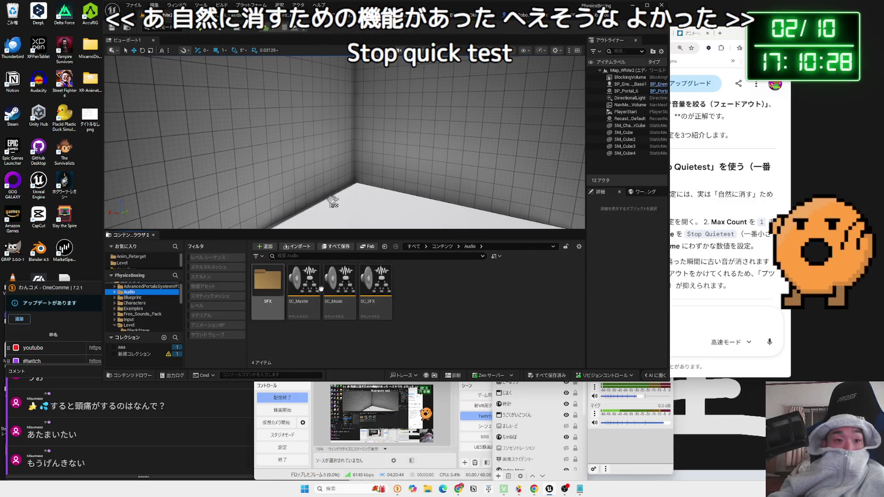
double_click(267, 280)
double_click(303, 280)
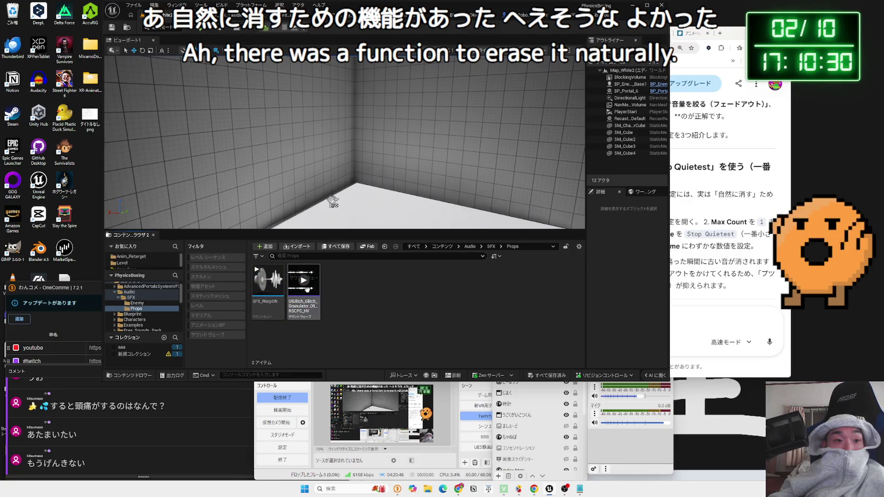
key(alt+Left)
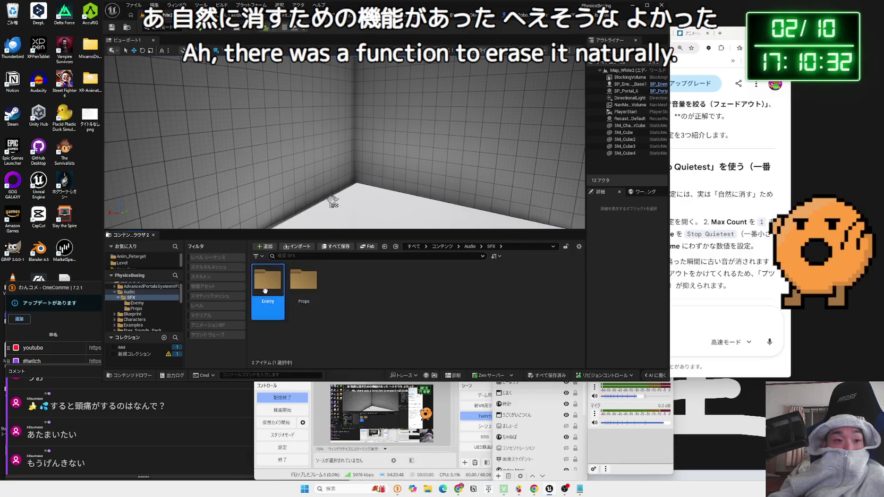
double_click(280, 296)
click(372, 300)
double_click(372, 300)
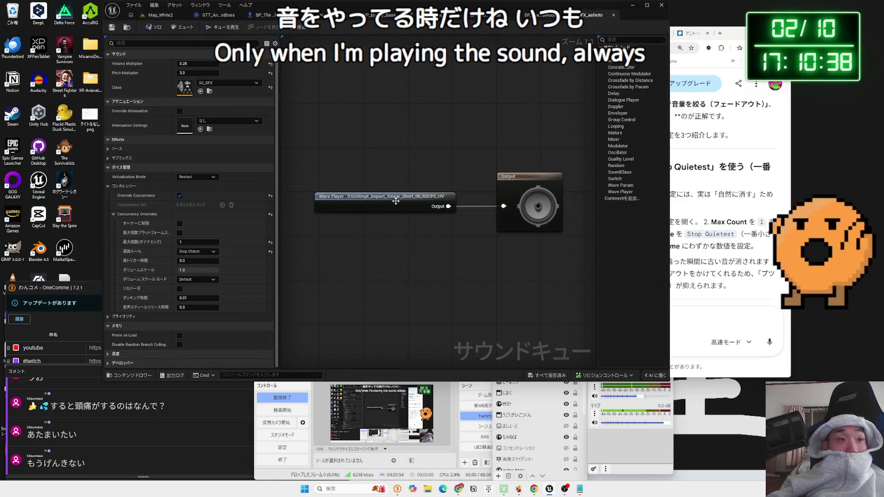
Set the cue's concurrency Resolution Rule to Stop Quietest and start a test play.
click(197, 252)
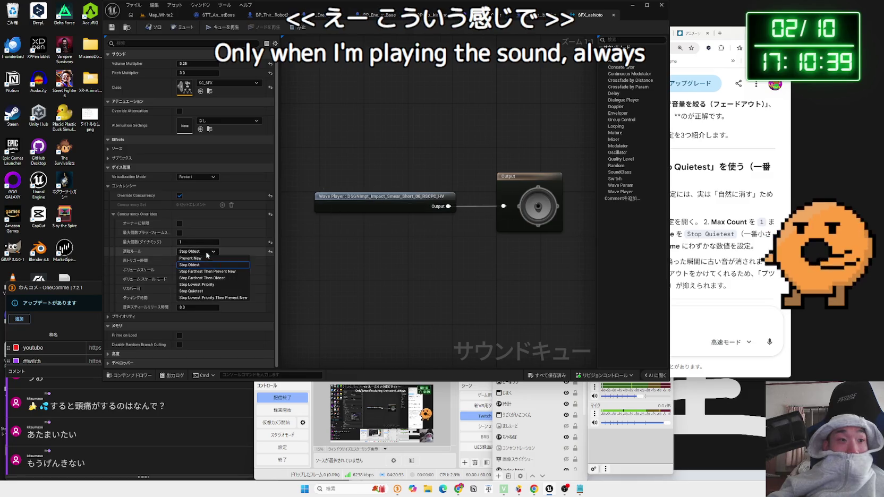
click(202, 291)
text(2)
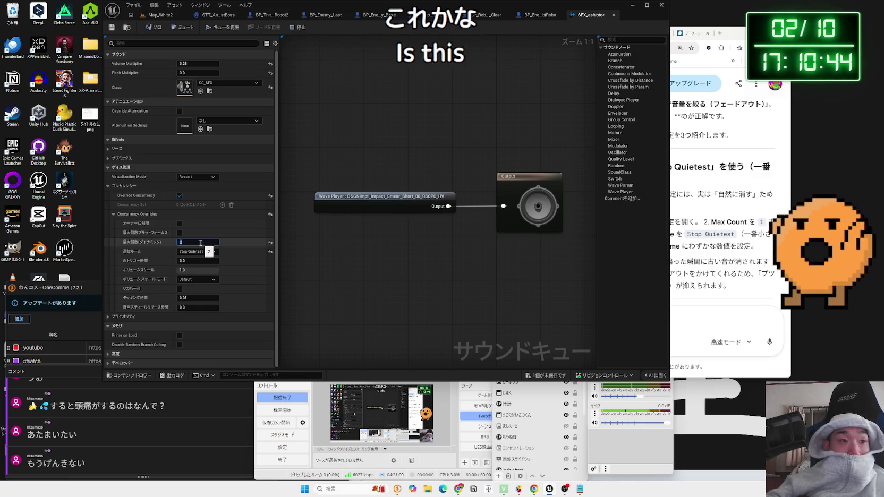
click(150, 16)
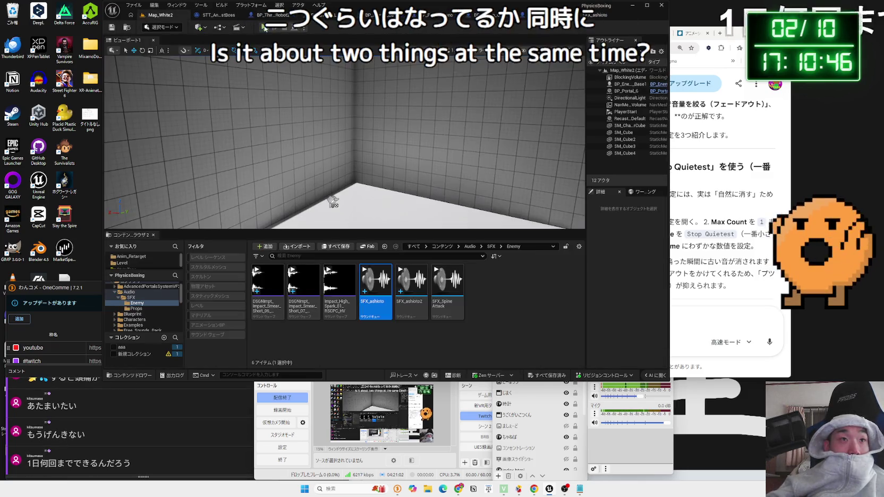
click(264, 28)
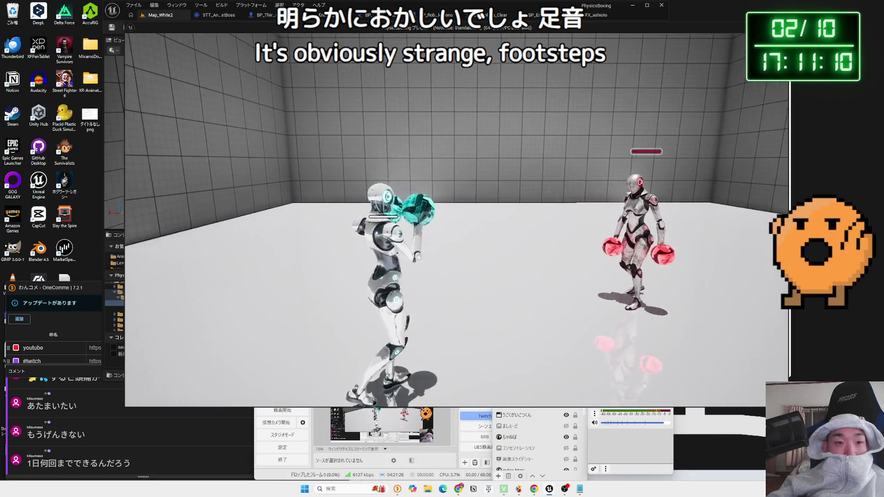
key(Escape)
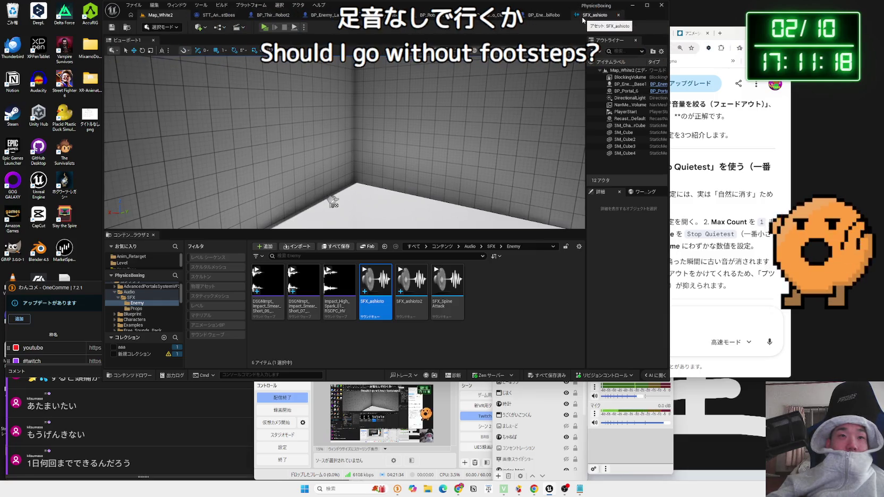
Google '足音ないゲーム', scroll the results, then start a test play in the editor.
click(720, 33)
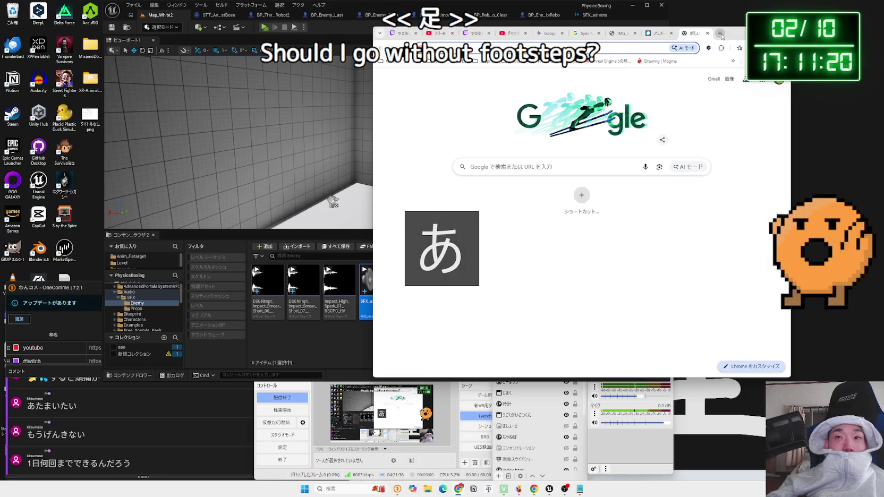
text(足音が)
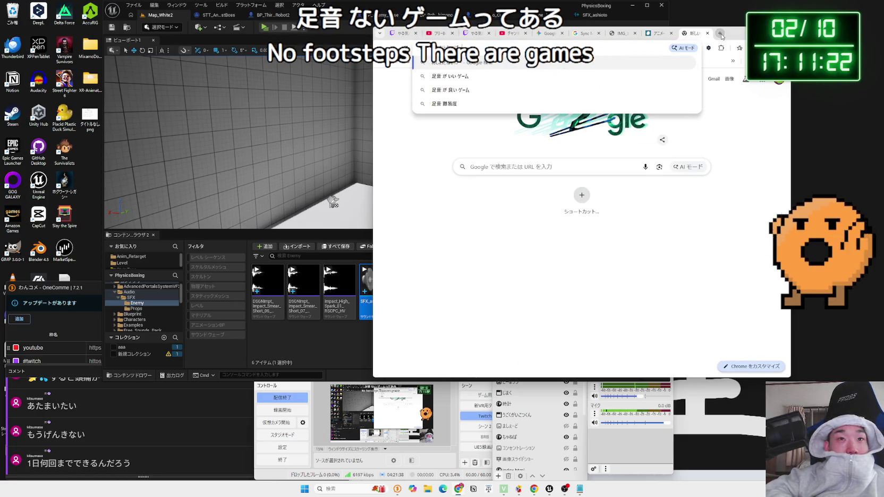
key(Return)
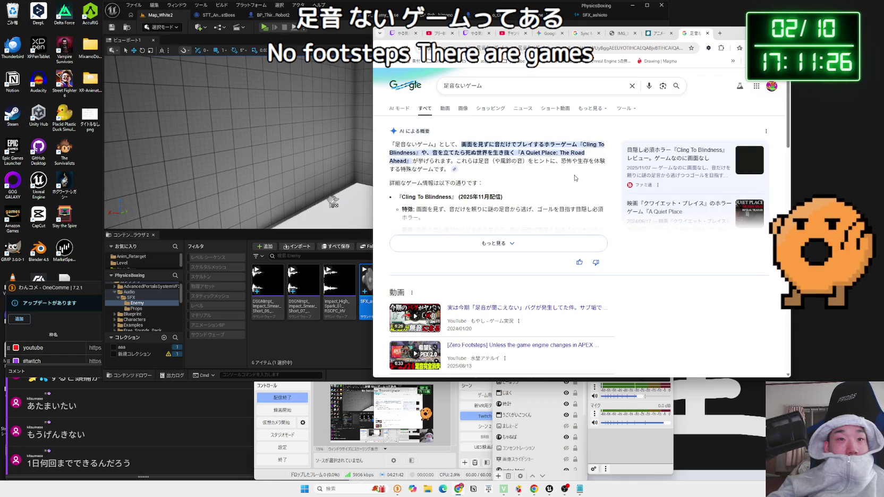
scroll(575, 178, down, 5)
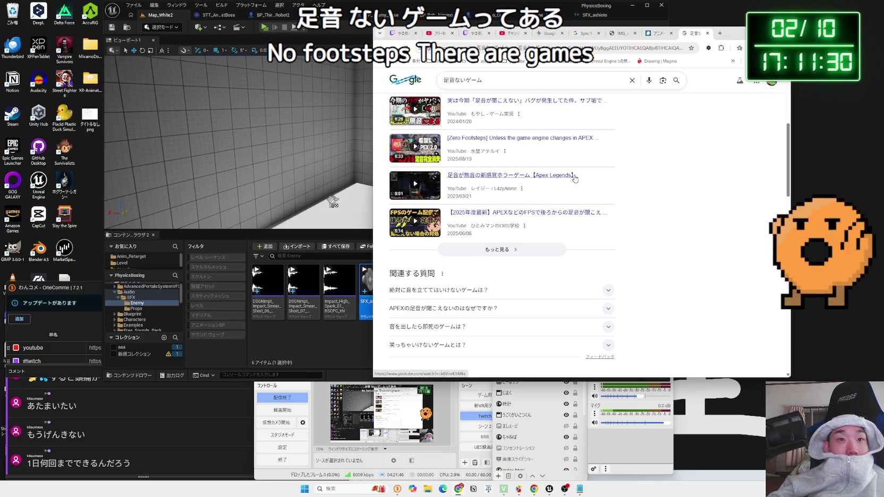
scroll(575, 179, down, 4)
scroll(575, 178, down, 2)
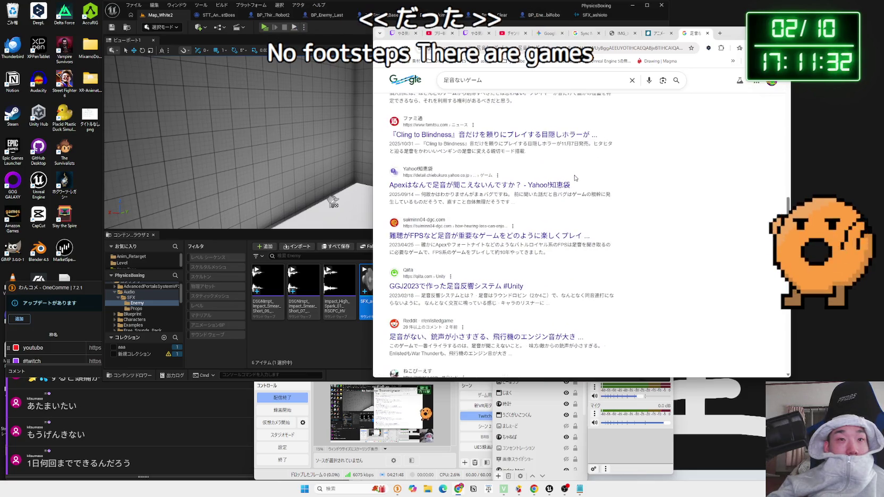
click(310, 63)
key(alt+p)
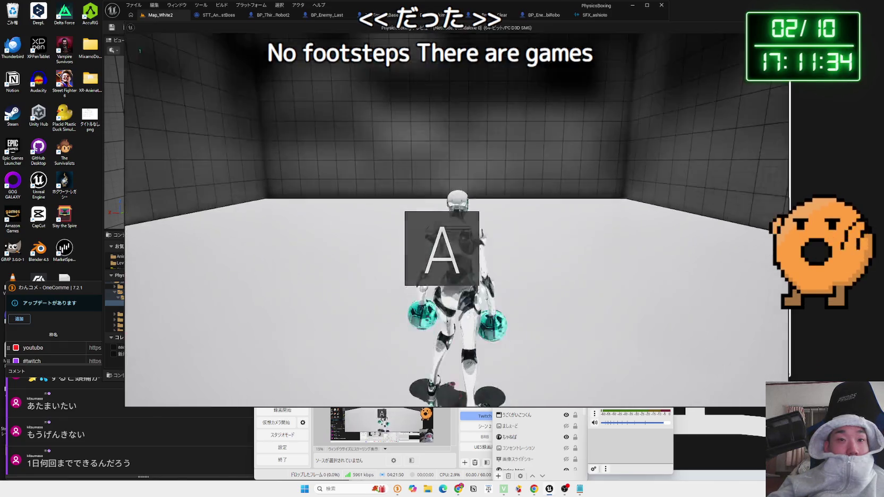
Walk the boxer toward the enemy robot with W to hear footsteps, then end the test.
key(w)
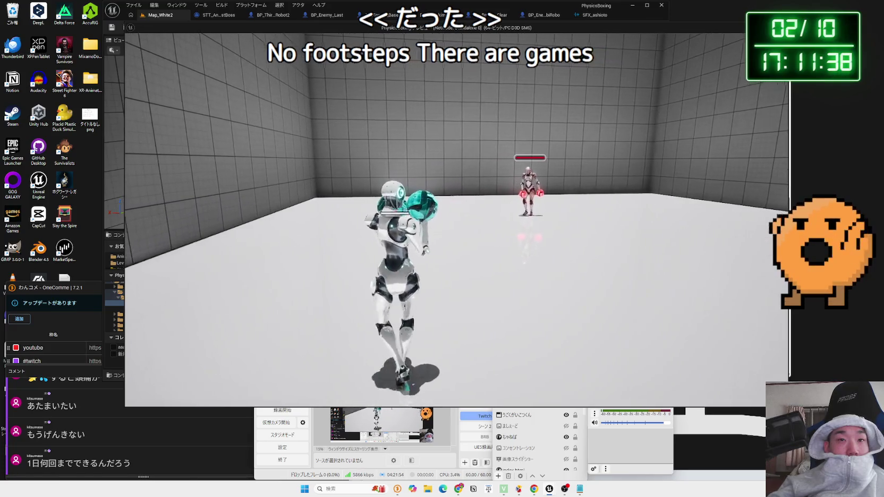
key(w)
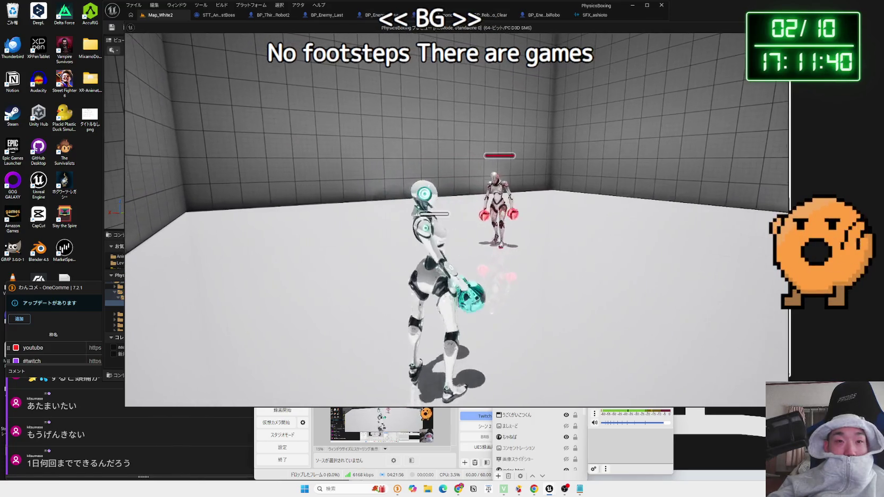
key(w)
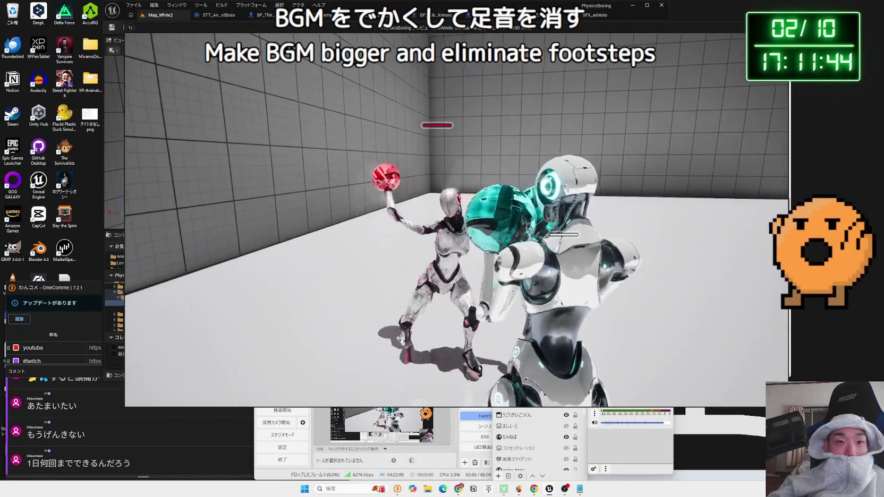
key(Escape)
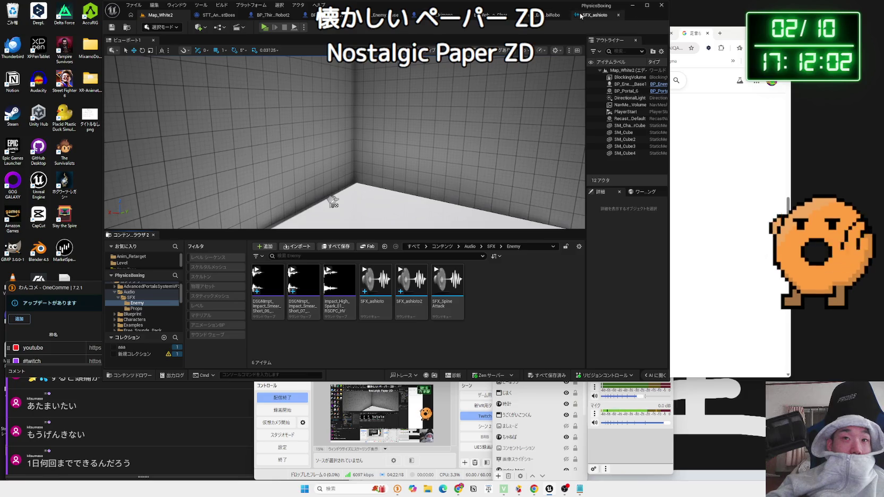
click(681, 69)
click(656, 33)
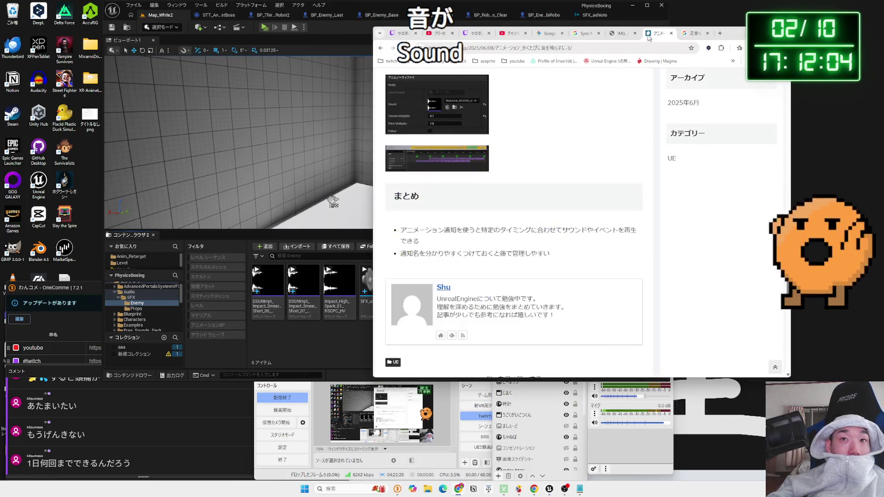
click(623, 35)
click(585, 33)
click(658, 34)
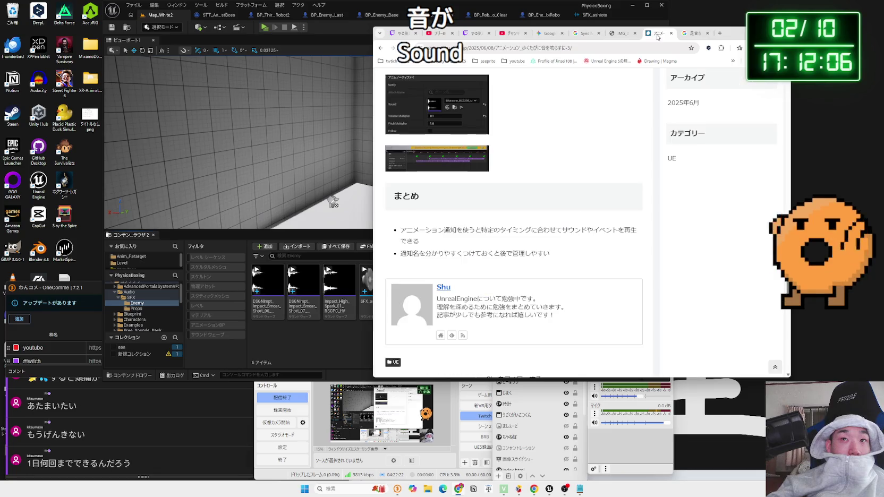
click(584, 33)
click(547, 10)
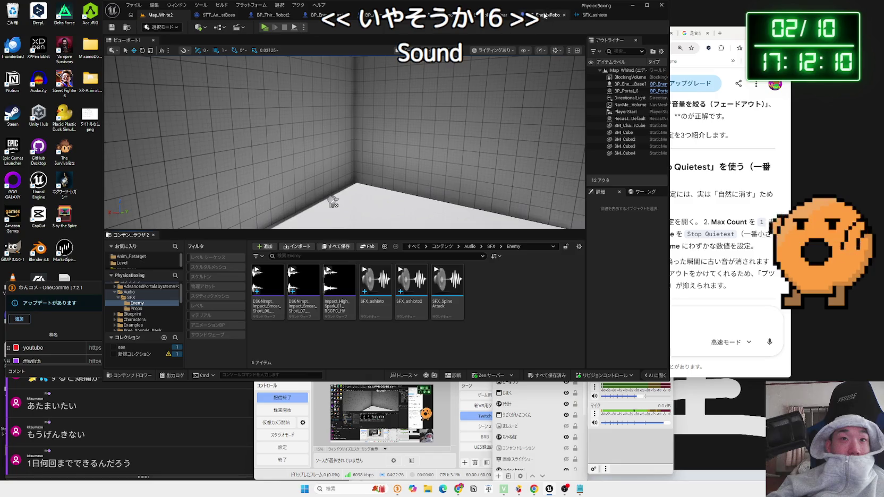
Reopen the SFX_ashioto cue, then run and stop another test play of the level.
click(589, 20)
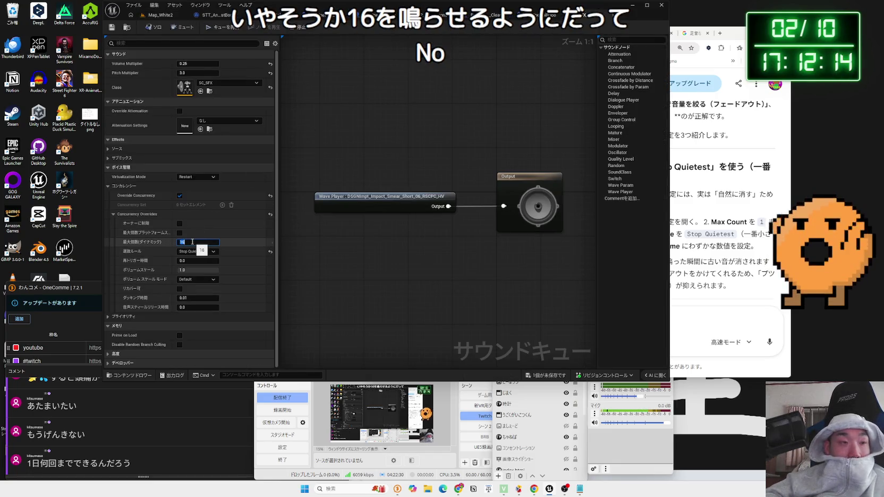
click(137, 20)
key(alt+p)
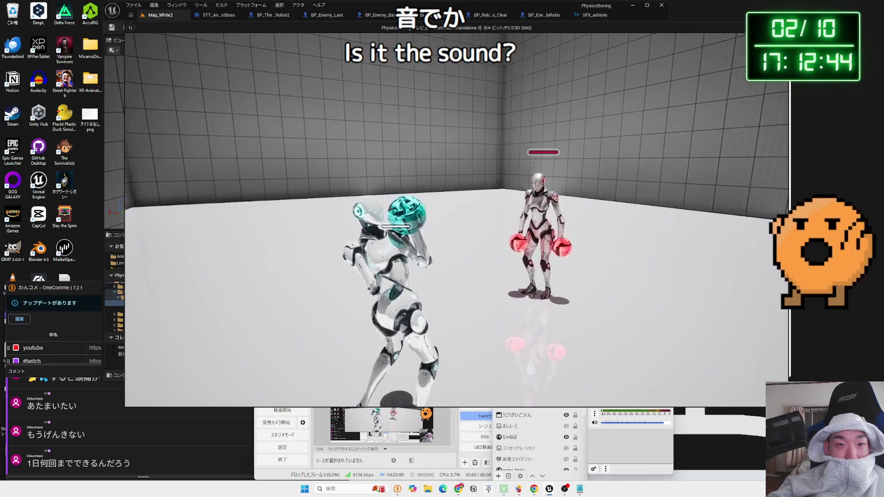
key(Escape)
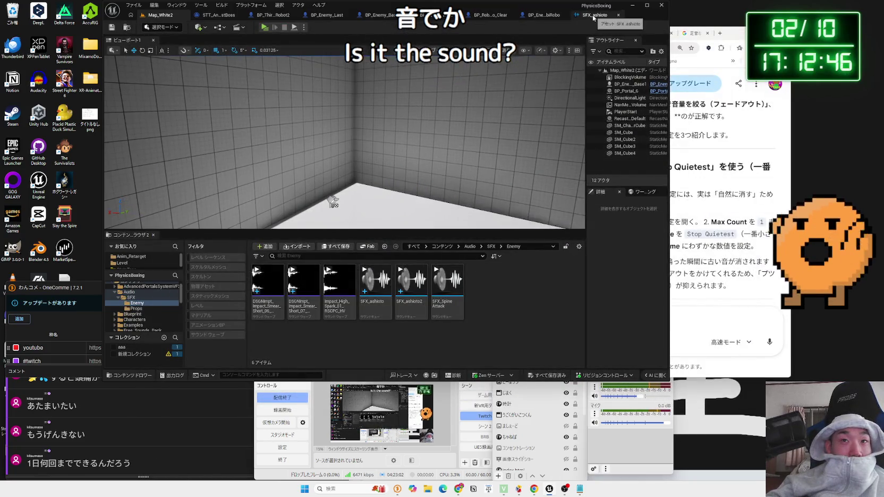
Shift the Wave Player node further left in the SFX_ashioto cue graph.
click(593, 16)
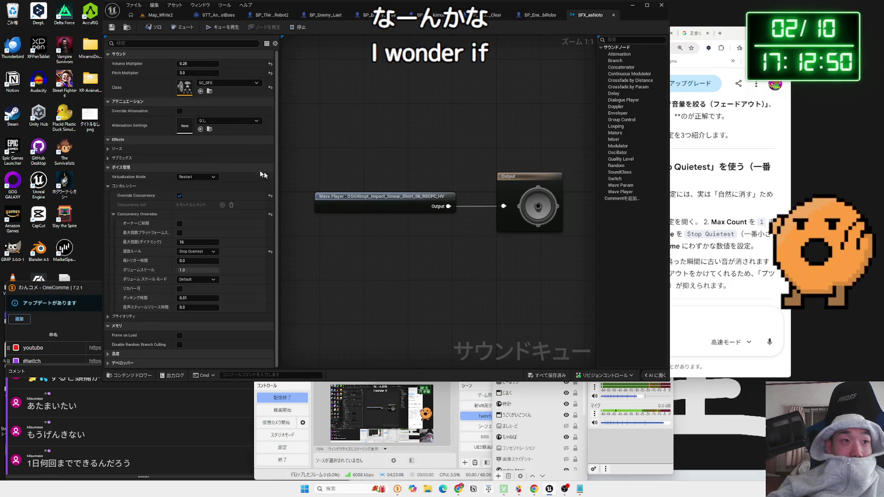
drag(376, 200, 341, 199)
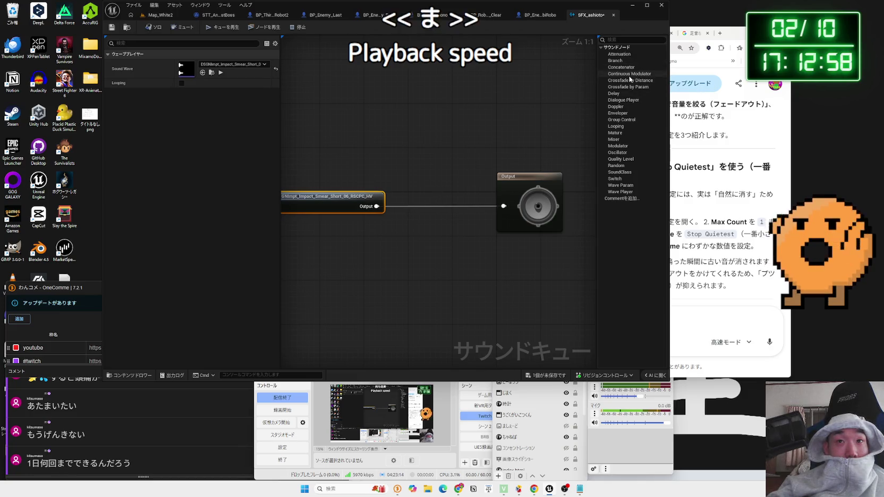
click(693, 339)
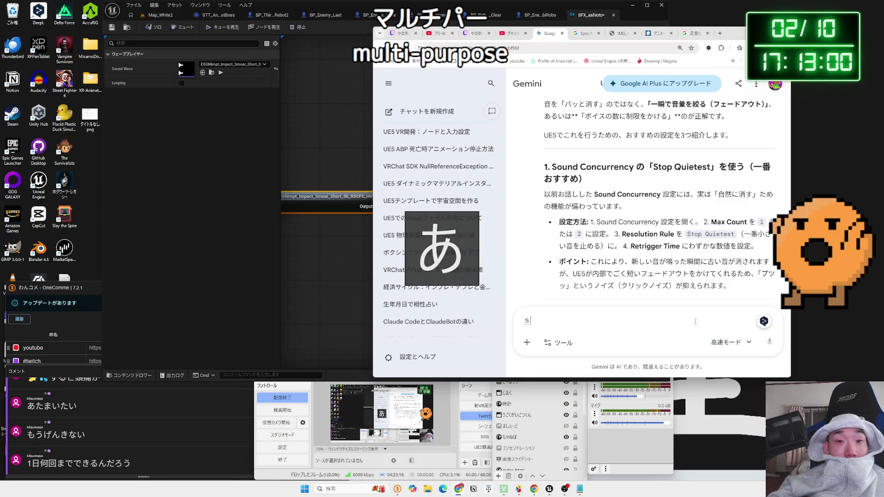
Ask Gemini whether a sound cue can change playback speed, then return to the cue editor.
text(さい)
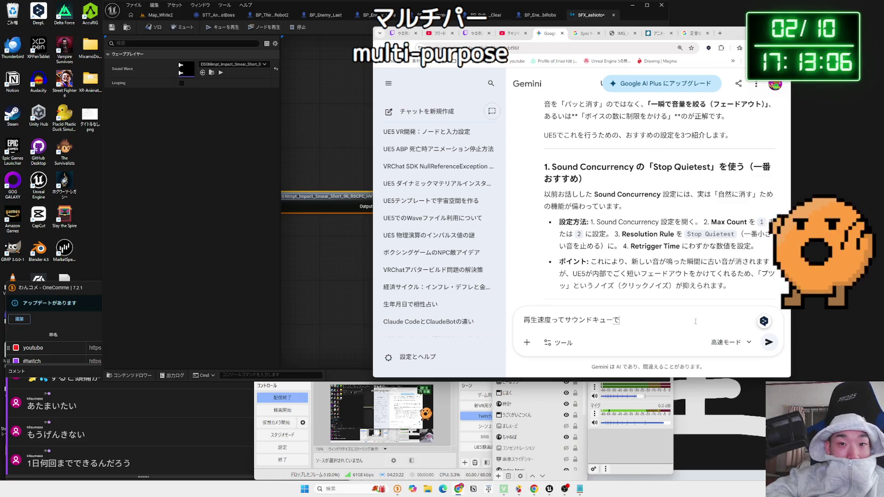
key(Return)
key(Return)
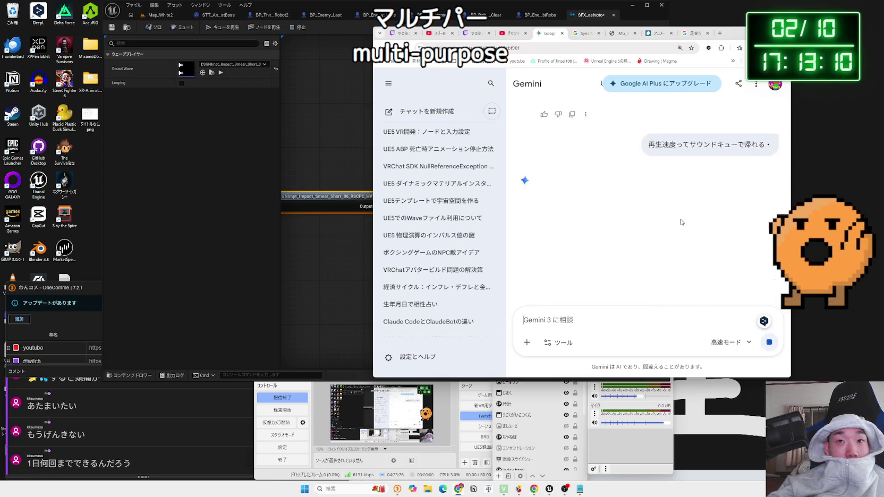
scroll(682, 223, up, 1)
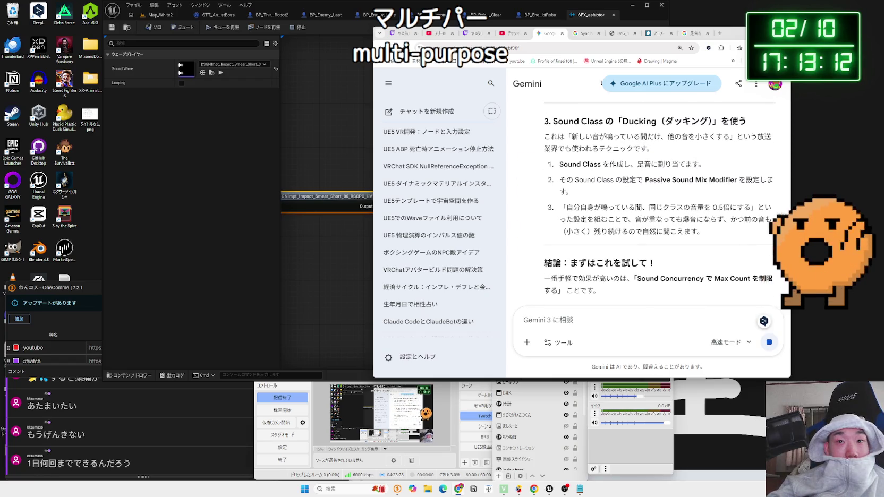
drag(738, 38, 818, 49)
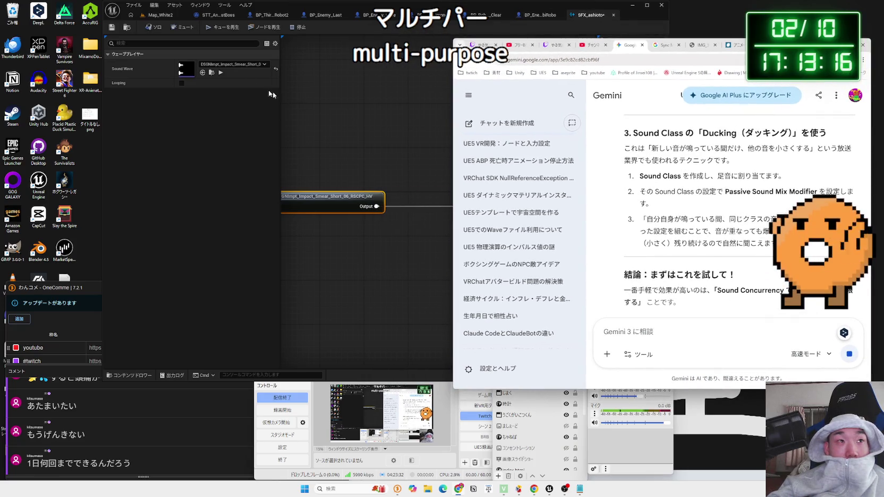
click(330, 195)
click(335, 146)
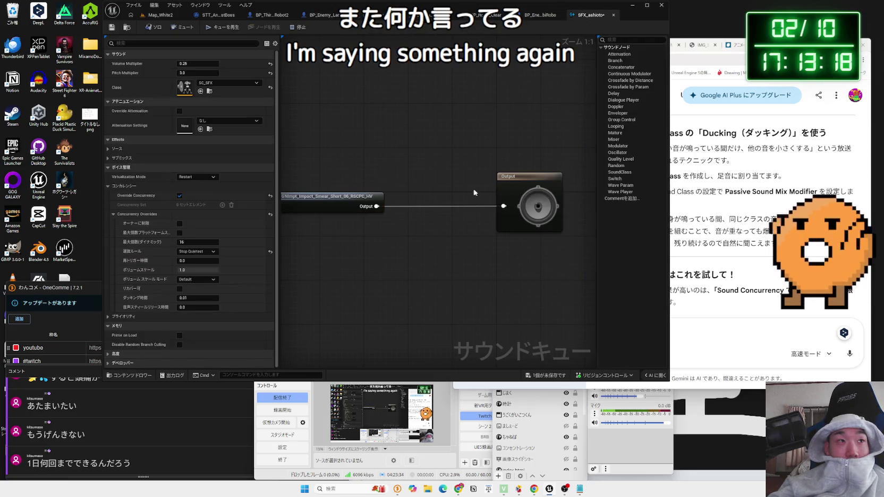
click(742, 209)
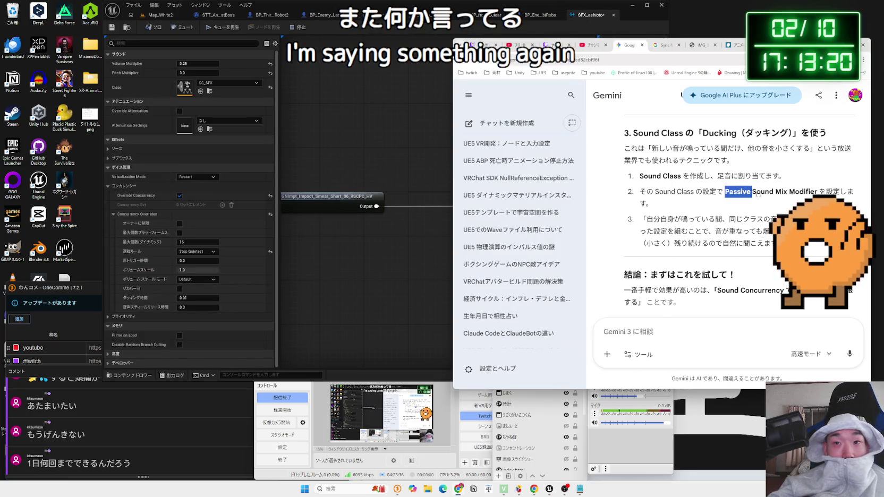
drag(757, 195, 808, 192)
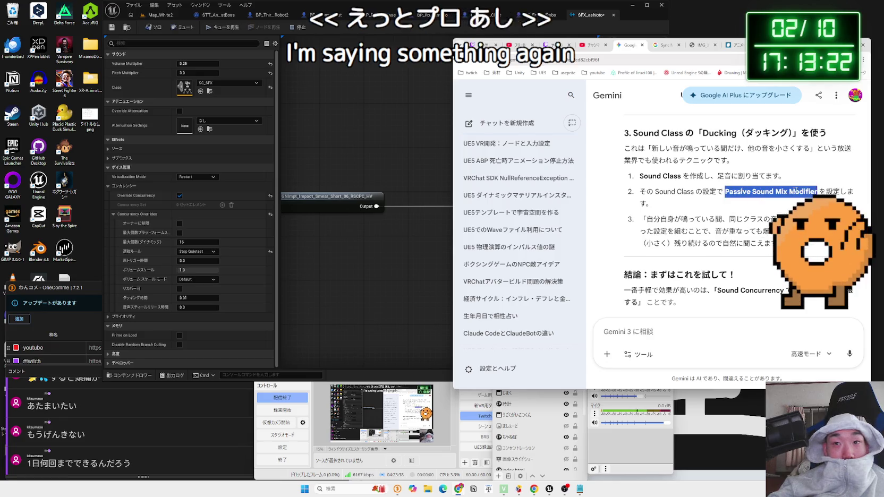
click(787, 192)
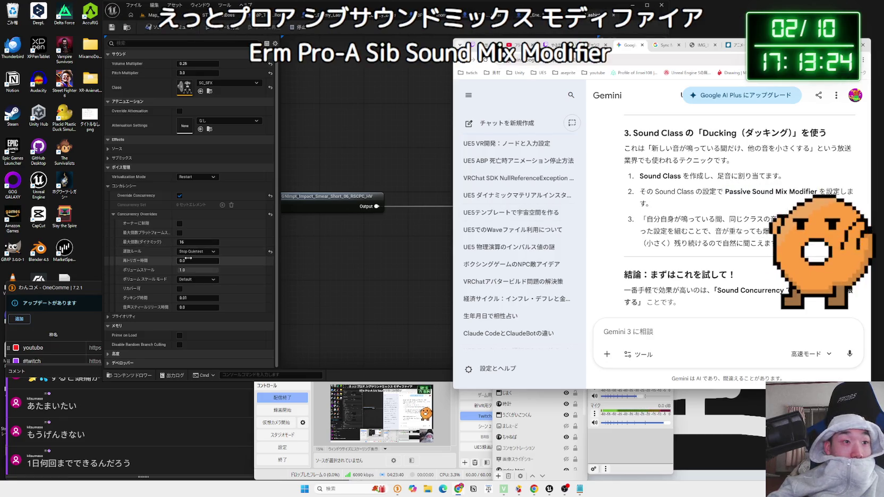
click(226, 83)
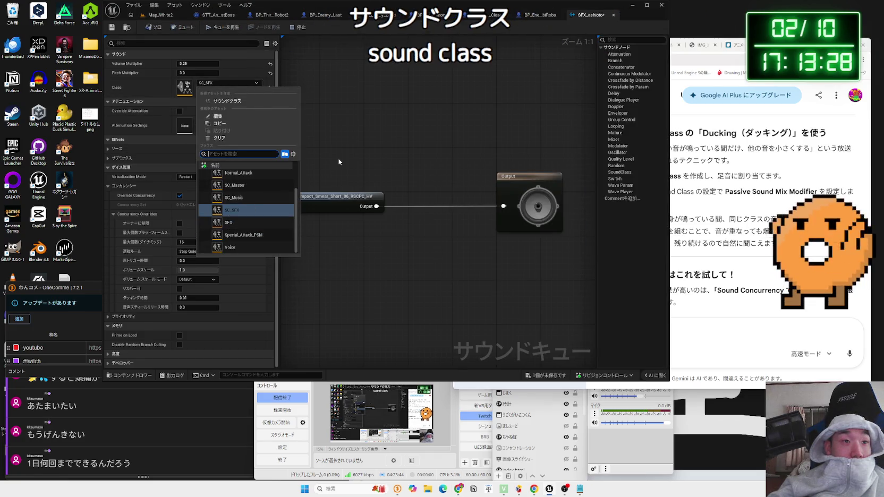
key(Escape)
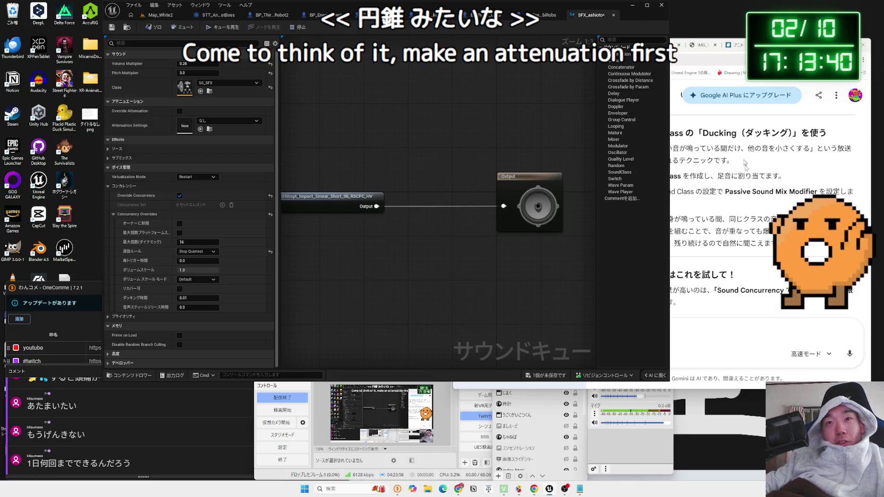
click(746, 212)
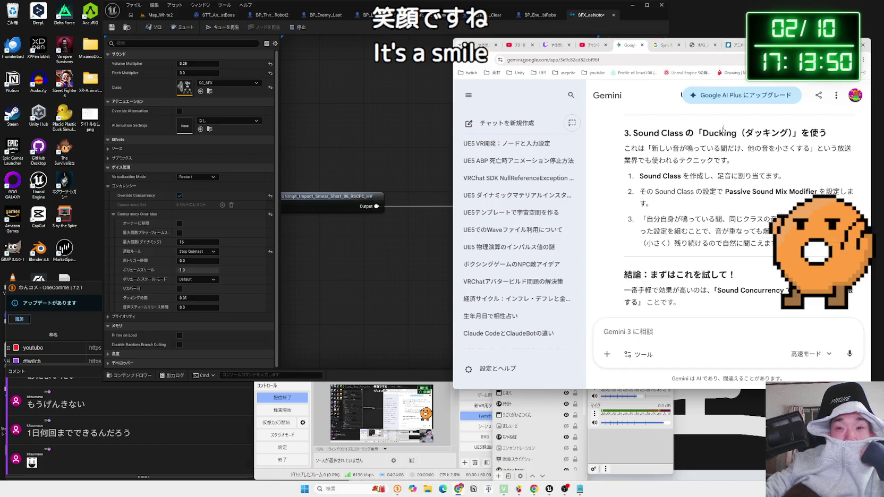
Read through Gemini's three Sound Class ducking steps, highlighting each one while reading.
mouse_move(805, 148)
mouse_down()
mouse_move(655, 149)
mouse_move(773, 176)
mouse_up()
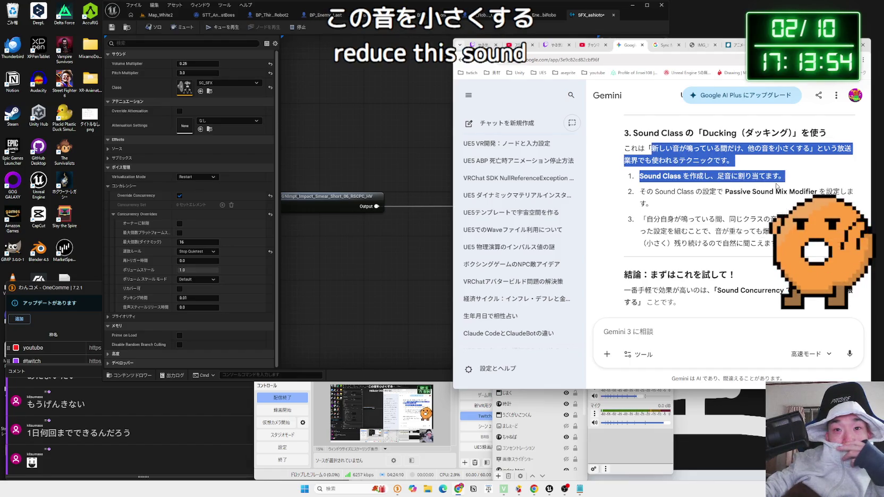
click(782, 185)
drag(659, 183, 642, 183)
click(642, 184)
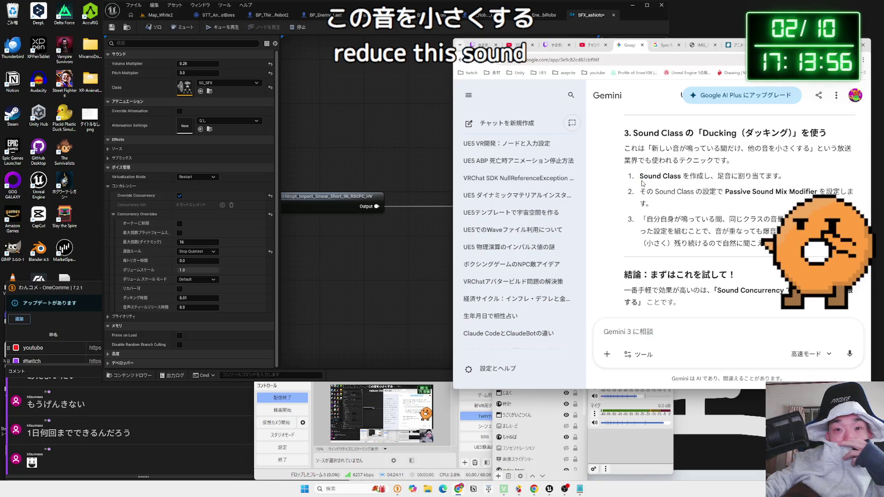
click(812, 190)
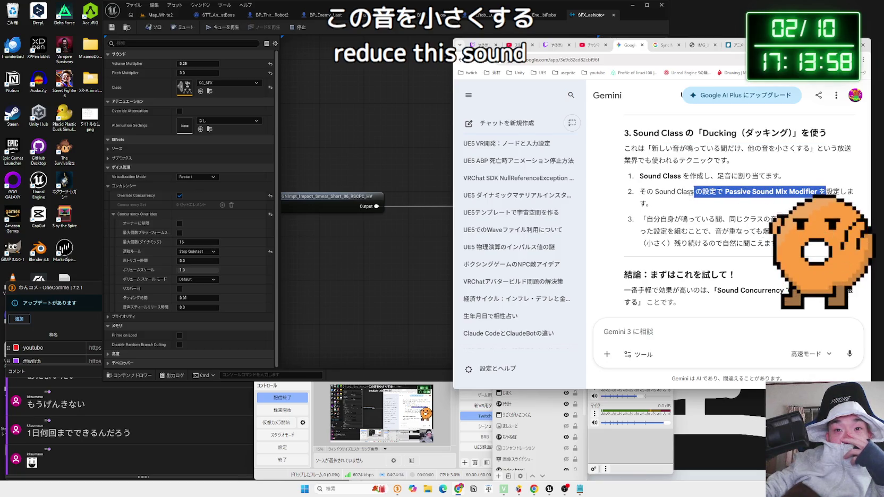
drag(653, 192, 726, 205)
click(726, 206)
drag(653, 192, 727, 206)
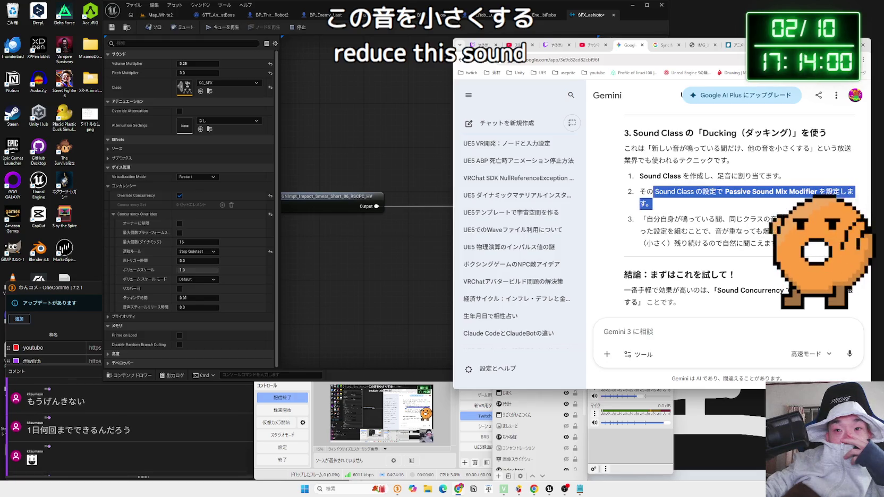
double_click(664, 192)
drag(652, 193, 748, 192)
drag(646, 219, 797, 219)
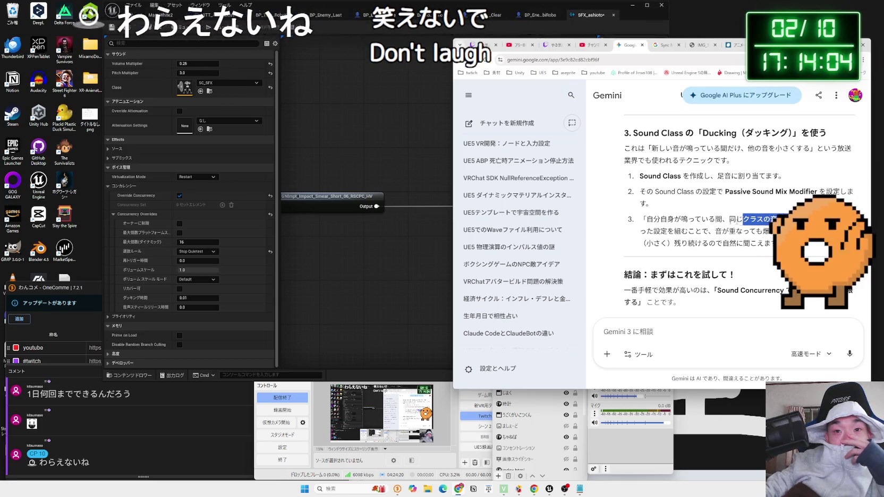
drag(647, 219, 729, 234)
click(728, 234)
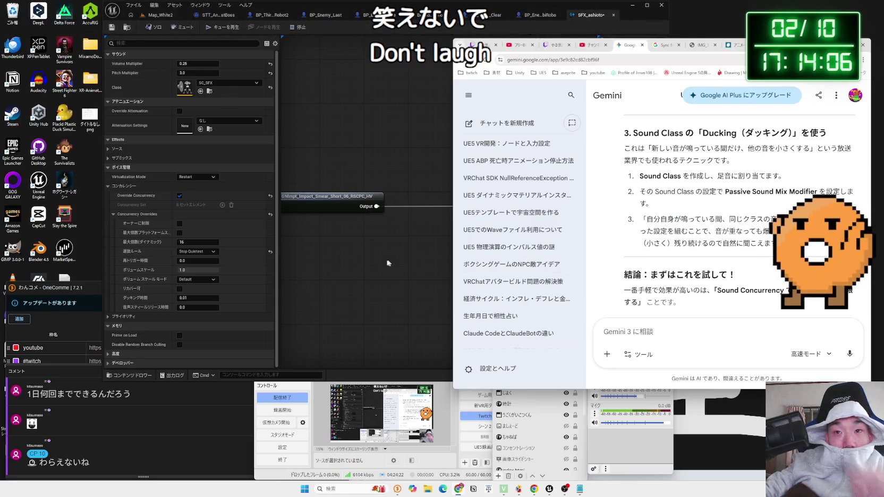
Search the sound cue graph's node menu for 'passi', then cancel without adding a node.
click(386, 262)
right_click(386, 263)
text(pa)
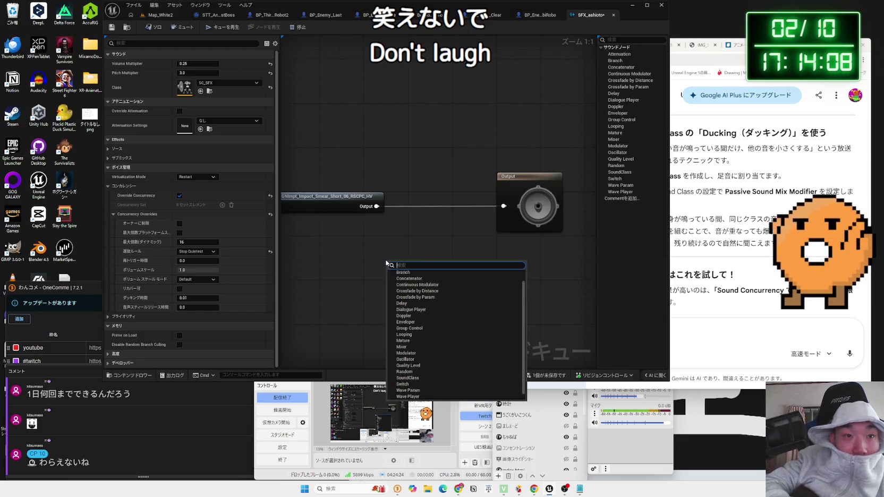
text(ssive)
key(Escape)
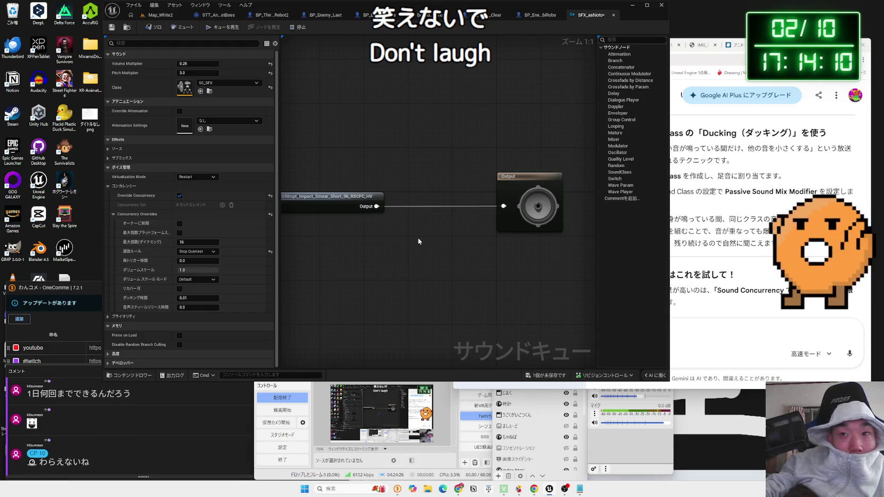
Select the SC_SFX sound class in the Audio folder and bring up its actions.
click(744, 189)
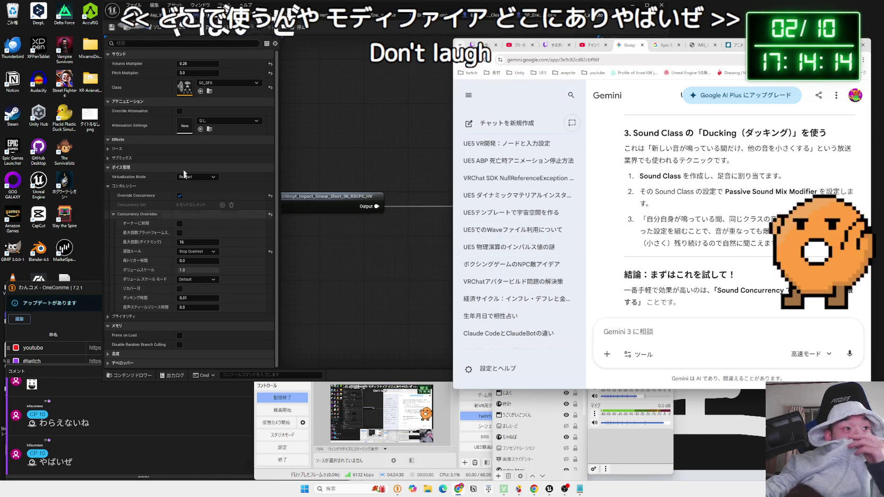
click(209, 91)
right_click(378, 301)
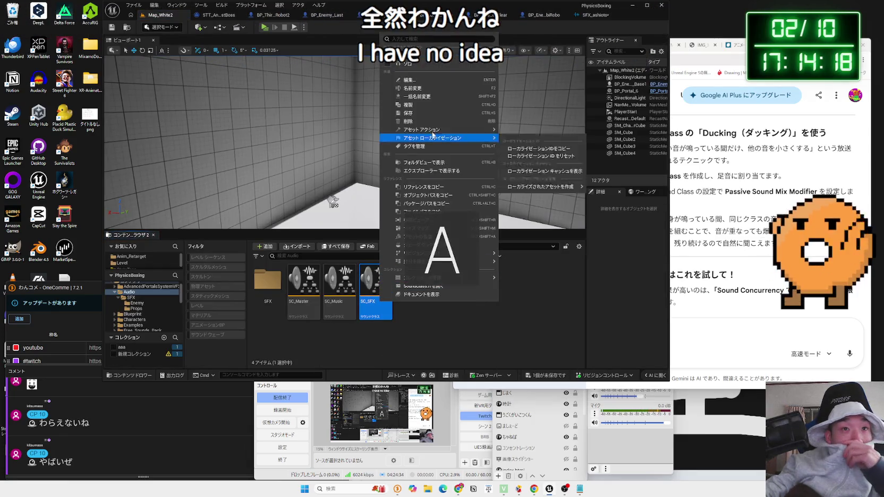
Open the sound class graph, cancel the new class under SC_SFX, and save the SFX_ashioto cue.
click(446, 332)
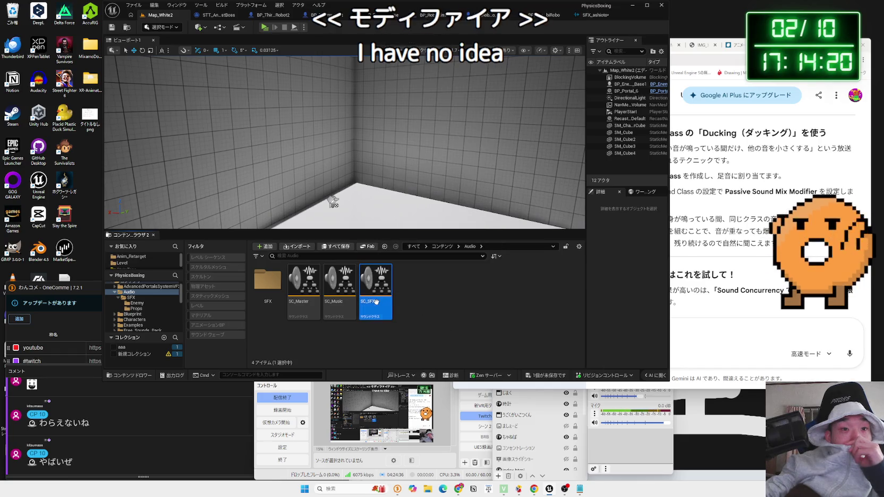
double_click(375, 289)
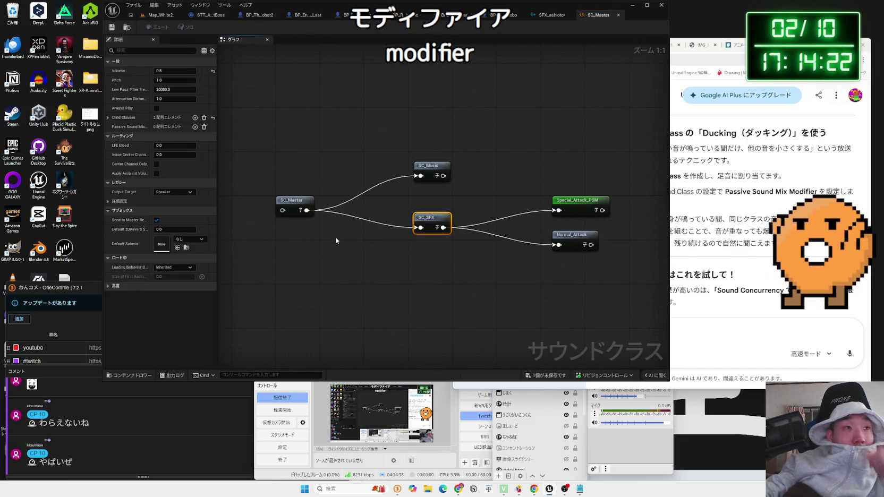
click(336, 238)
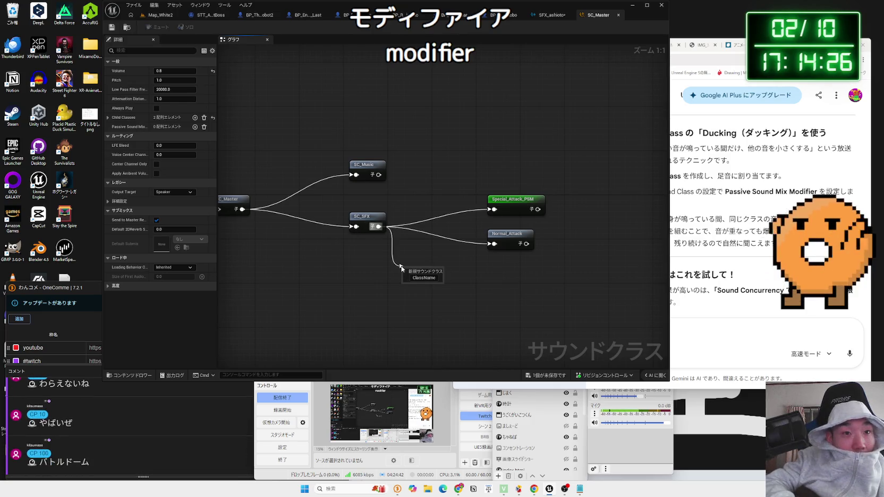
key(Escape)
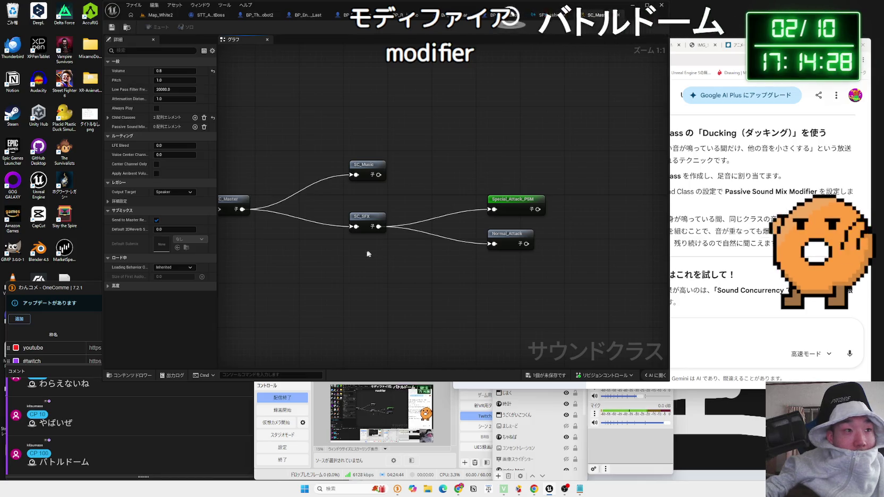
click(573, 374)
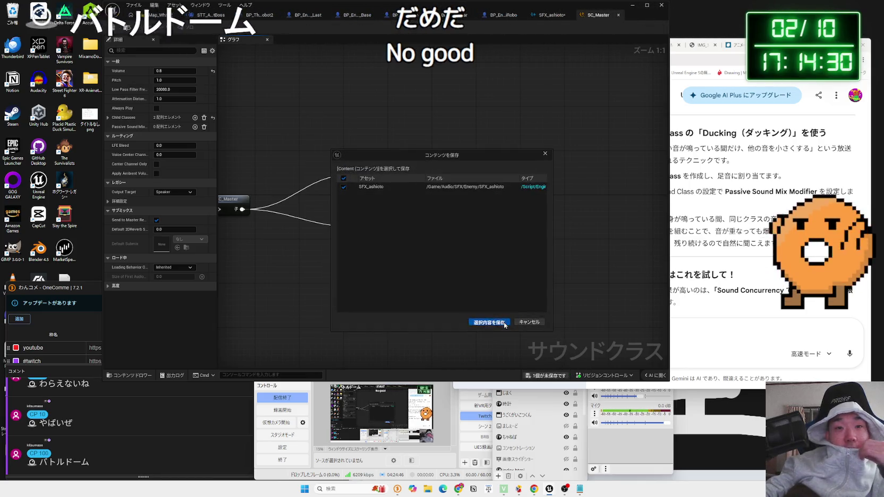
click(484, 319)
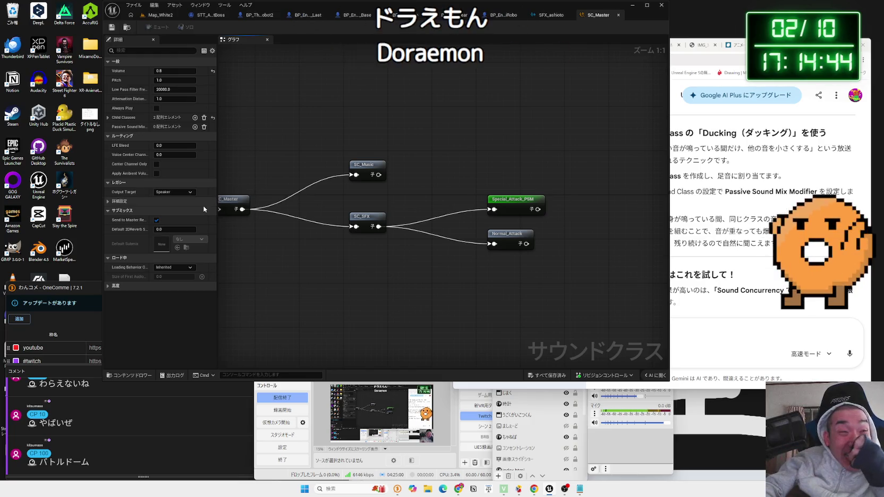
Expand and collapse SC_Master's Advanced and Child Classes details, then close the SC_Master editor.
click(144, 210)
click(110, 203)
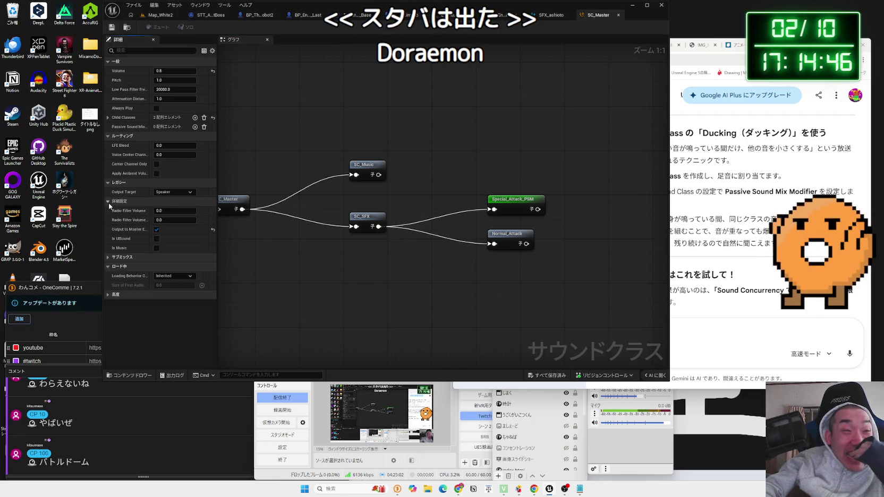
click(110, 205)
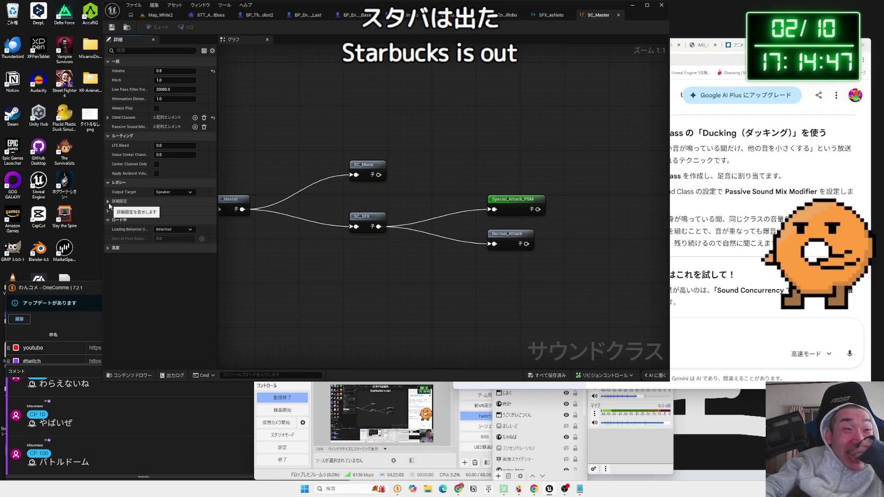
click(108, 118)
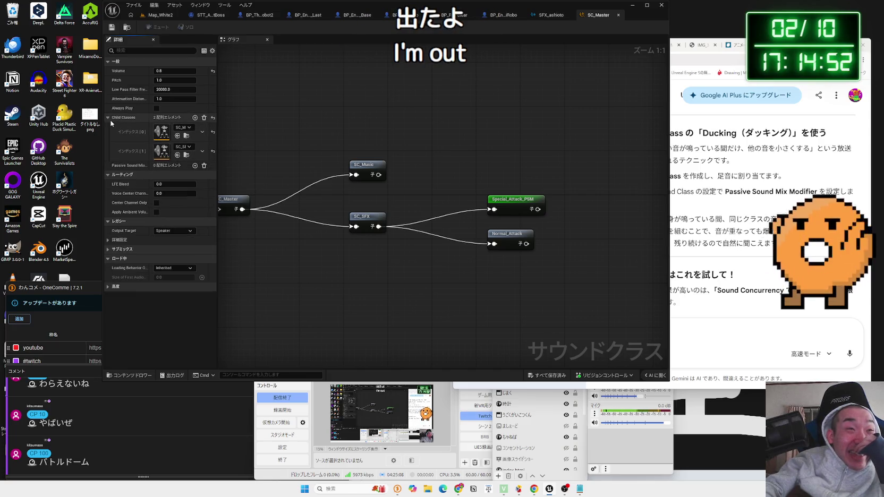
click(108, 117)
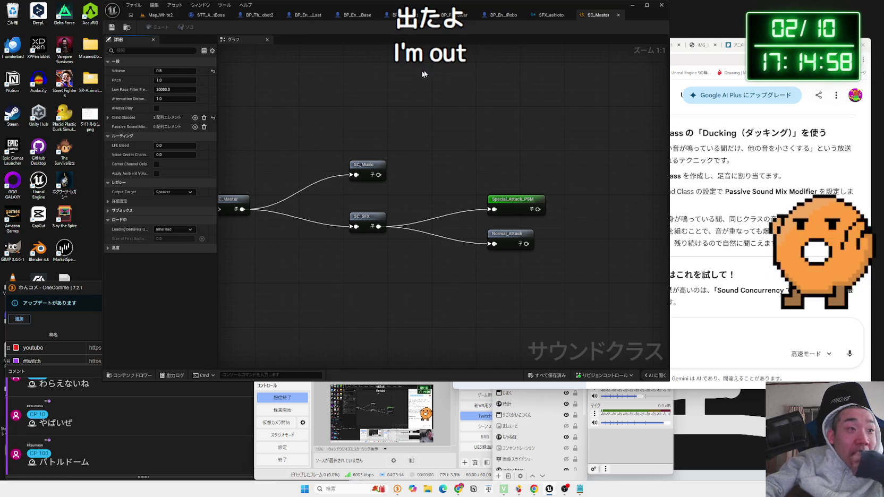
click(618, 15)
click(738, 206)
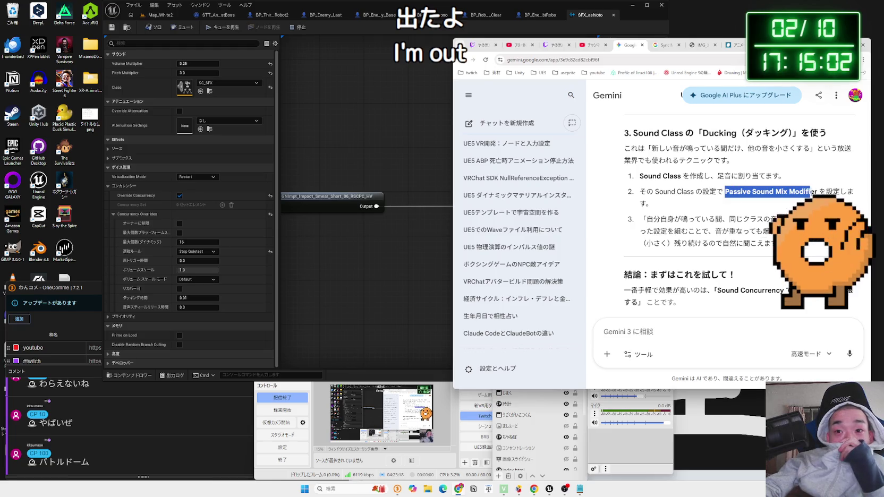
Look up 'Passive Sound Mix Modifier' on Google, then close the results.
right_click(822, 202)
click(706, 221)
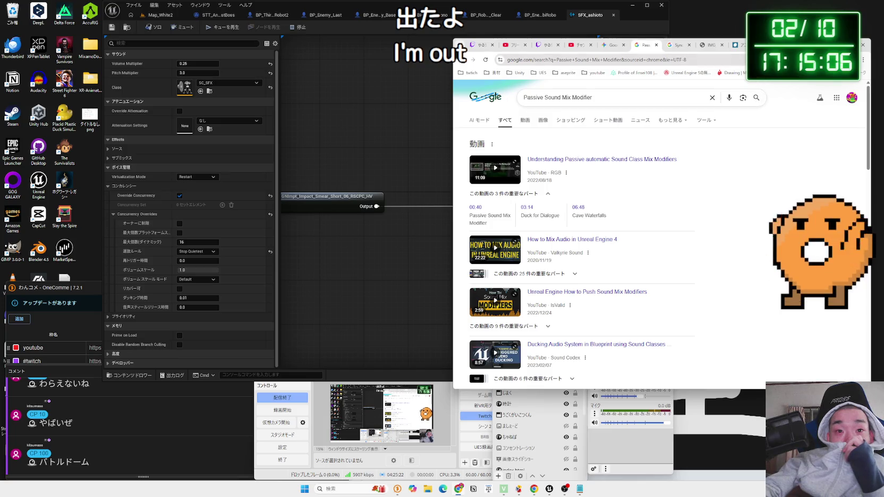
click(655, 45)
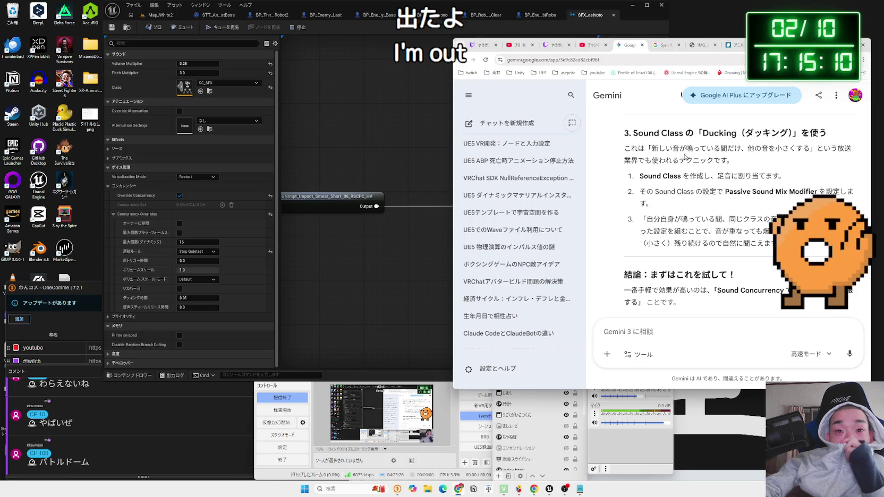
Read Gemini's advice on a short fade-out for footsteps, then return to the SFX_ashioto cue.
scroll(682, 158, down, 2)
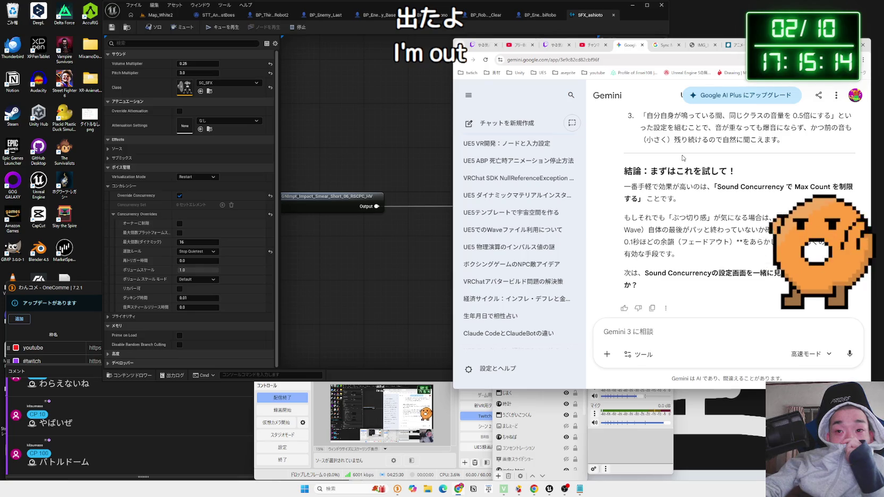
scroll(683, 158, down, 1)
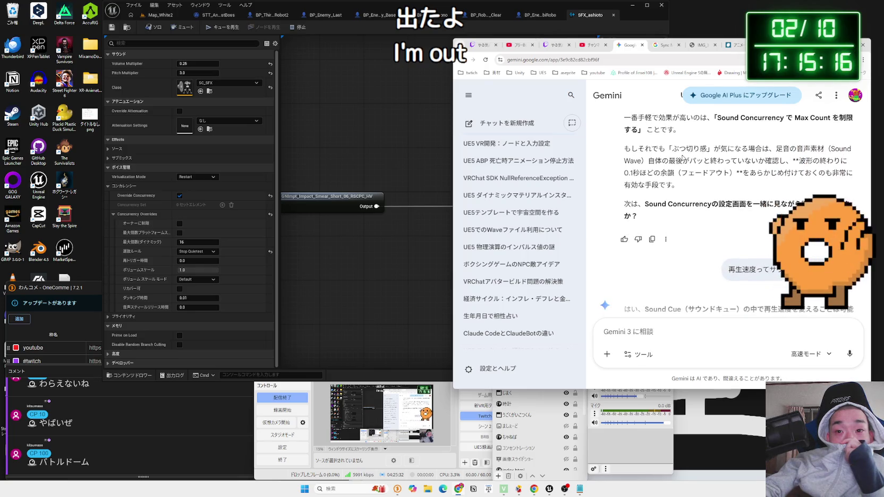
drag(695, 170, 707, 204)
triple_click(707, 185)
mouse_move(691, 186)
mouse_down()
mouse_move(662, 171)
mouse_move(682, 185)
mouse_up()
triple_click(653, 159)
click(636, 153)
triple_click(684, 185)
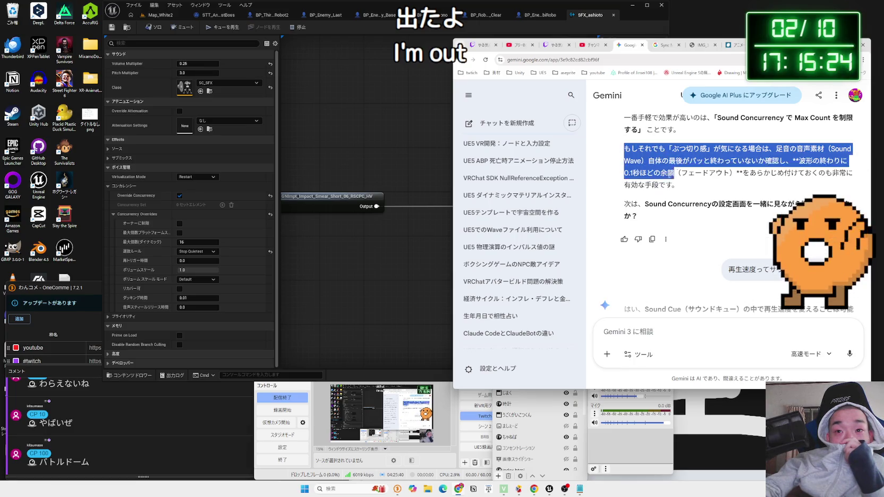
click(688, 185)
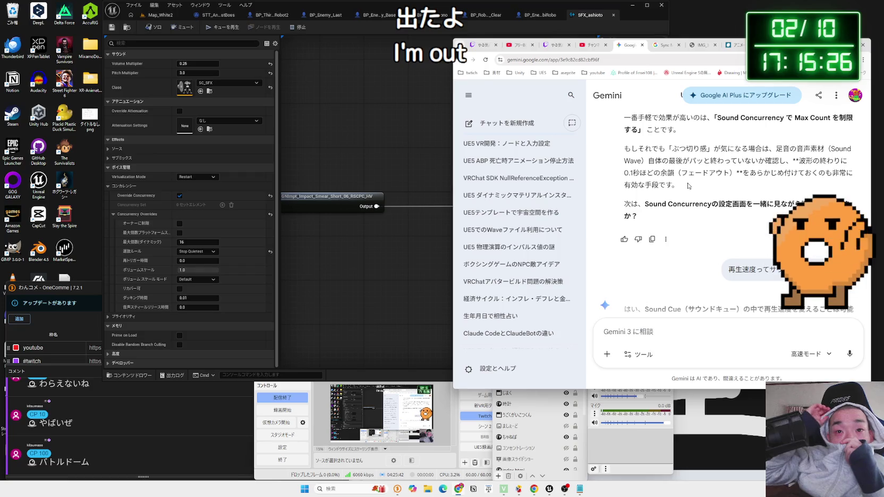
click(382, 147)
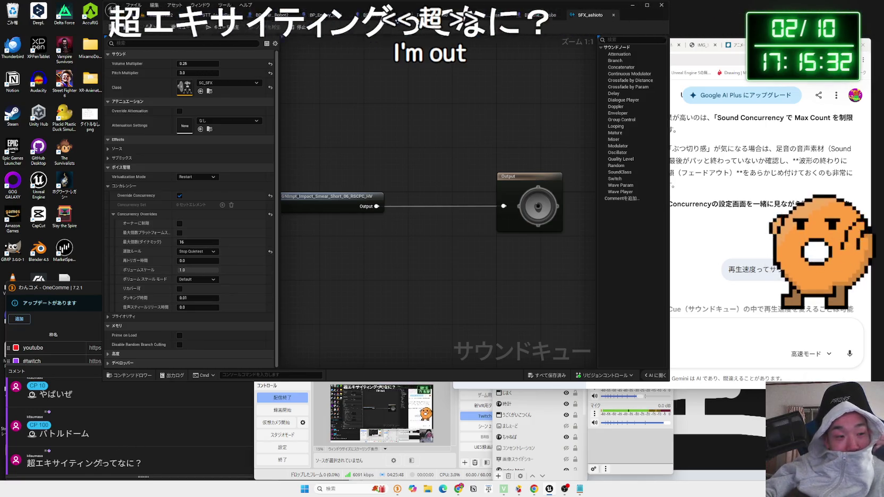
Reread Gemini's explanation of ducking after glancing at the viewer comment.
drag(28, 463, 101, 463)
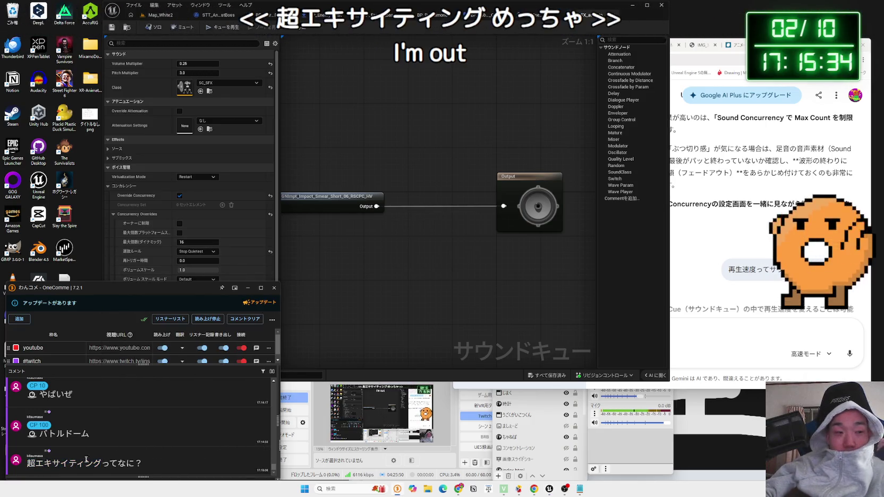
click(278, 255)
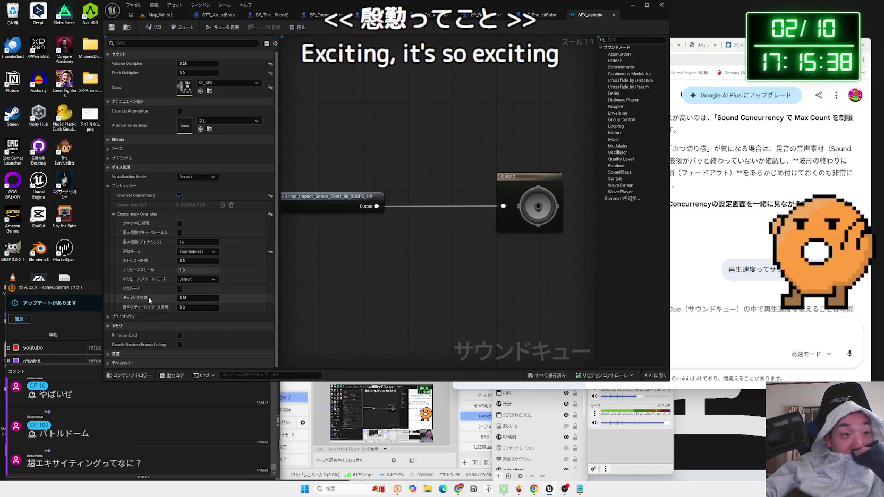
click(675, 209)
scroll(758, 208, down, 5)
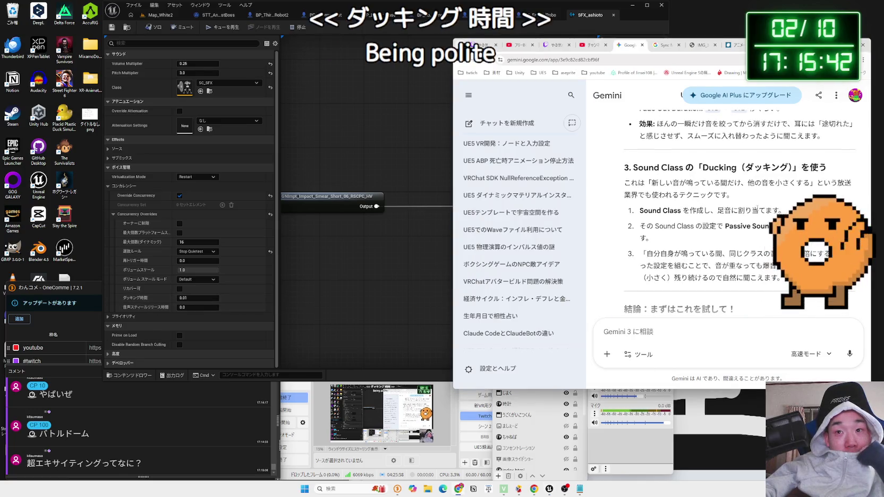
drag(651, 182, 733, 195)
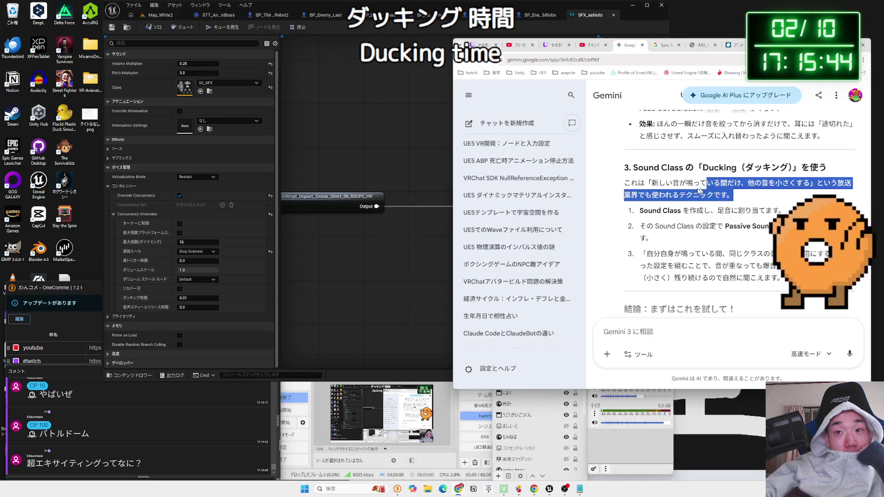
click(663, 185)
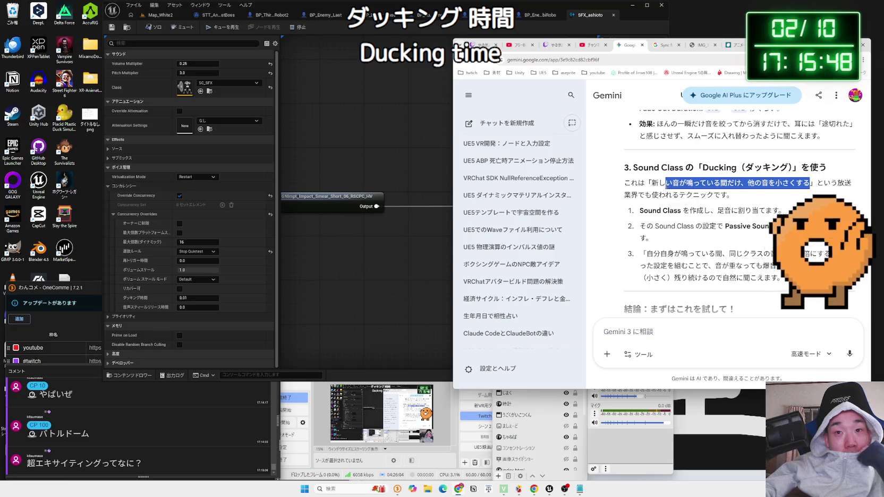
Set the SFX_ashioto ducking time to 0.5 and return to the Map_White2 level.
click(205, 298)
text(0.4)
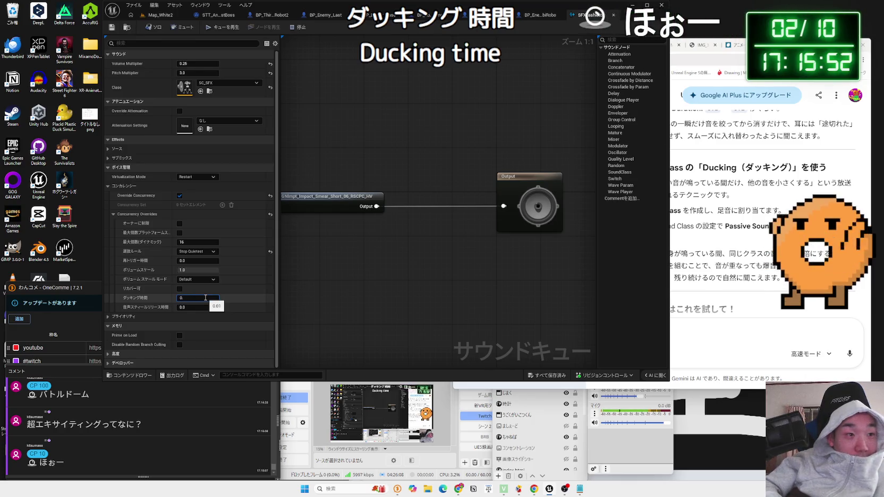
key(Return)
text(5)
key(BackSpace)
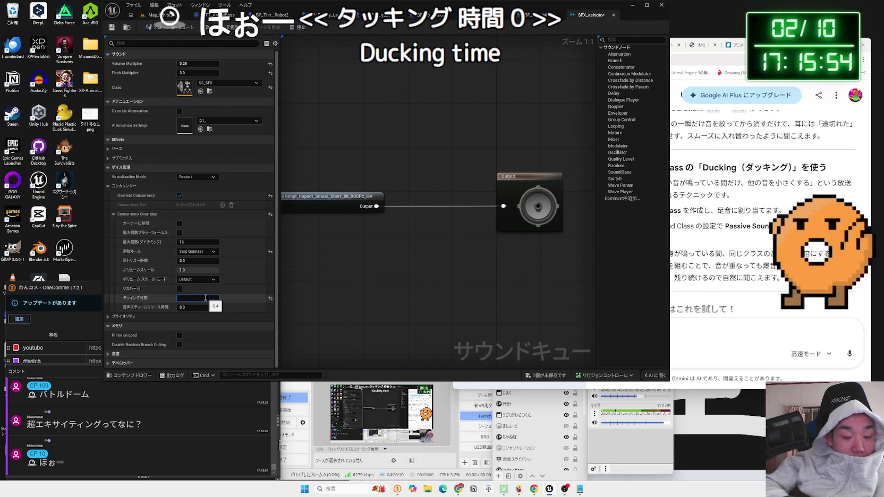
text(0.5)
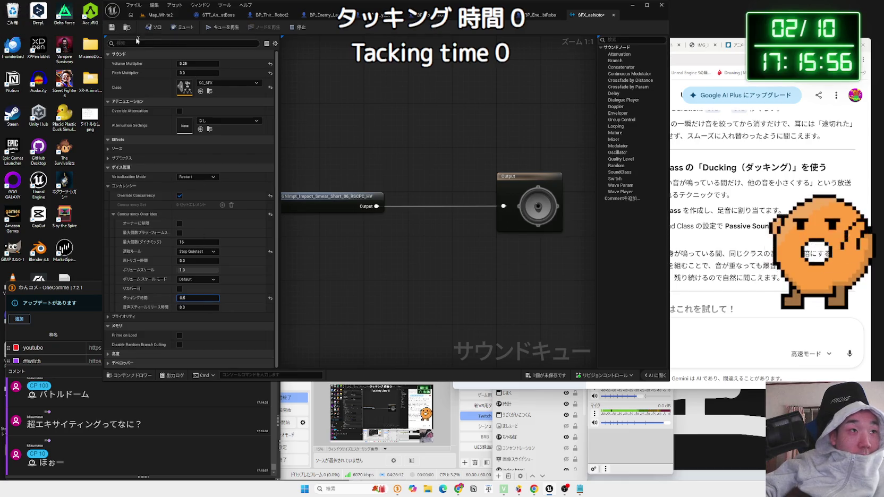
click(160, 15)
key(alt+p)
Walk the player robot up to the red-gloved enemy to hear the footsteps, then stop playing.
key(a)
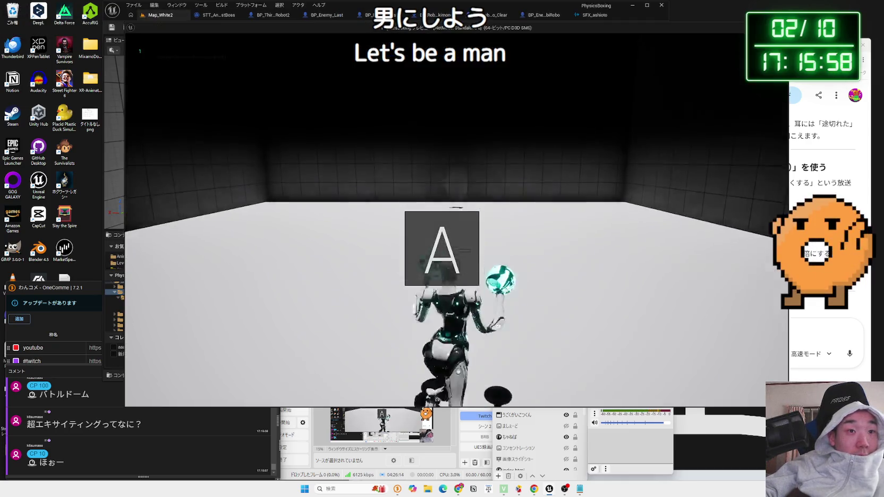
key(w)
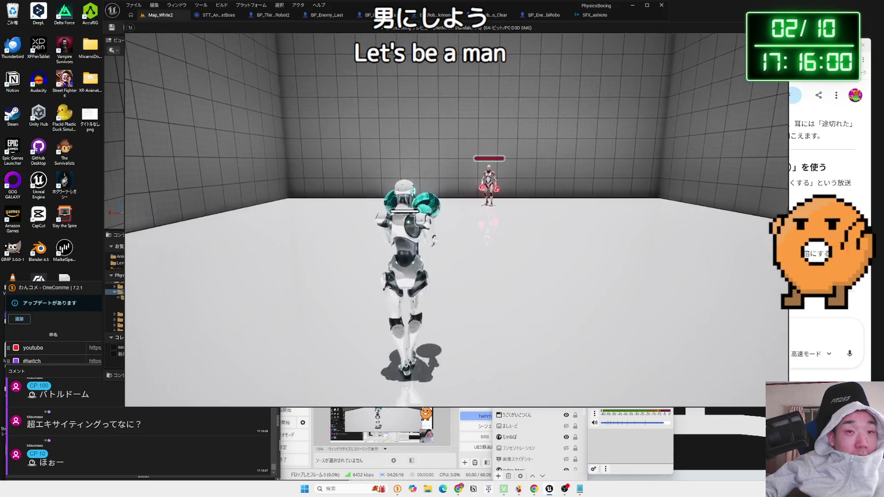
key(w)
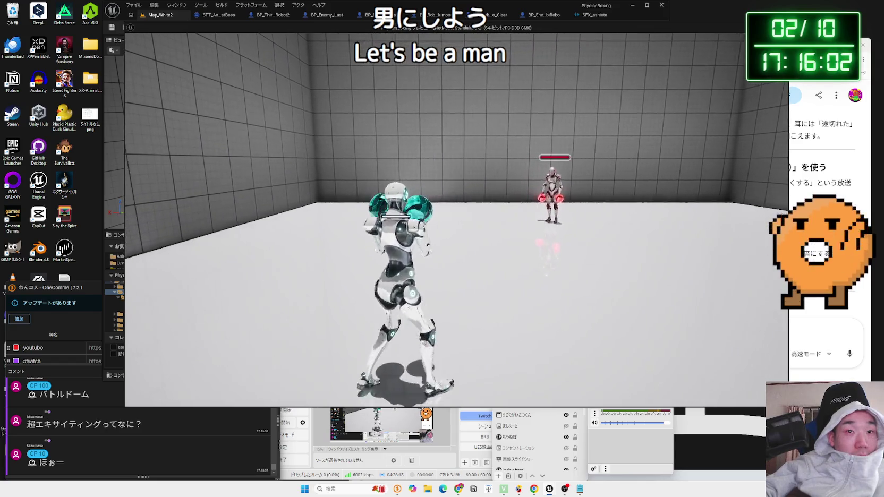
key(a)
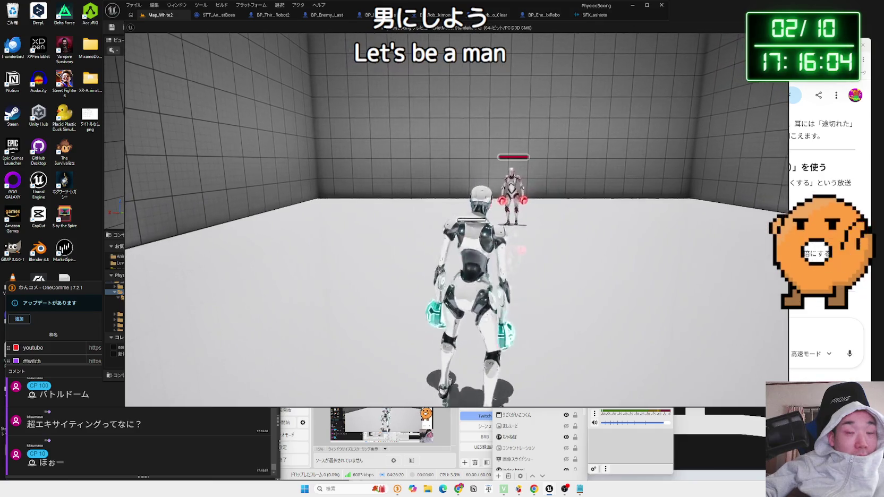
key(w)
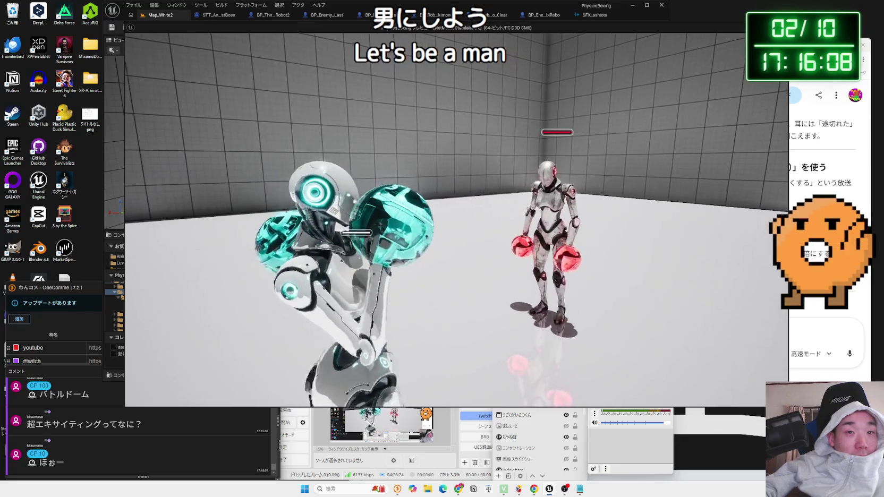
key(w)
key(Escape)
click(591, 15)
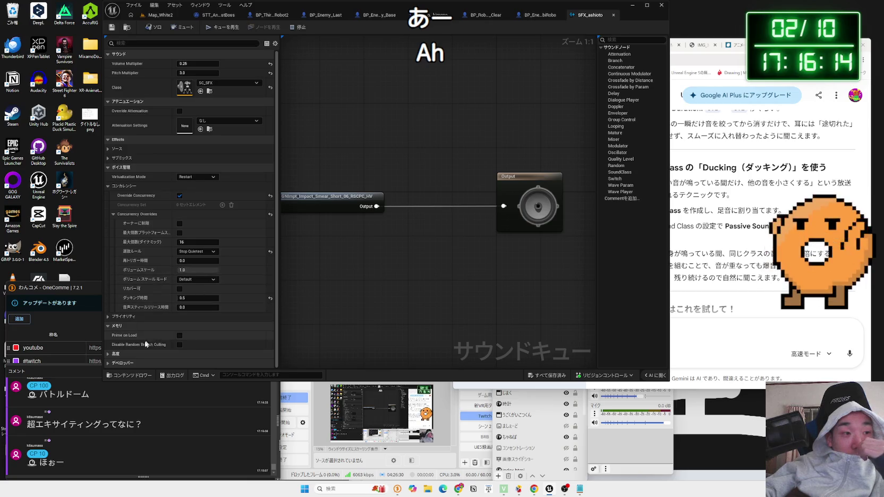
Reduce SFX_ashioto's Volume Multiplier below 0.25, save the cue, and return to Map_White2.
click(111, 355)
click(108, 336)
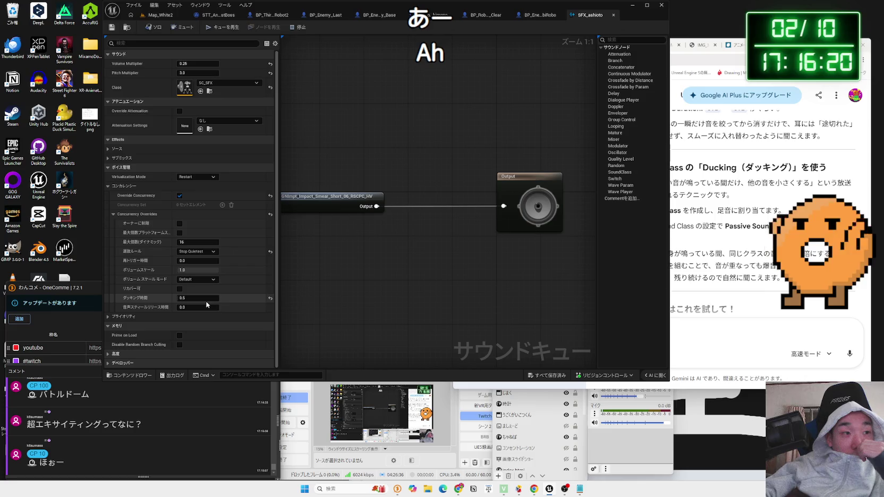
click(197, 64)
text(0.1)
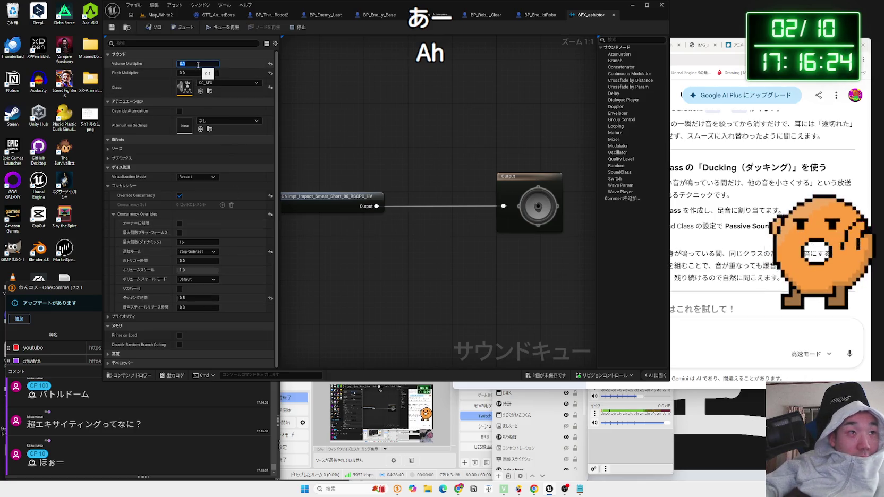
click(111, 27)
click(159, 14)
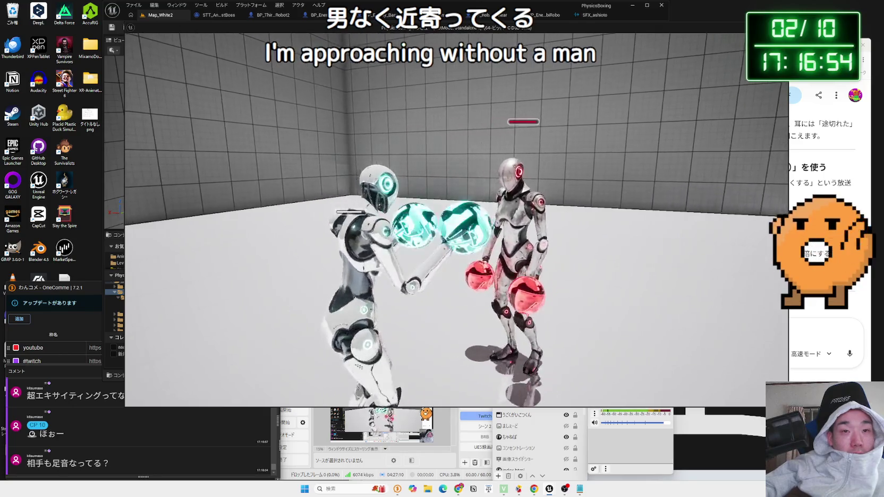
End the test match after hearing the quieter footsteps up close to the enemy robot.
key(Escape)
Replace the previous Google query with a search for '足音 UE5'.
click(727, 217)
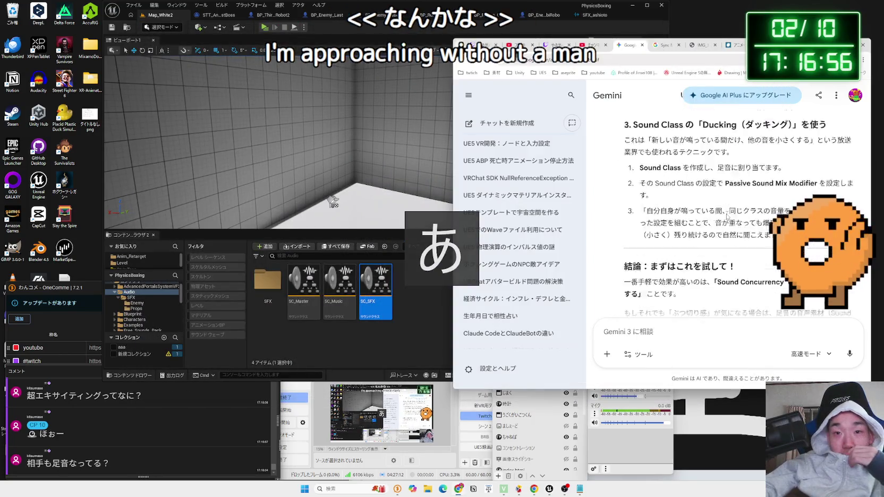
scroll(727, 216, down, 4)
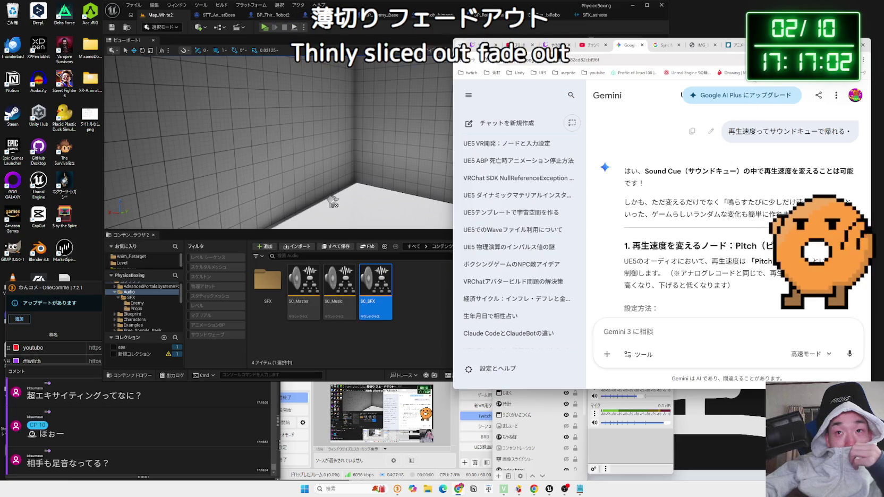
key(ctrl+1)
drag(532, 87, 535, 89)
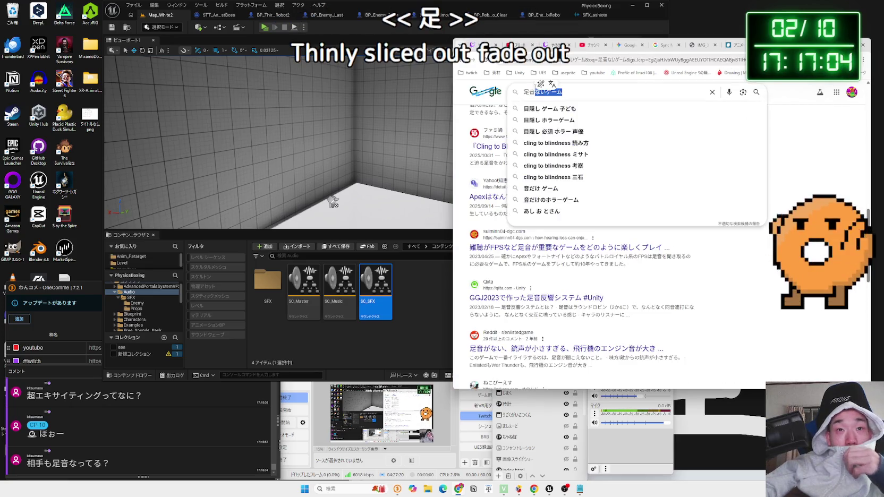
key(Return)
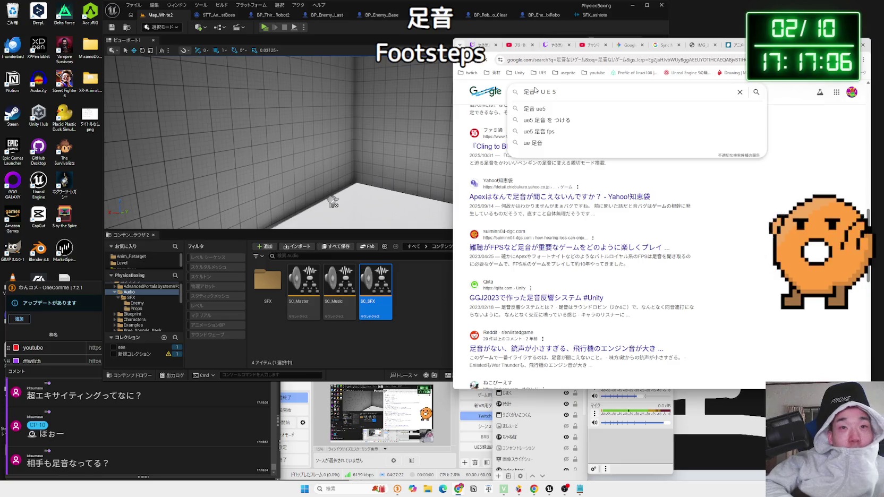
key(Return)
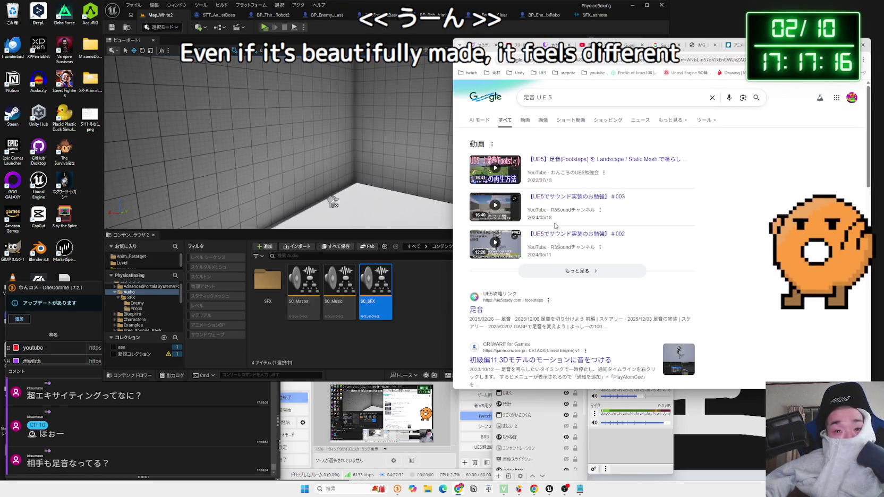
Browse the 足音 UE5 results and open the related search 'UE5 サウンド減衰'.
scroll(555, 225, down, 3)
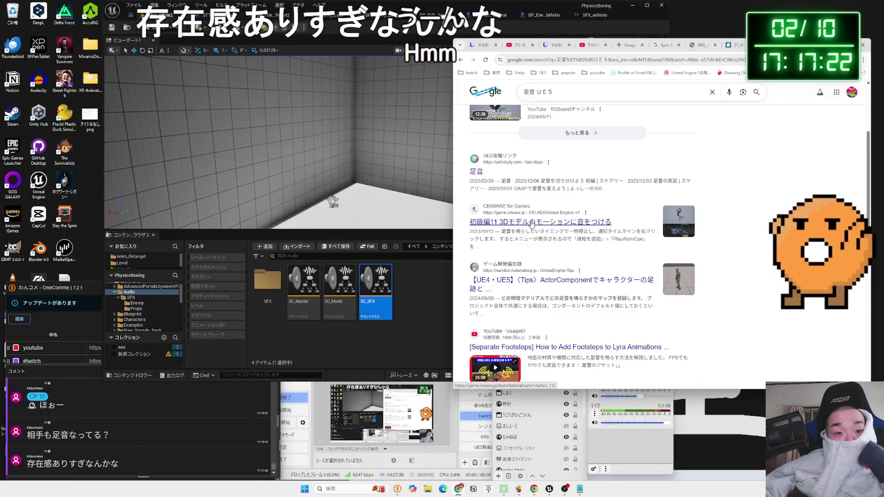
scroll(536, 221, down, 2)
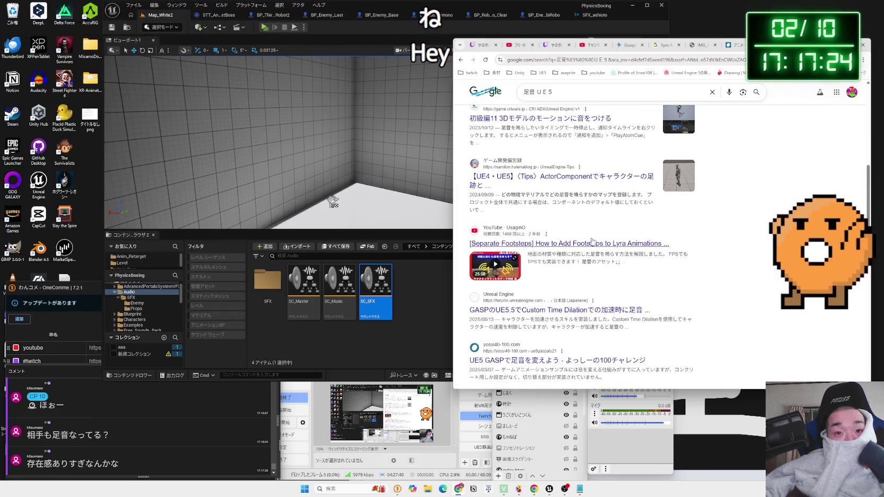
scroll(595, 242, down, 2)
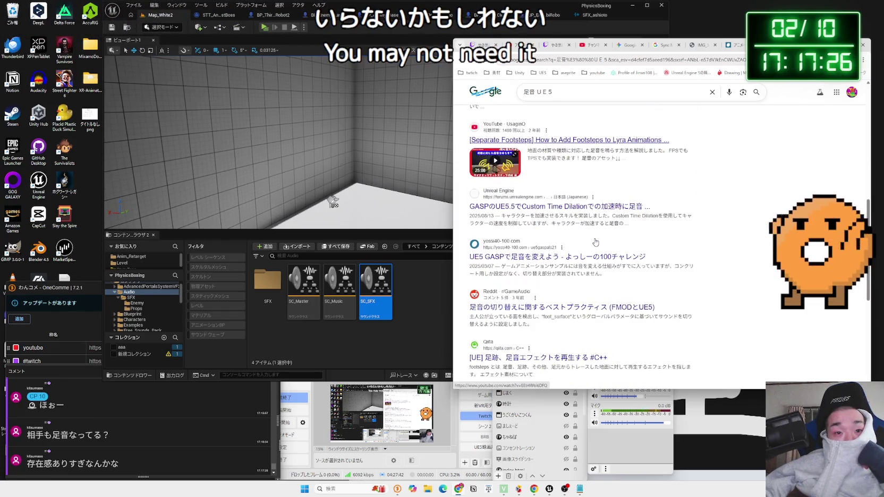
scroll(595, 242, down, 2)
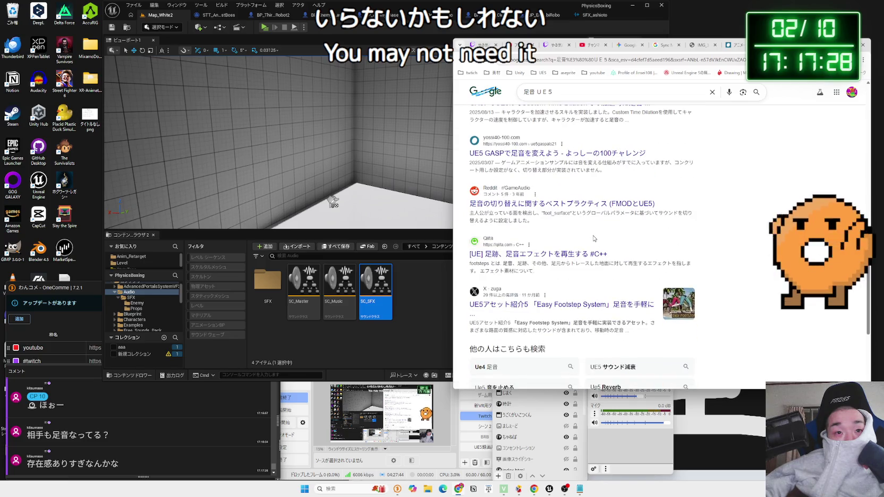
drag(501, 163, 565, 170)
click(565, 170)
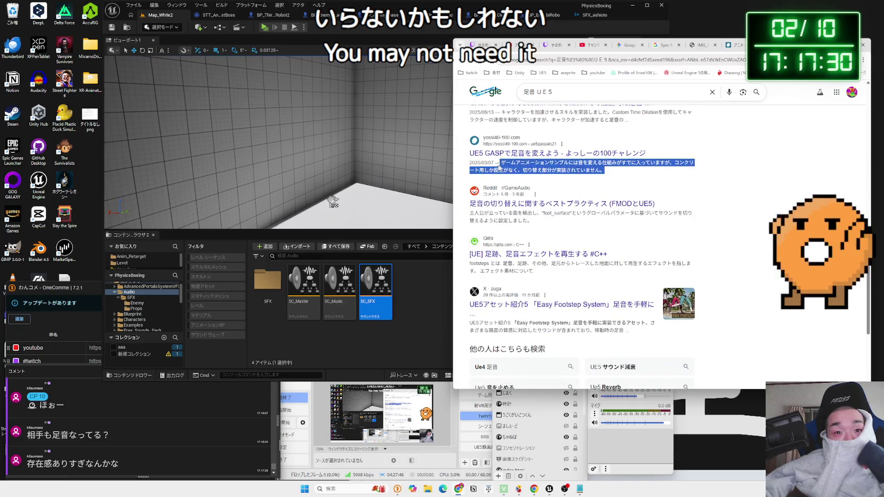
scroll(583, 229, down, 3)
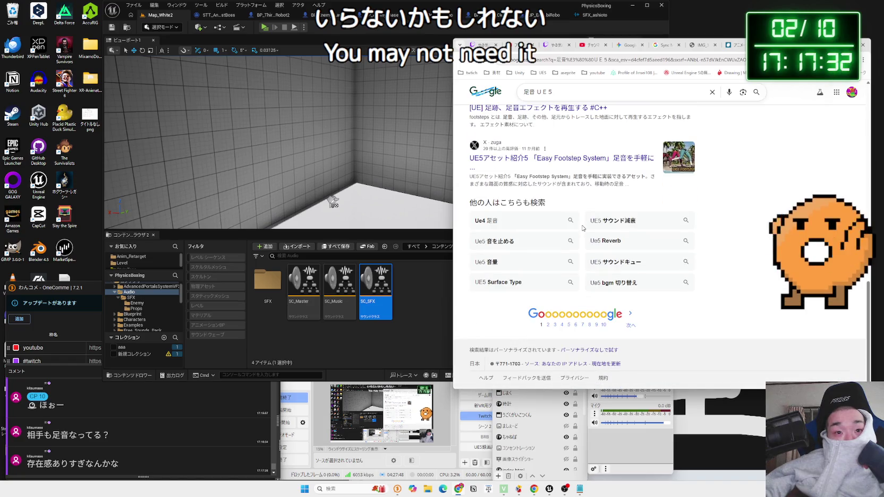
scroll(553, 253, up, 3)
scroll(584, 239, down, 3)
click(616, 222)
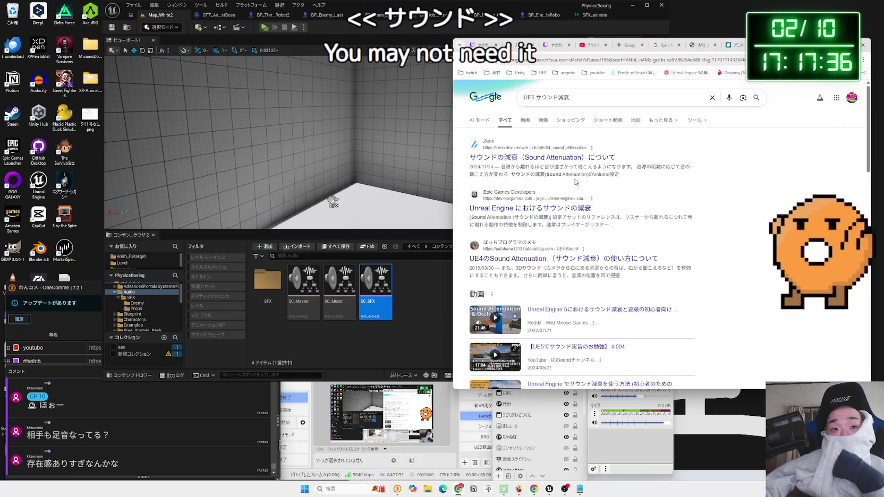
Open Zenn's 'サウンドの減衰（Sound Attenuation）について' chapter and read down to Inner Radius 500 / Falloff Distance 2000.
click(526, 157)
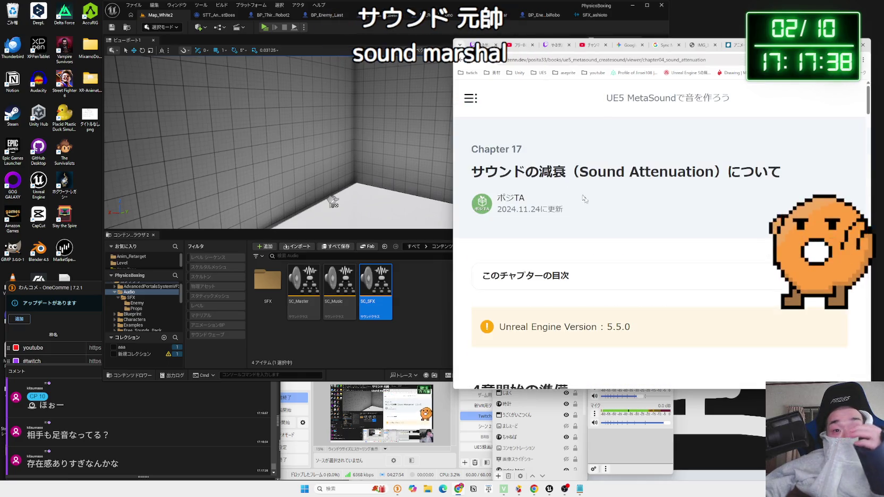
scroll(611, 237, down, 10)
scroll(611, 237, down, 15)
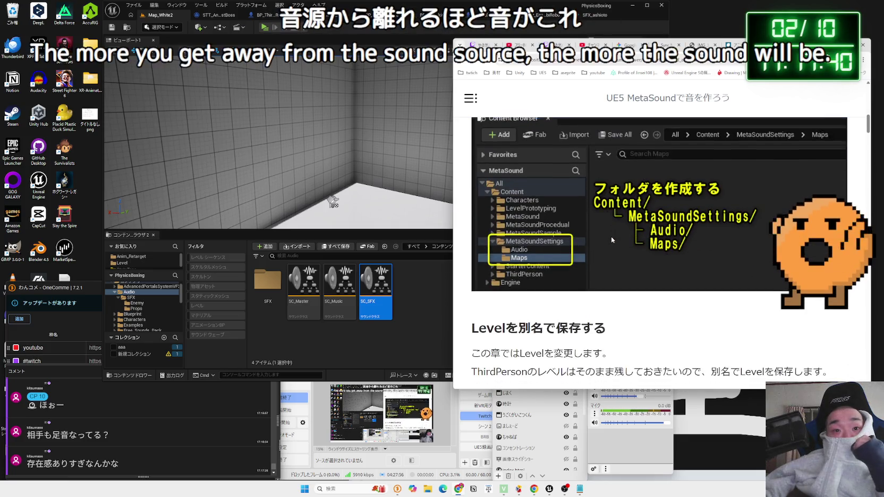
scroll(610, 239, down, 15)
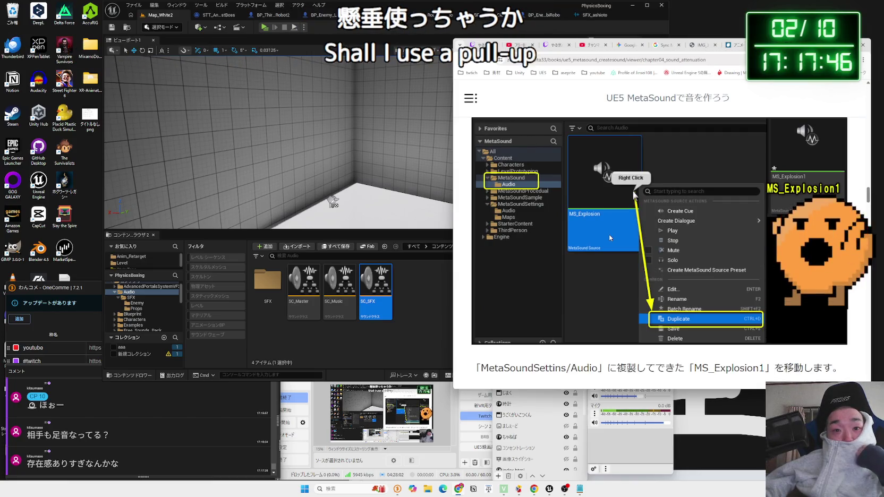
scroll(609, 238, down, 6)
scroll(609, 238, down, 6)
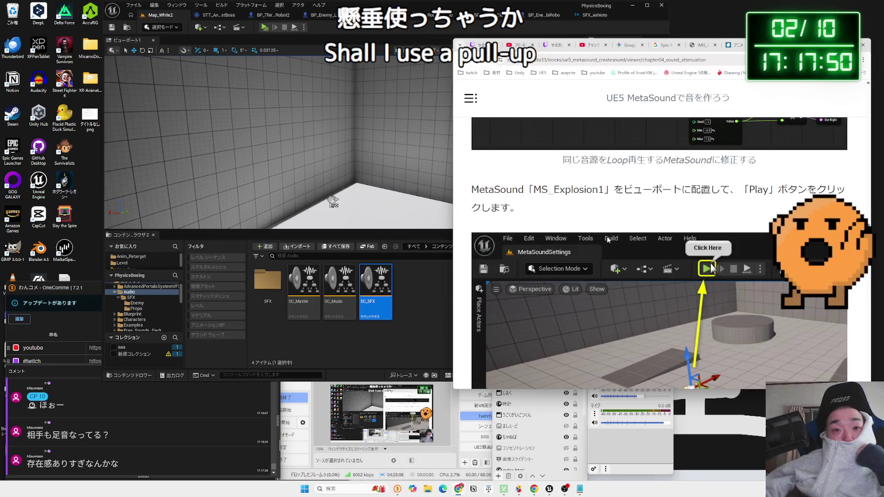
scroll(607, 240, down, 10)
scroll(607, 240, down, 4)
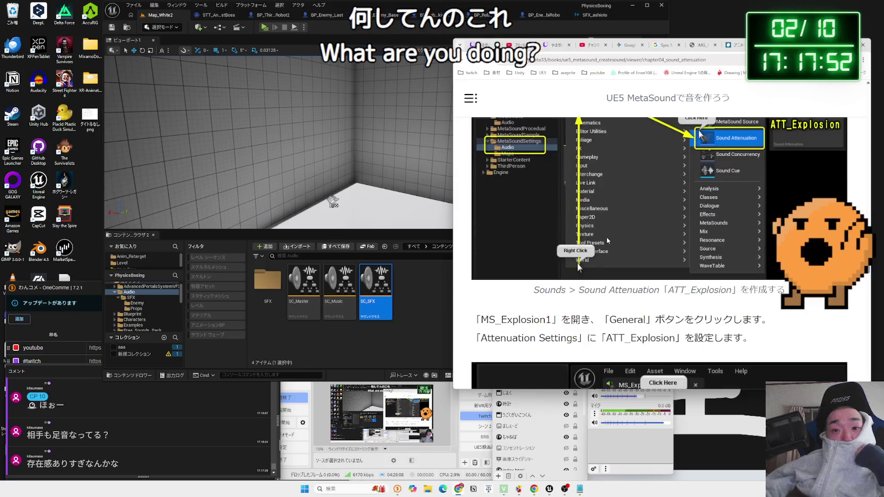
scroll(607, 240, down, 8)
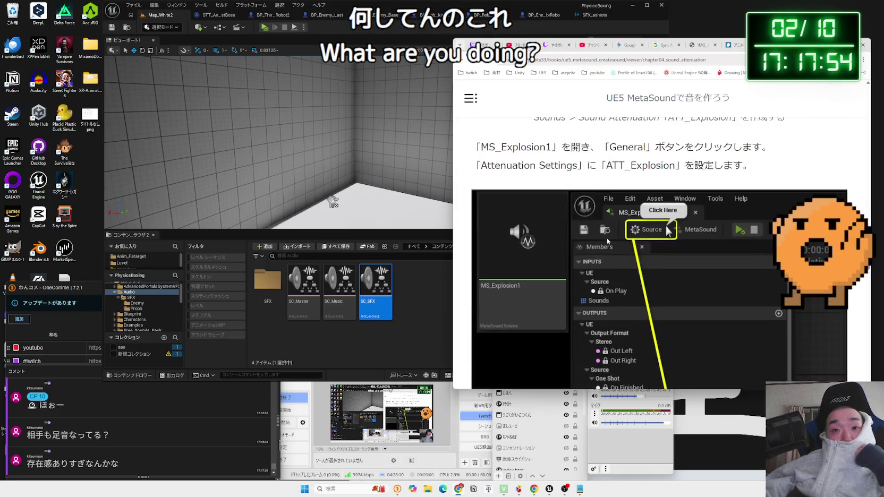
scroll(607, 242, down, 6)
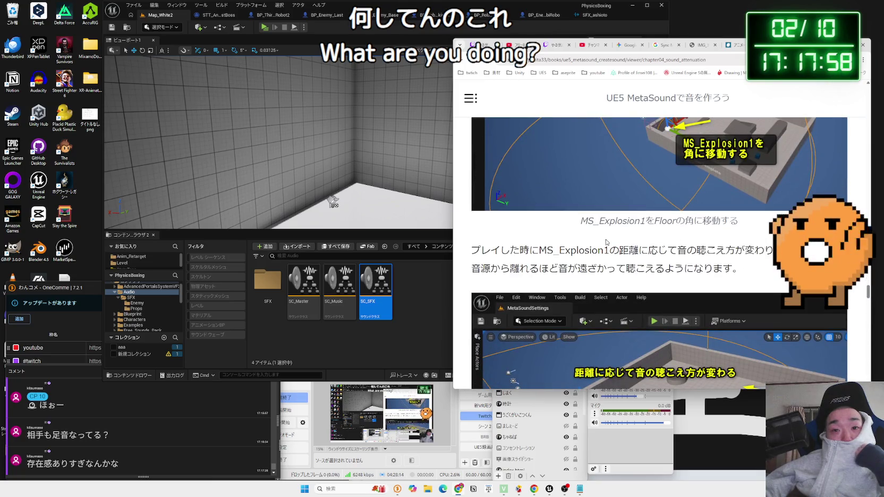
scroll(607, 242, up, 2)
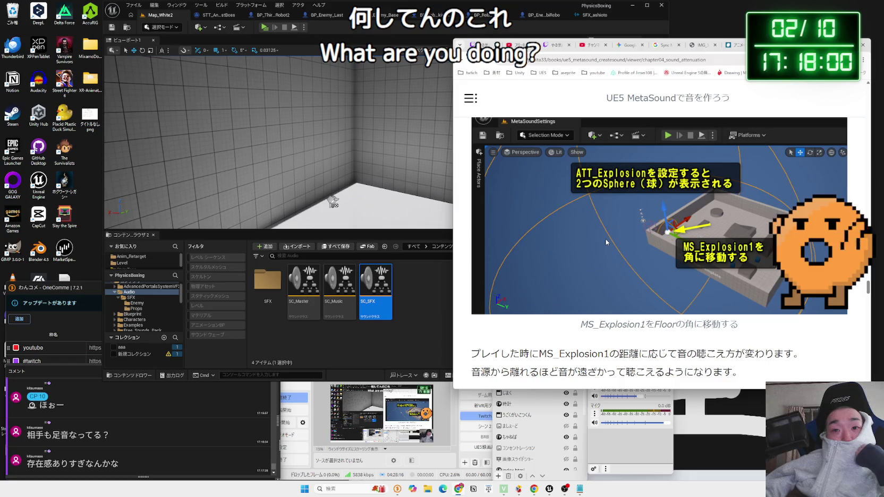
scroll(606, 242, down, 10)
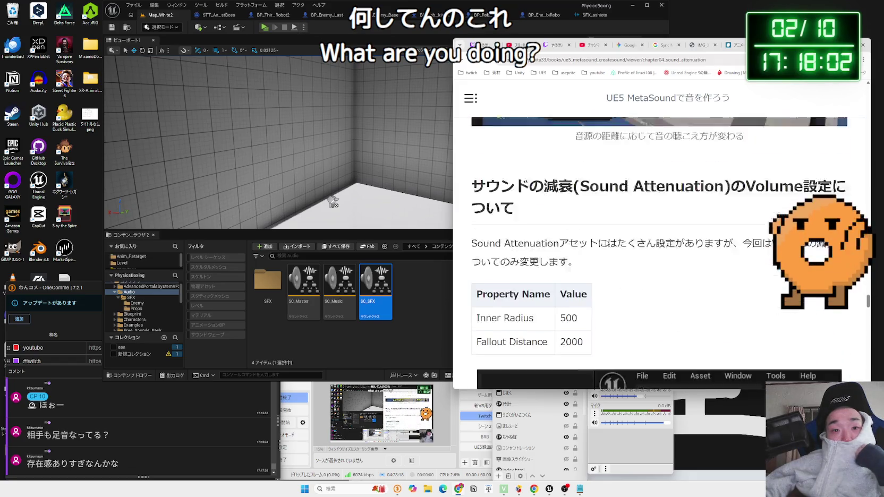
scroll(605, 240, down, 10)
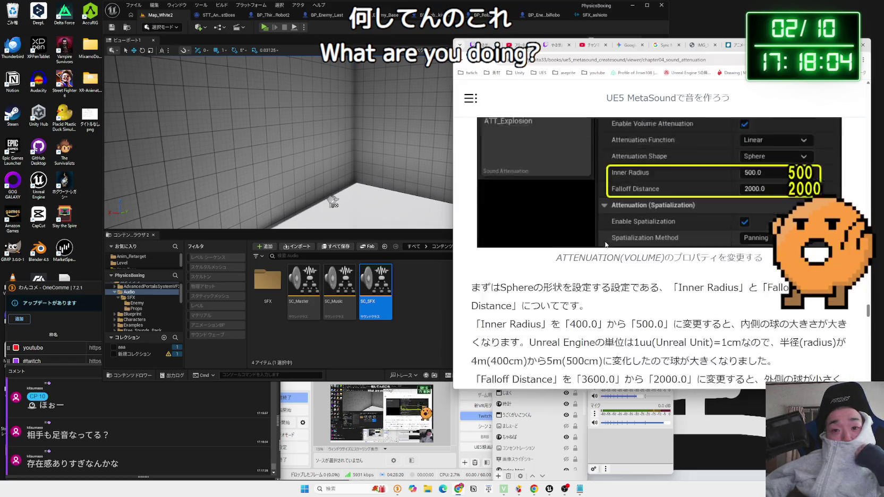
scroll(606, 245, down, 6)
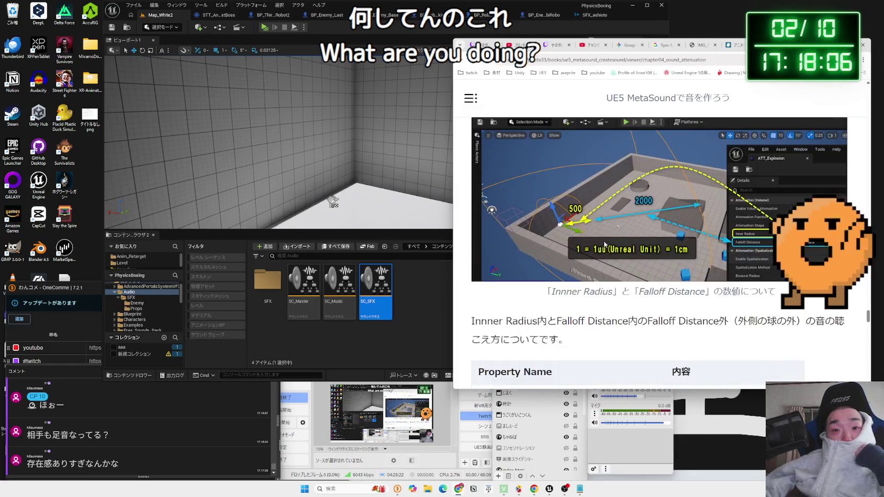
scroll(606, 244, down, 7)
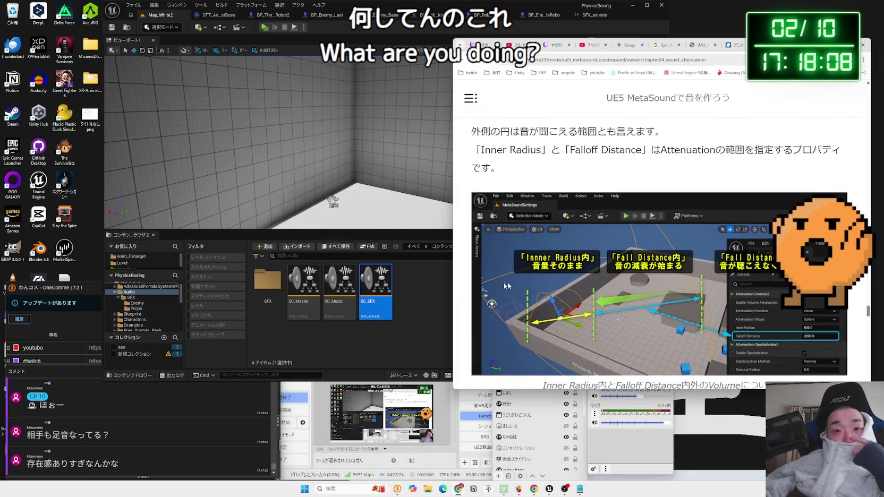
click(427, 290)
Create a Sound Attenuation asset named SA_attenuation in the Audio folder.
right_click(427, 290)
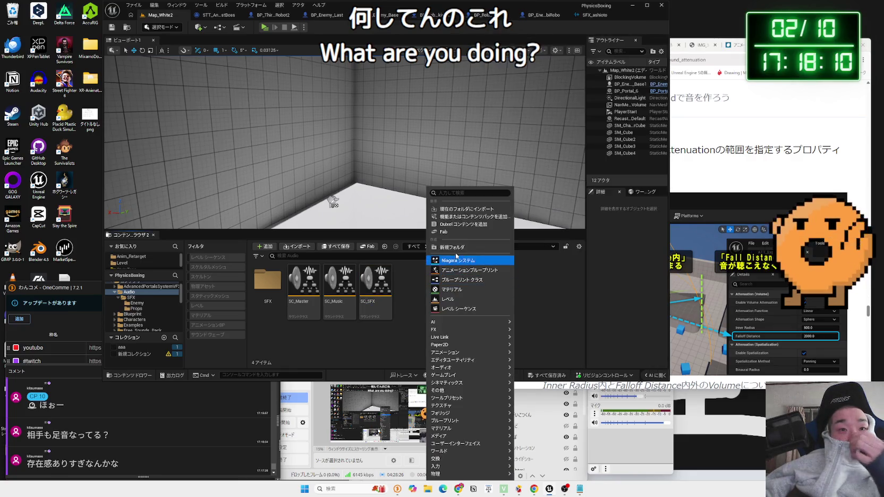
mouse_move(459, 368)
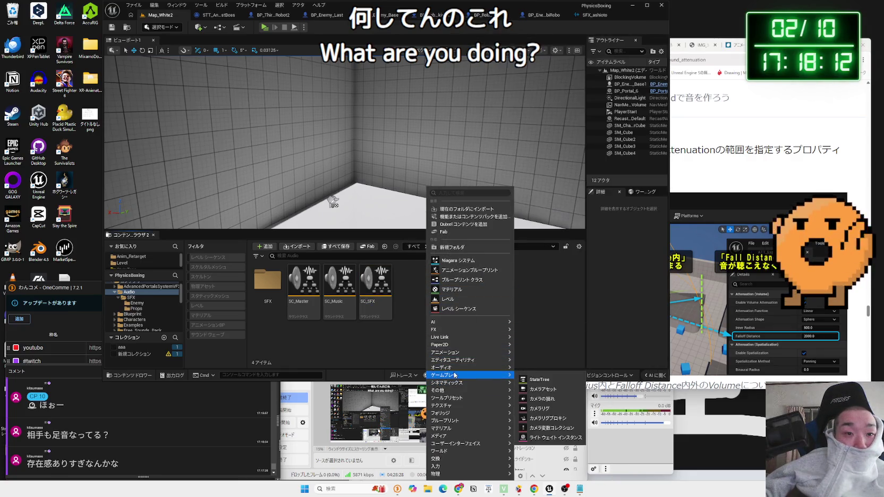
click(539, 391)
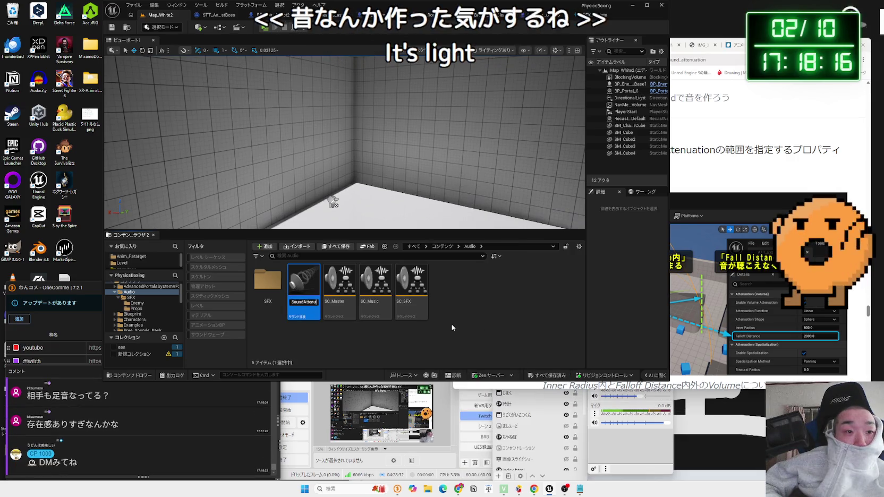
key(BackSpace)
text(SA_)
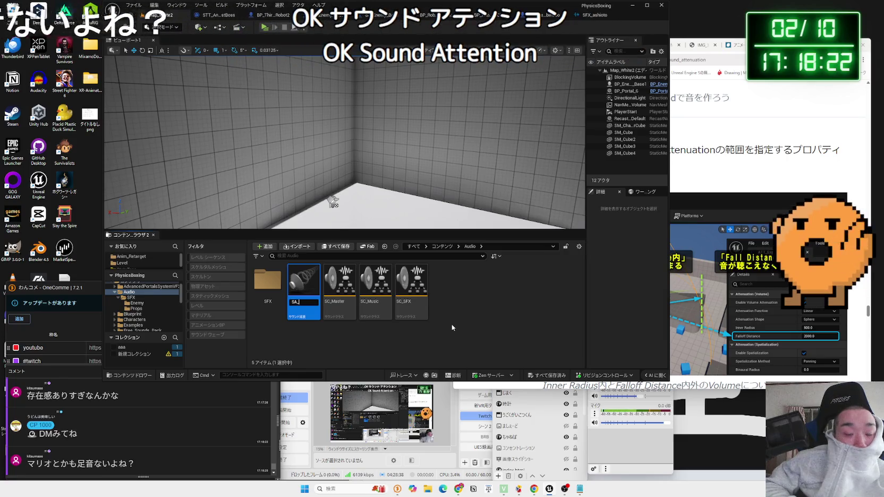
text(attenu)
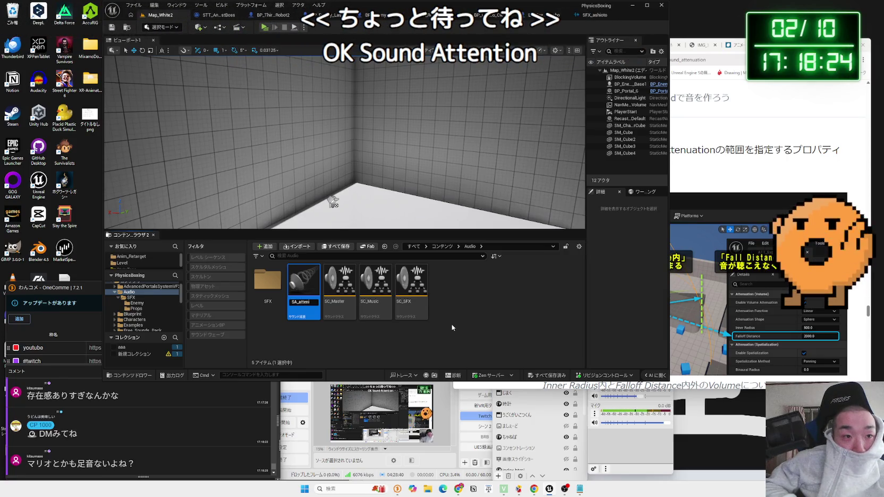
text(ation)
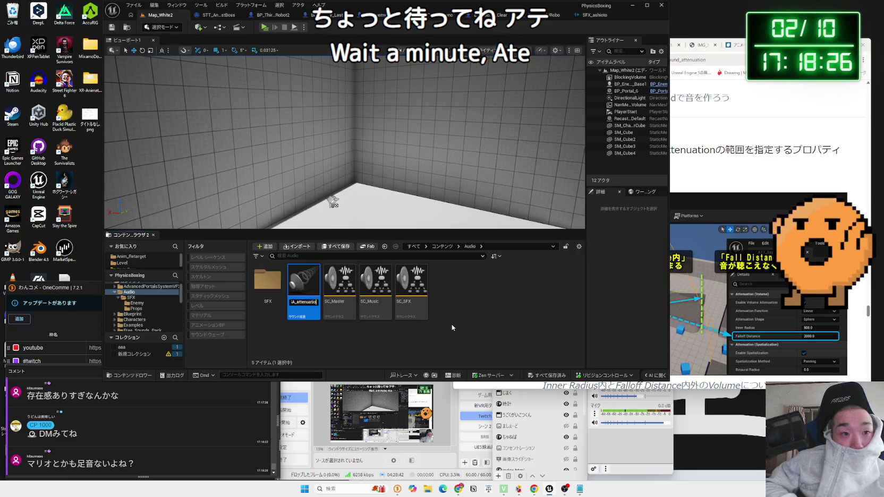
key(Return)
Save the new SA_attenuation asset.
click(491, 307)
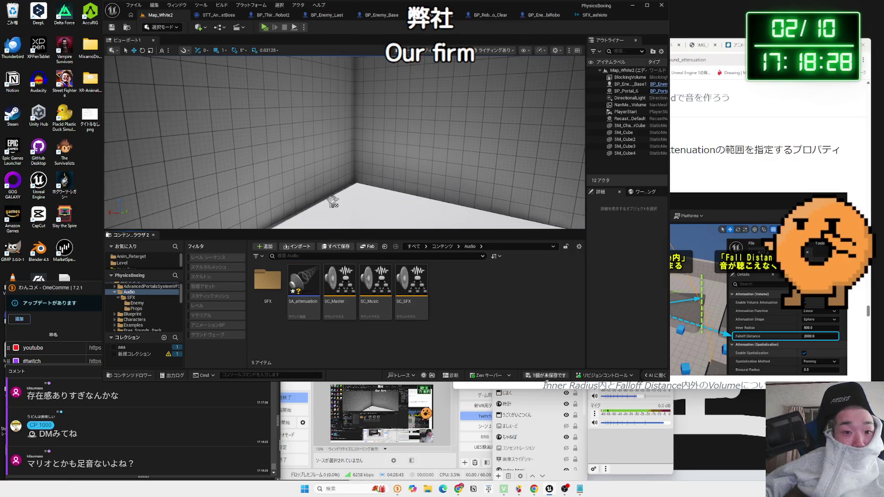
click(546, 375)
click(489, 319)
click(580, 489)
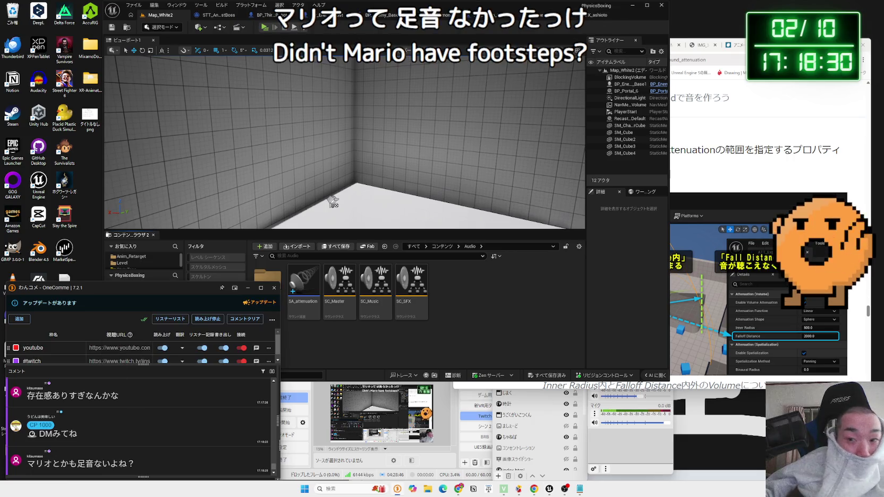
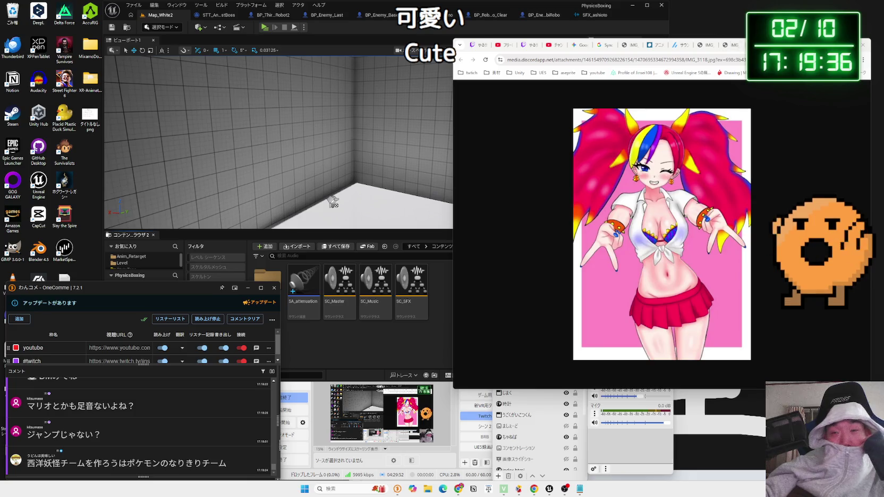
Leave the man drawing showing in Chrome, move the browser aside and bring Unreal forward.
click(727, 46)
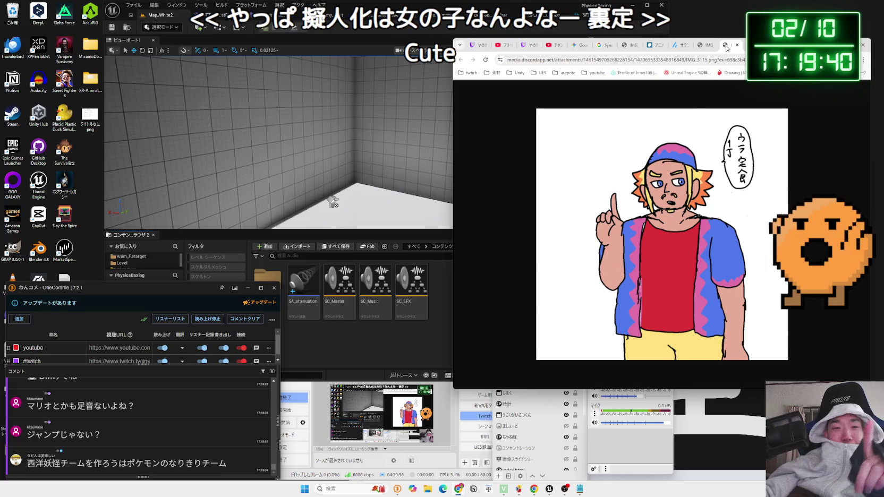
drag(814, 45, 667, 44)
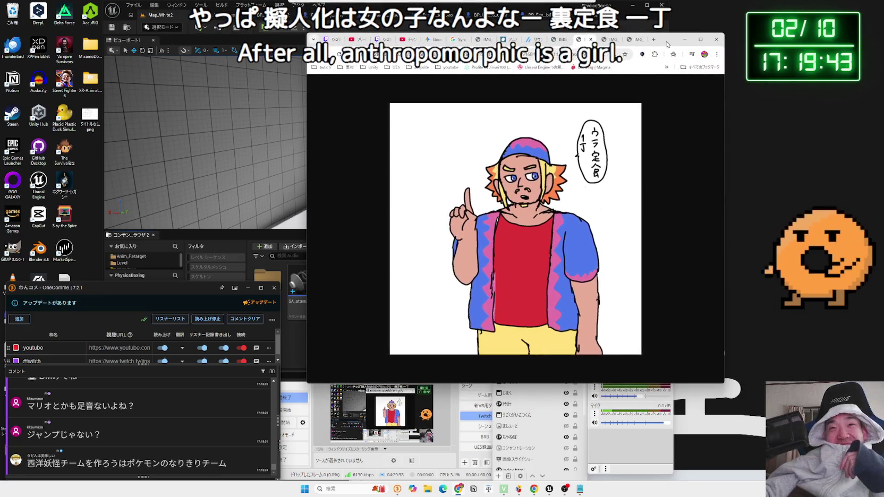
click(562, 43)
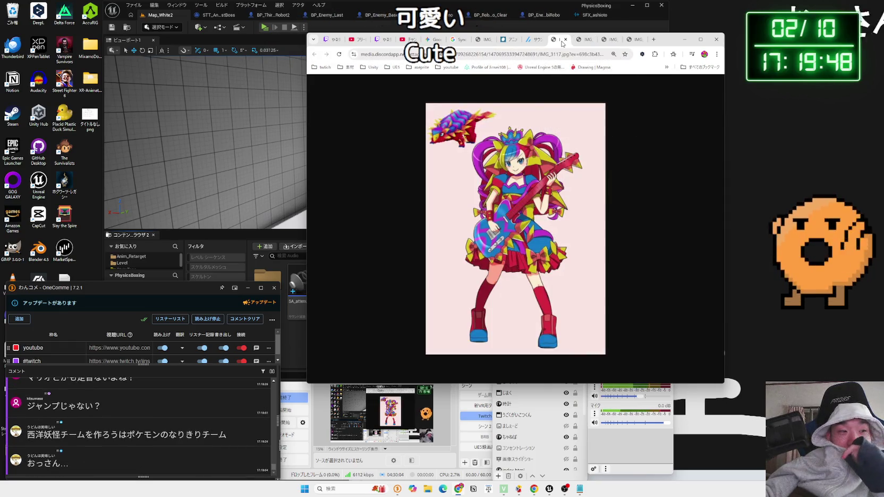
click(576, 40)
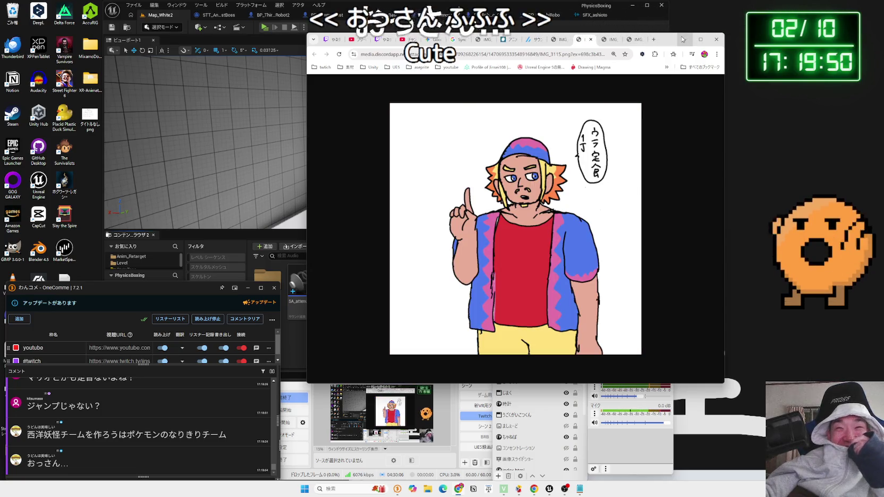
drag(672, 41, 826, 35)
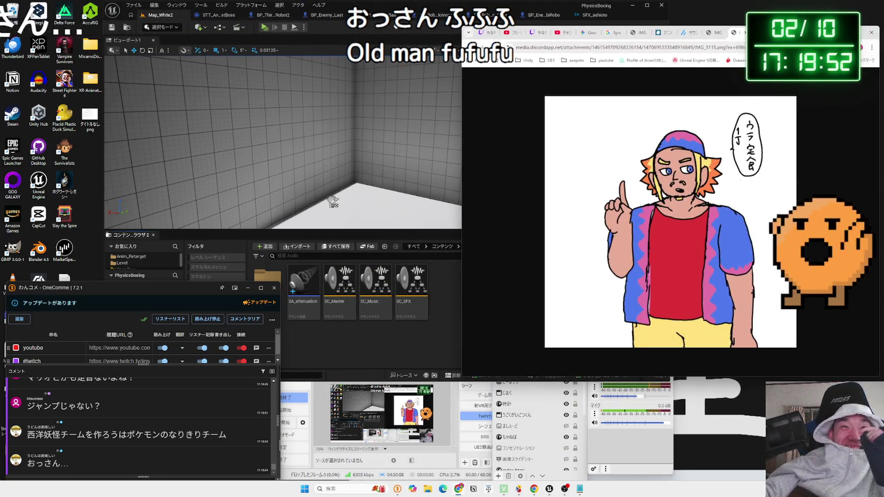
drag(610, 6, 522, 5)
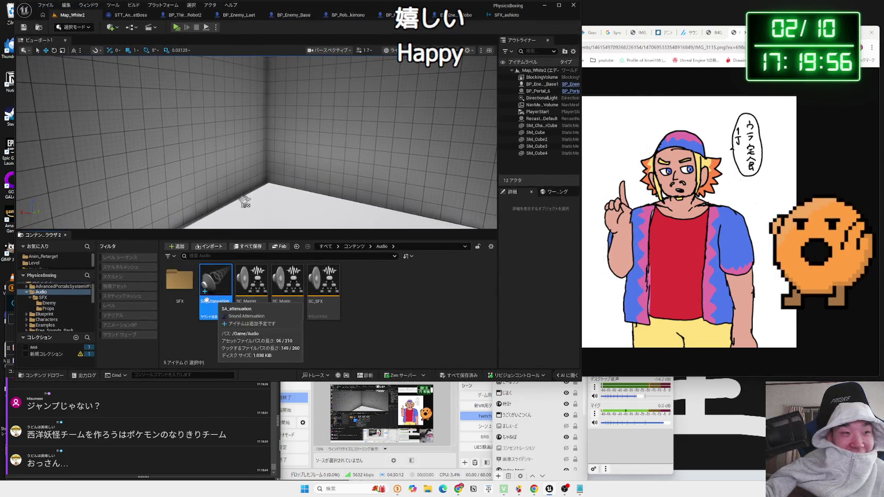
Open the SFX_ashioto sound cue from Audio > SFX > Enemy.
click(192, 294)
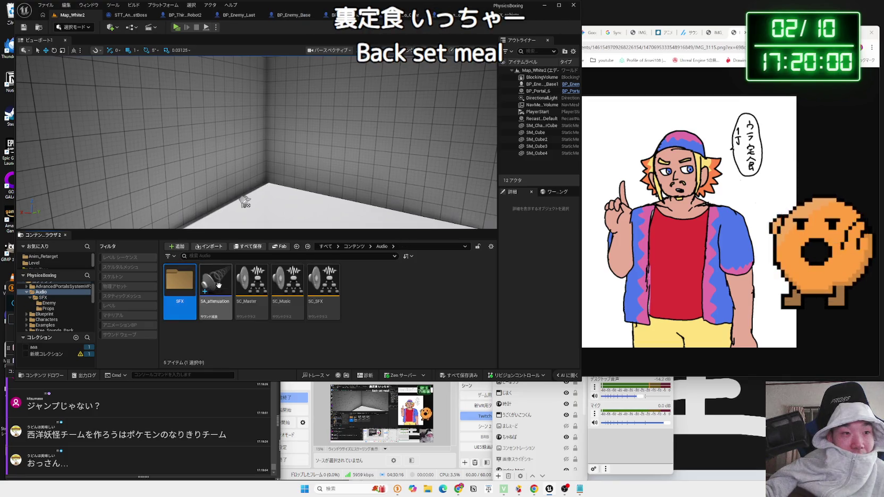
double_click(179, 280)
double_click(179, 280)
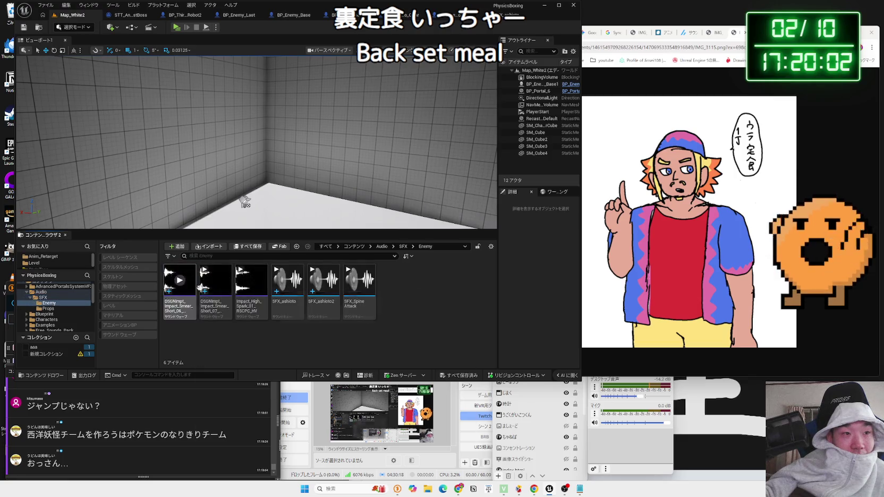
double_click(286, 290)
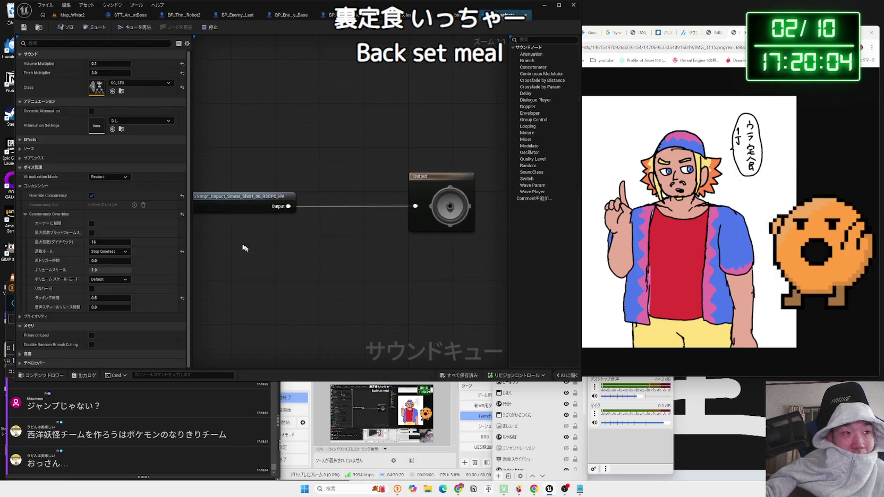
Set SFX_ashioto's Attenuation Settings to USDDefaultAttenuation and start a play test of Map_White2.
click(139, 122)
click(141, 215)
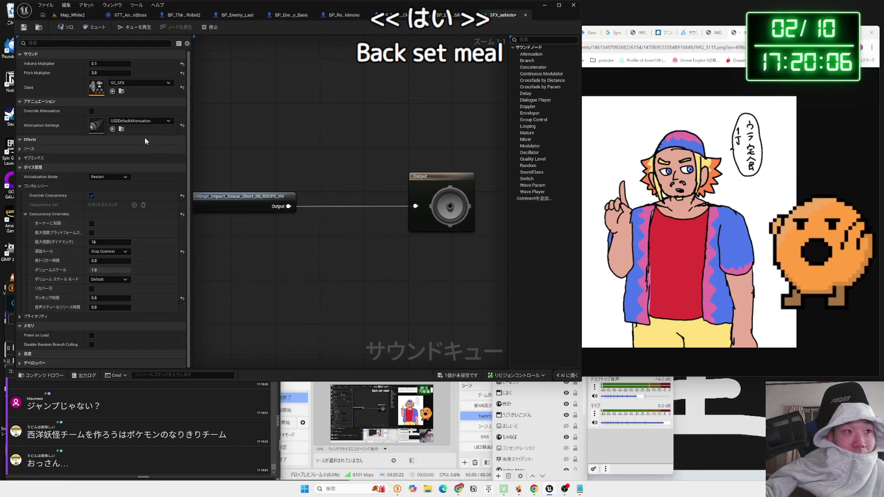
click(141, 121)
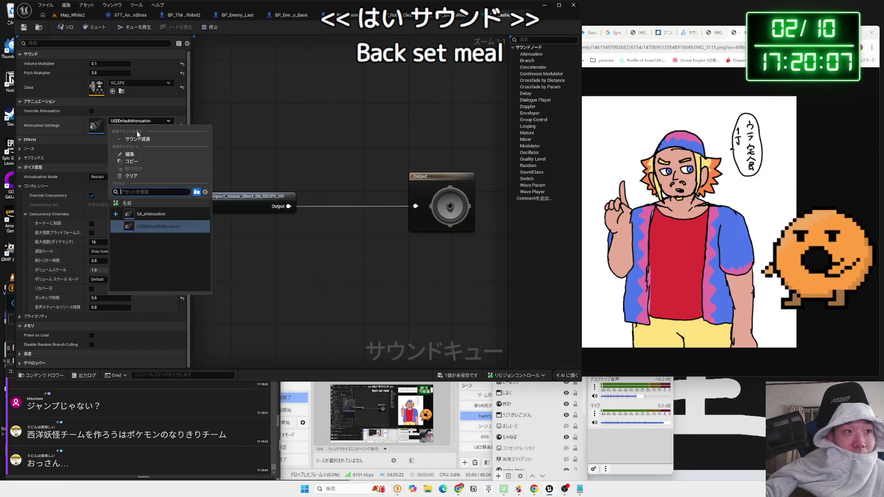
click(157, 226)
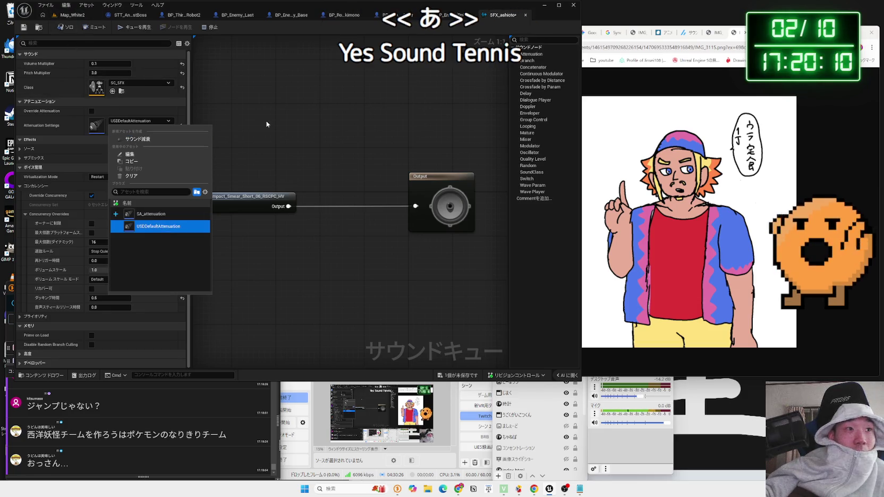
click(267, 124)
click(73, 15)
click(177, 28)
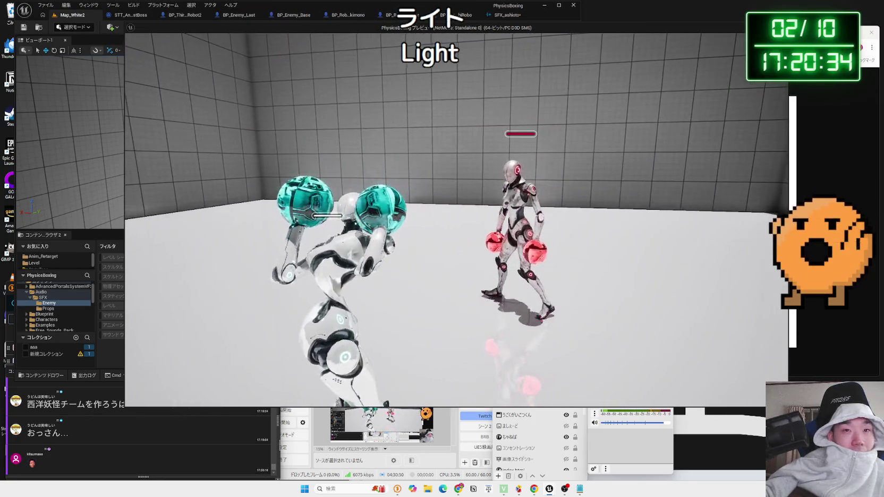
key(Escape)
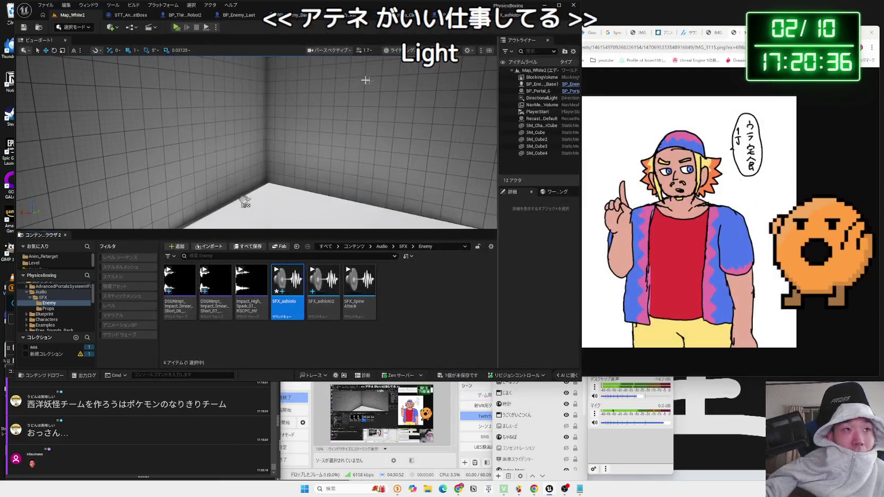
Run another play test, then change SFX_ashioto's attenuation to SA_attenuation.
click(178, 29)
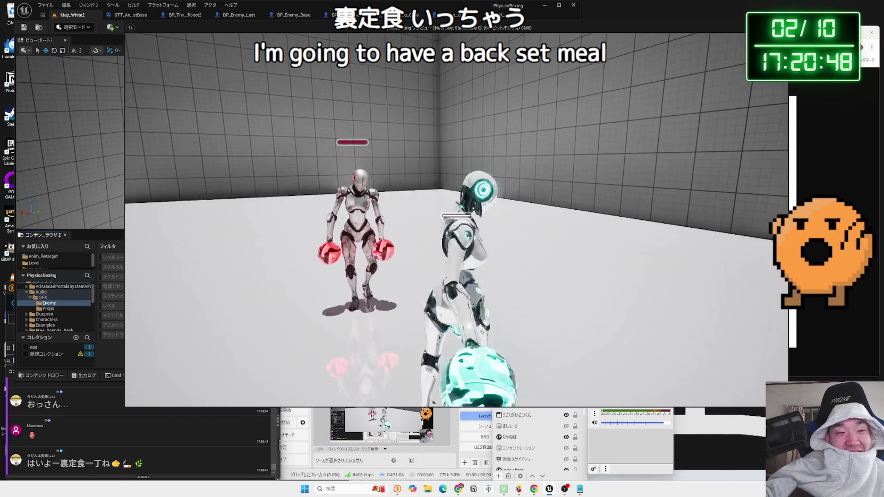
key(Escape)
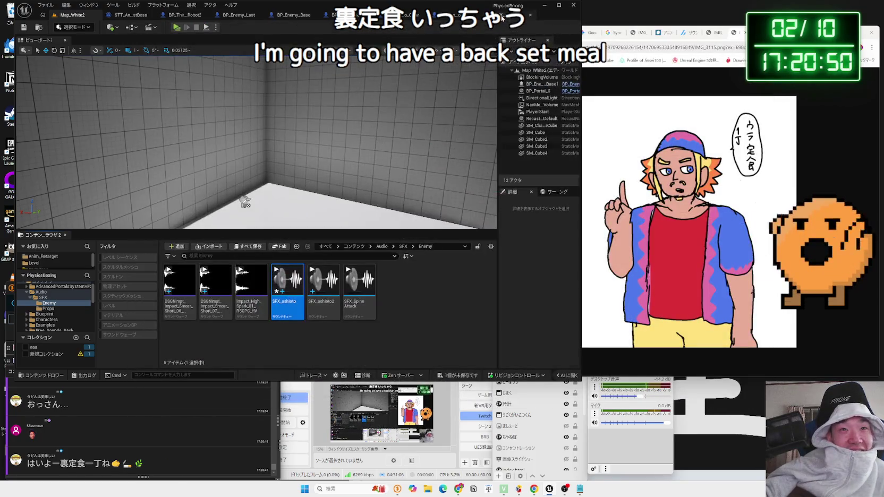
click(502, 19)
click(141, 120)
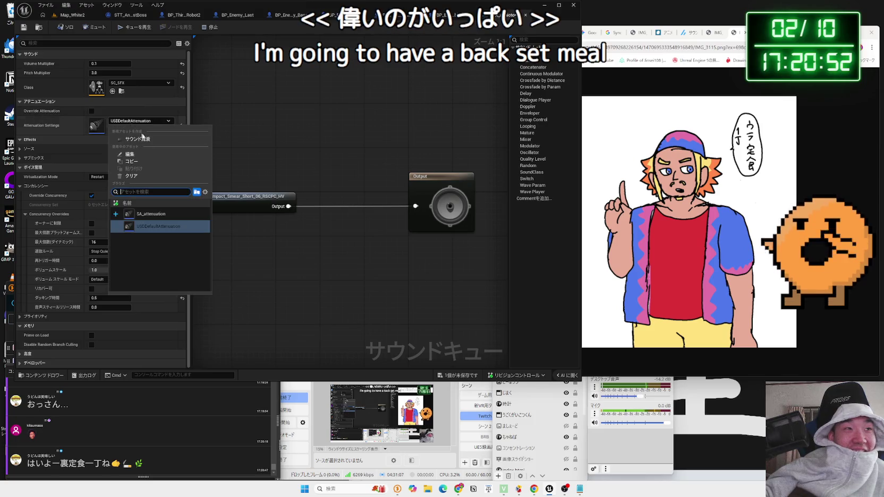
click(143, 213)
Save the sound cue and open the SA_attenuation asset from the Audio folder.
click(24, 27)
click(64, 16)
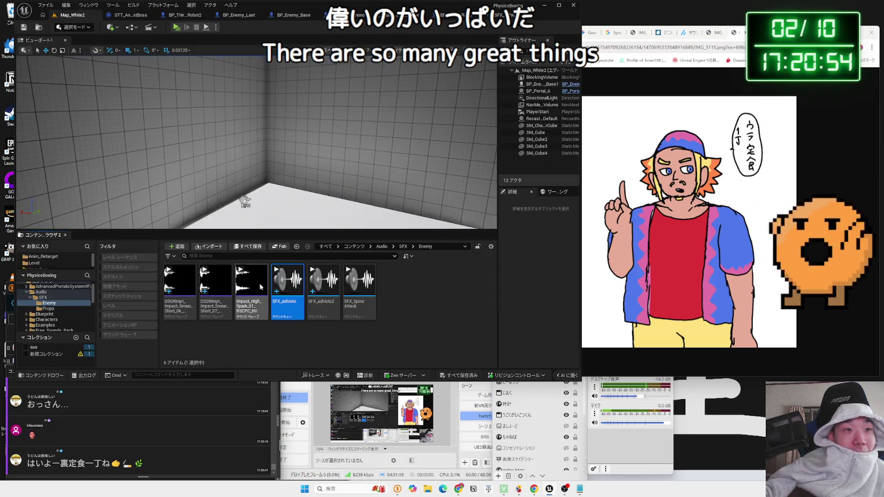
key(alt+Left)
key(alt+Left)
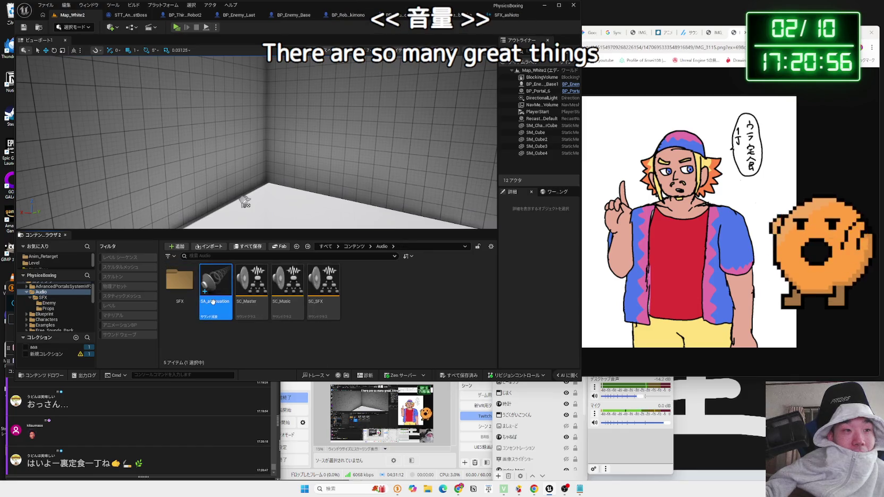
key(Return)
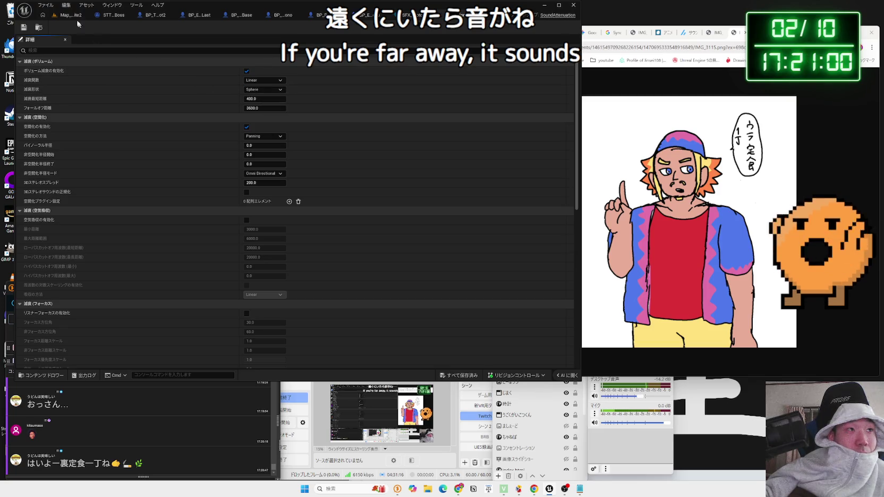
Play-test Map_White2 to hear the enemy sound, then stop.
click(54, 16)
click(176, 28)
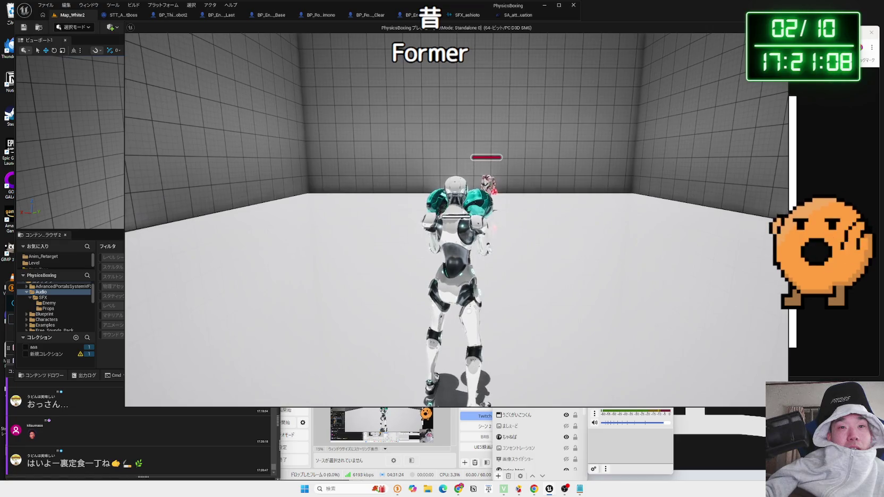
key(Escape)
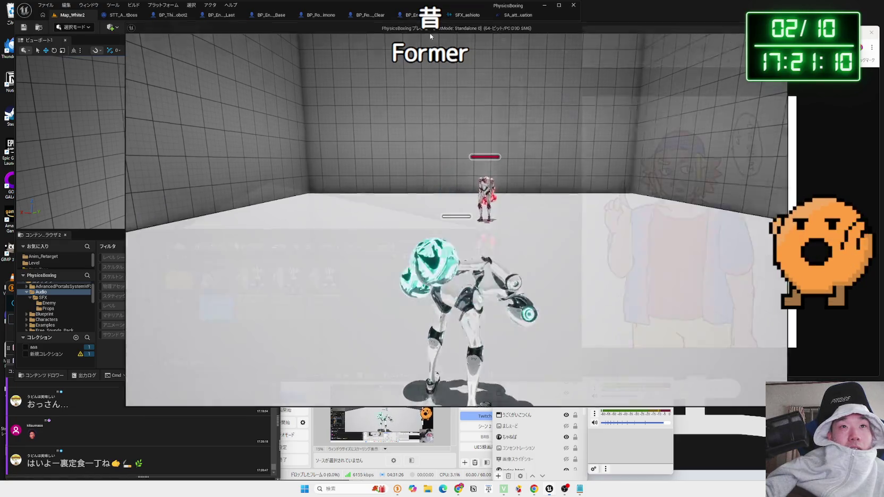
Reopen SA_attenuation, keep its falloff function at Linear, and bring Chrome forward.
click(514, 18)
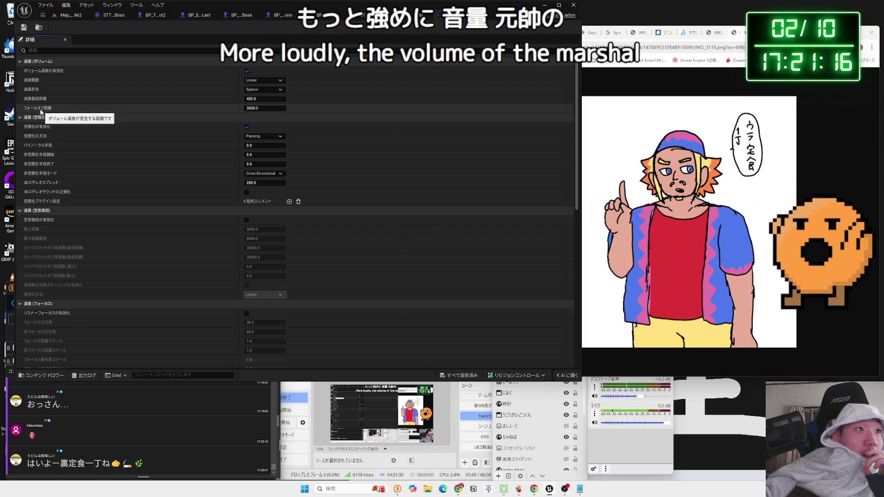
mouse_move(36, 93)
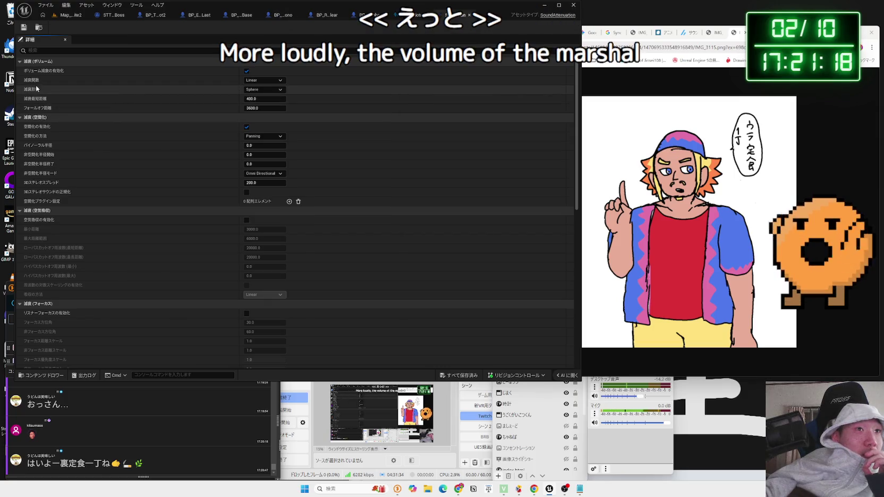
click(277, 81)
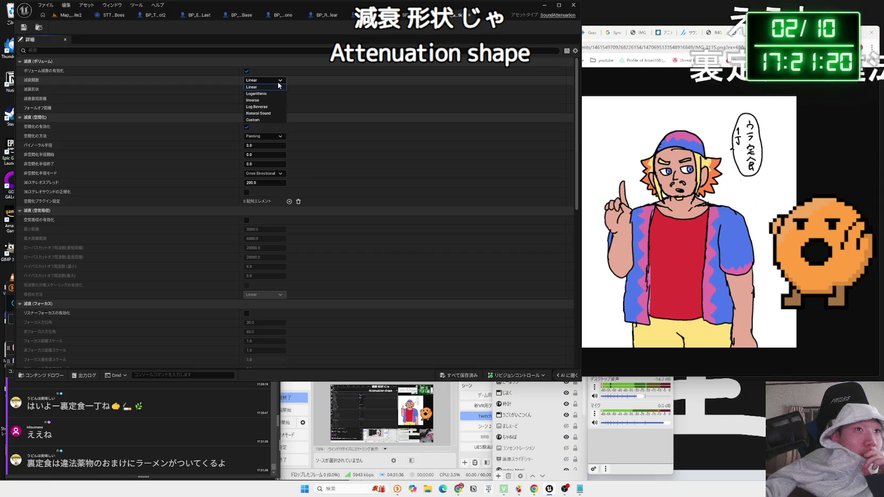
click(278, 87)
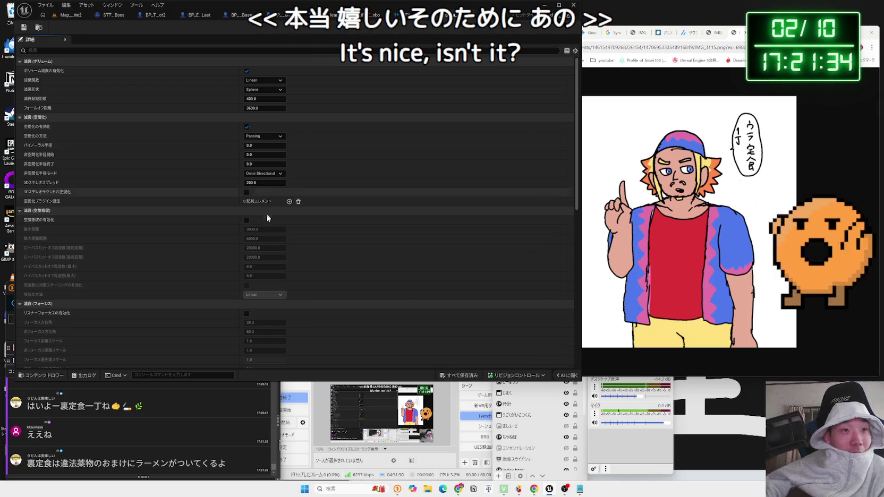
scroll(267, 218, down, 6)
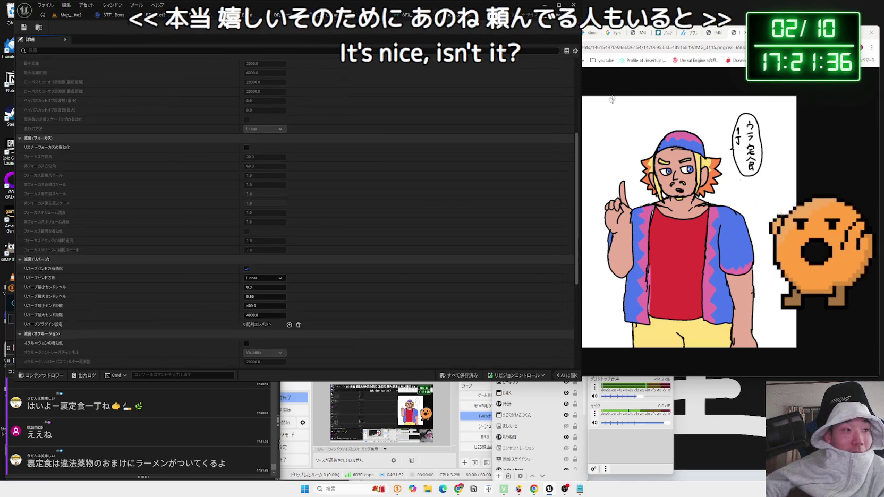
click(717, 33)
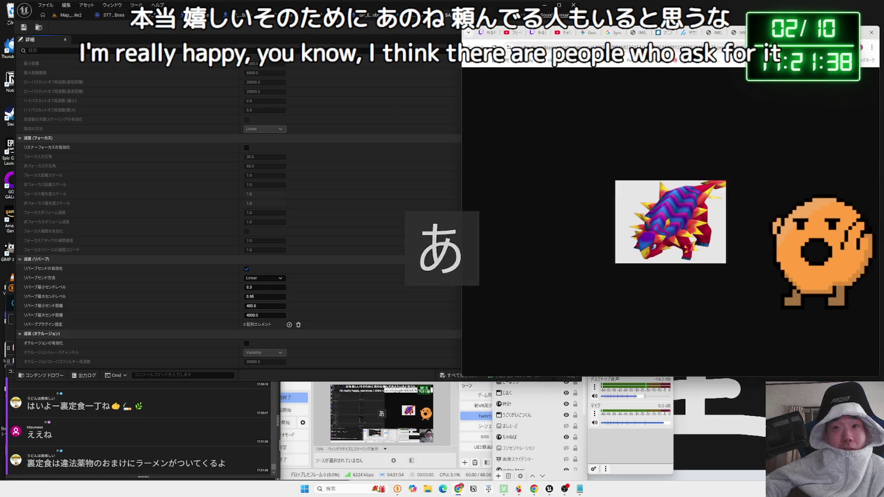
Go through the browser tabs, closing the article and Sync Marker results, and reach Gemini.
click(685, 32)
click(696, 33)
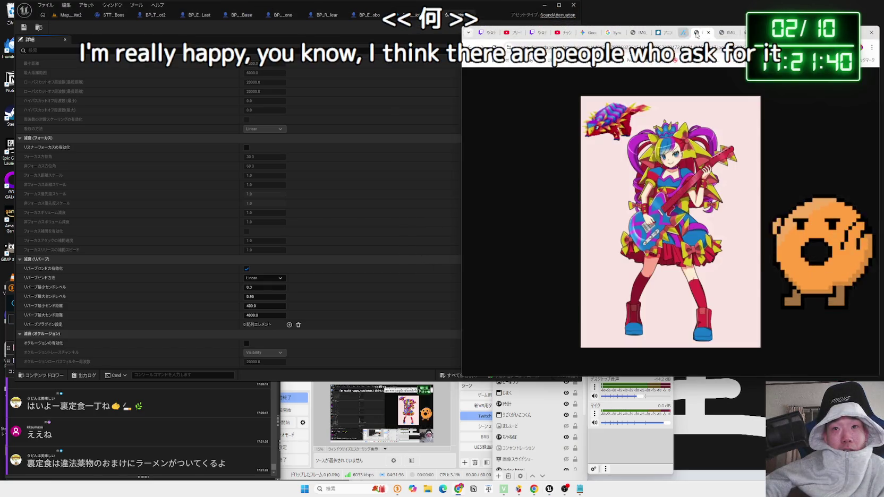
click(666, 33)
click(671, 33)
click(638, 35)
click(615, 35)
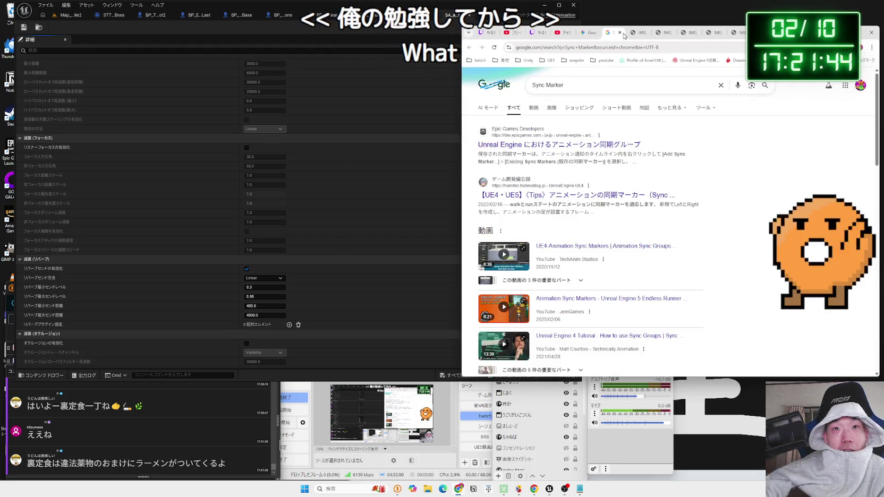
click(622, 33)
click(596, 37)
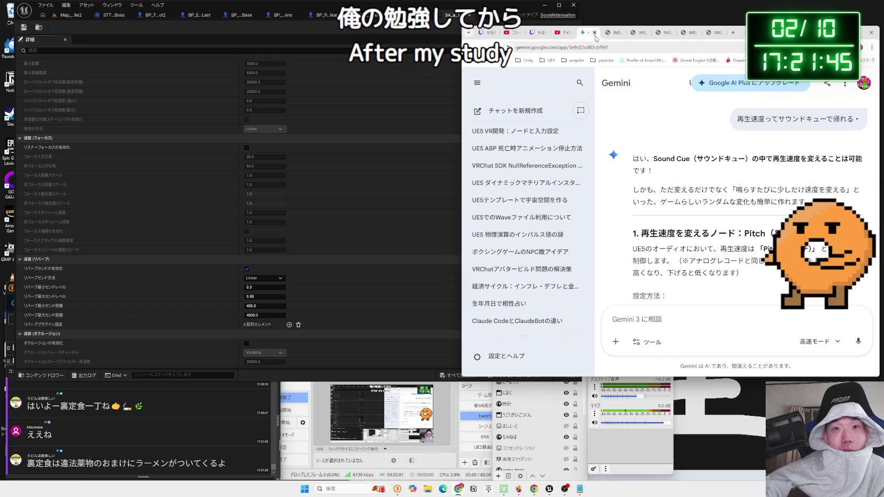
Ask Gemini in Japanese how to use Sound Attenuation for stronger volume falloff with distance.
click(736, 315)
text(さうんどあて)
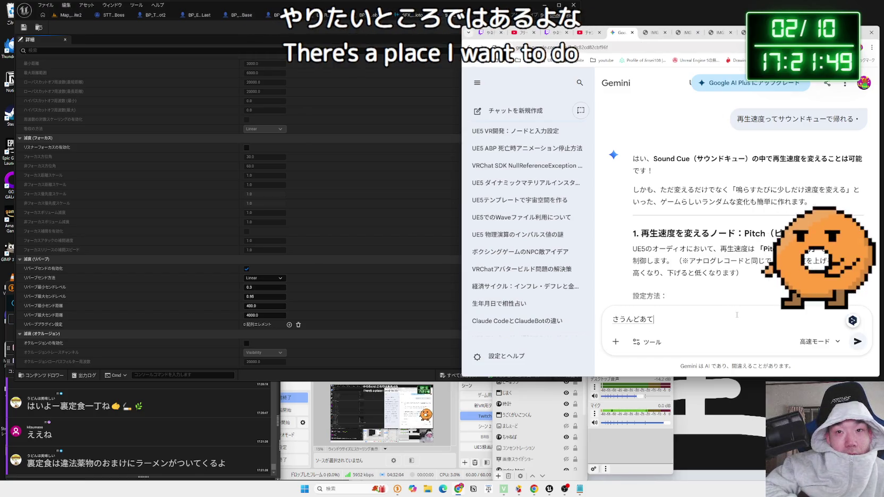
text(nye-s)
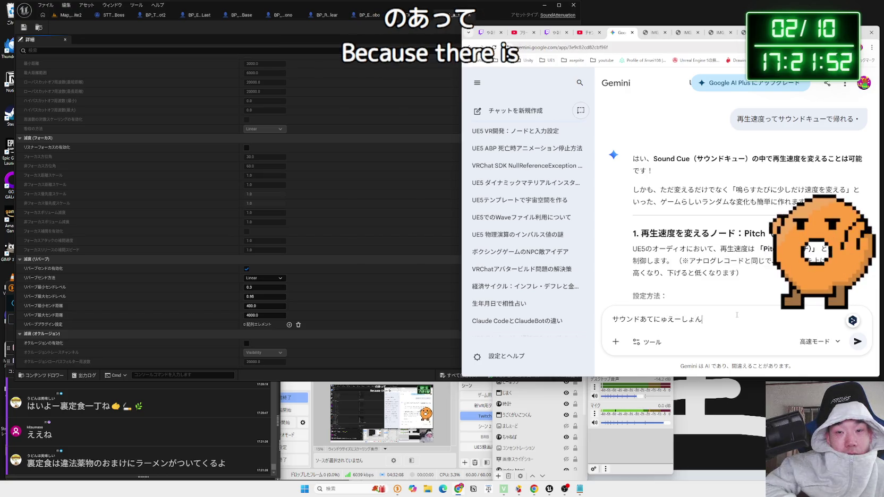
text(kata)
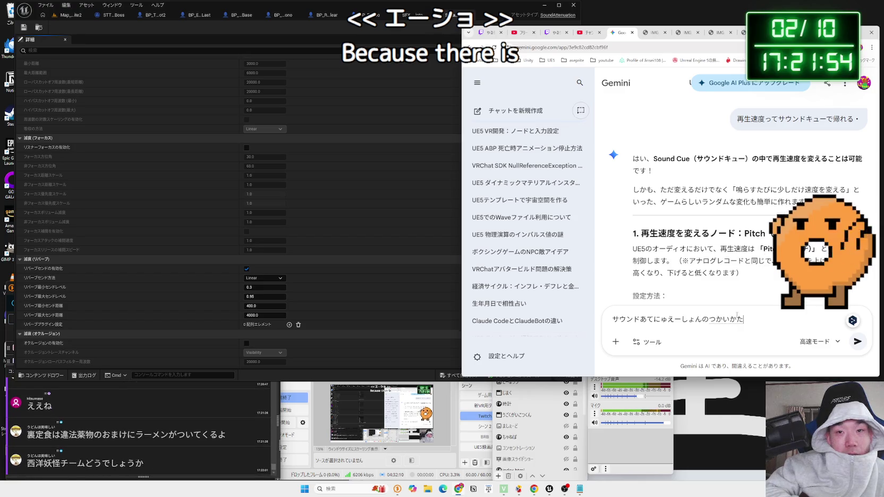
key(space)
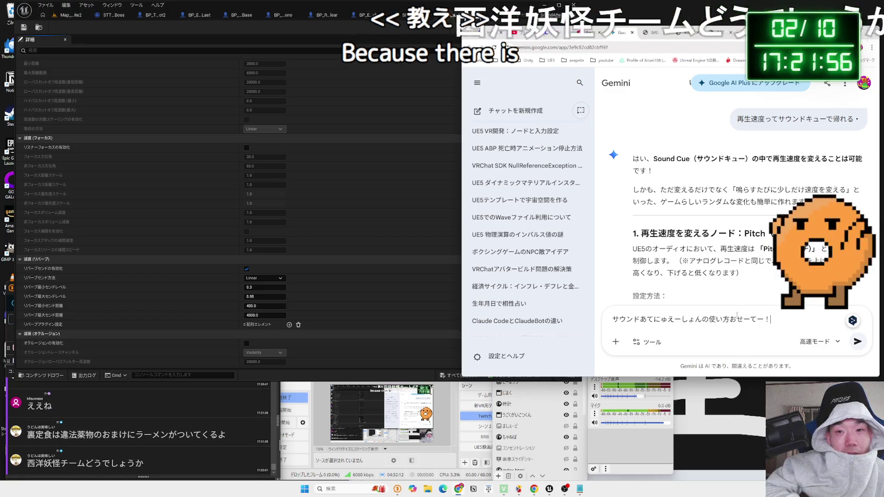
text(ー！)
text(kyori)
key(space)
text(de)
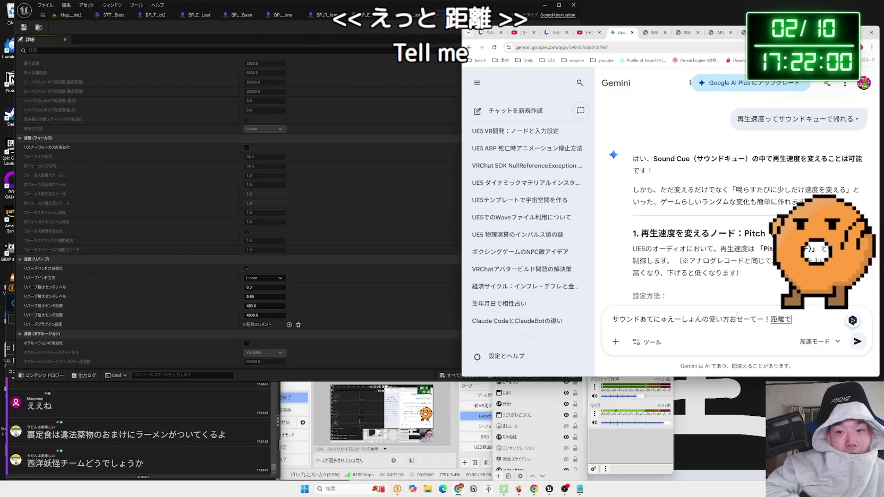
text(nry)
key(space)
text(sageru)
key(space)
text(nowotyo)
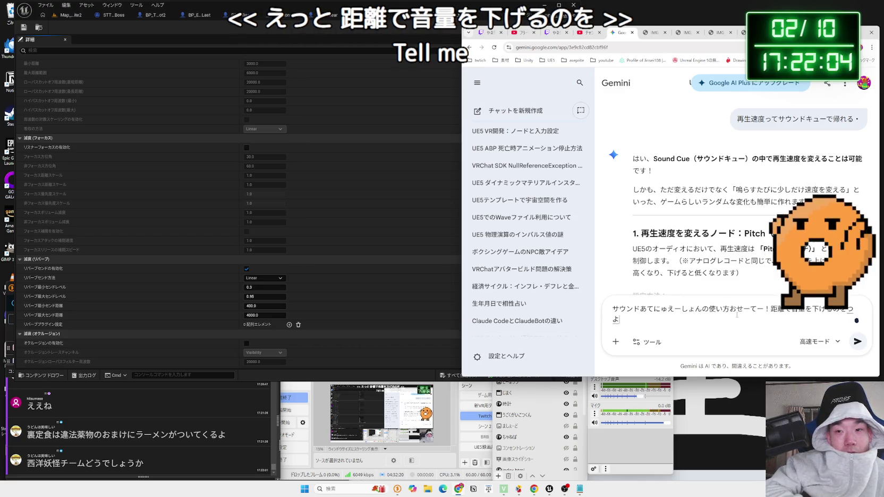
text(kusesu)
key(space)
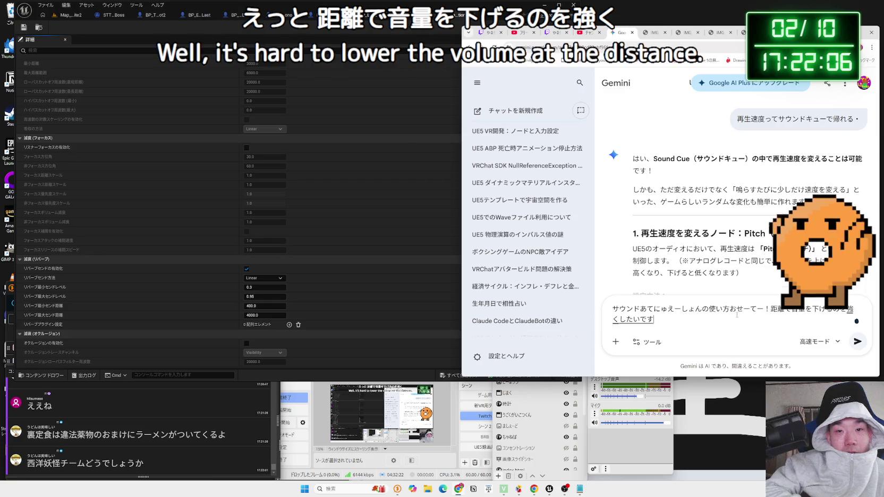
key(Return)
key(Return)
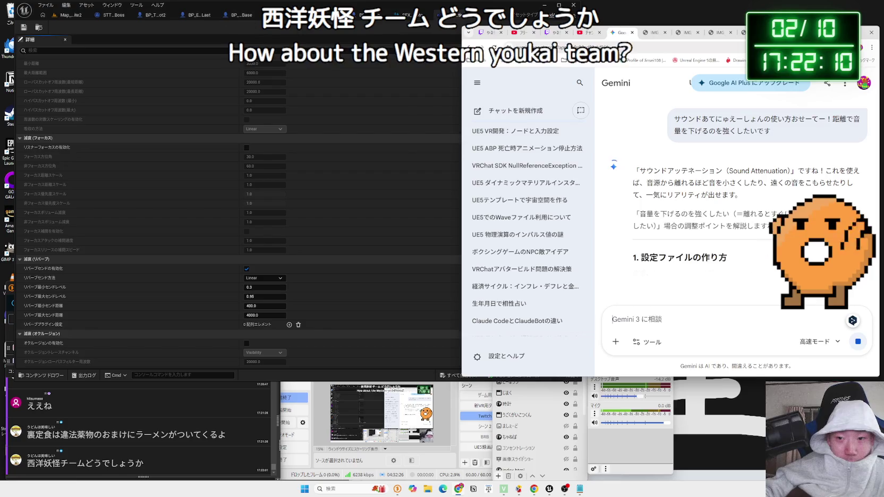
key(Zenkaku_Hankaku)
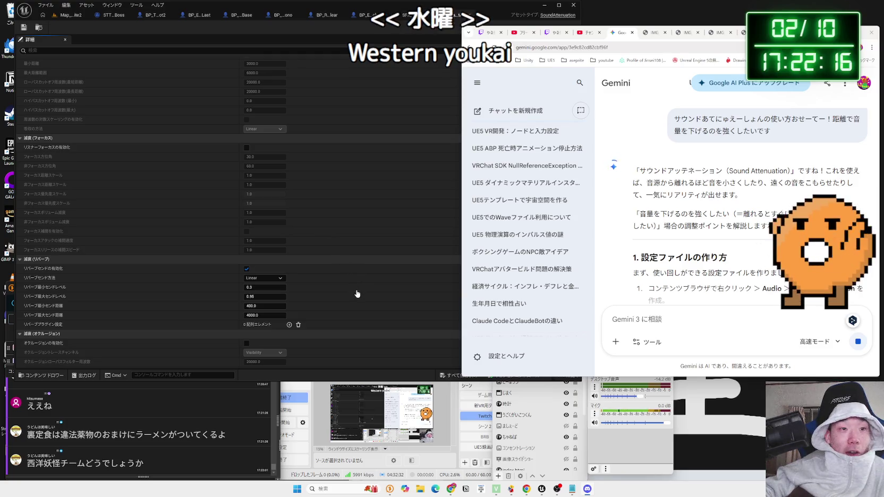
key(ctrl+Tab)
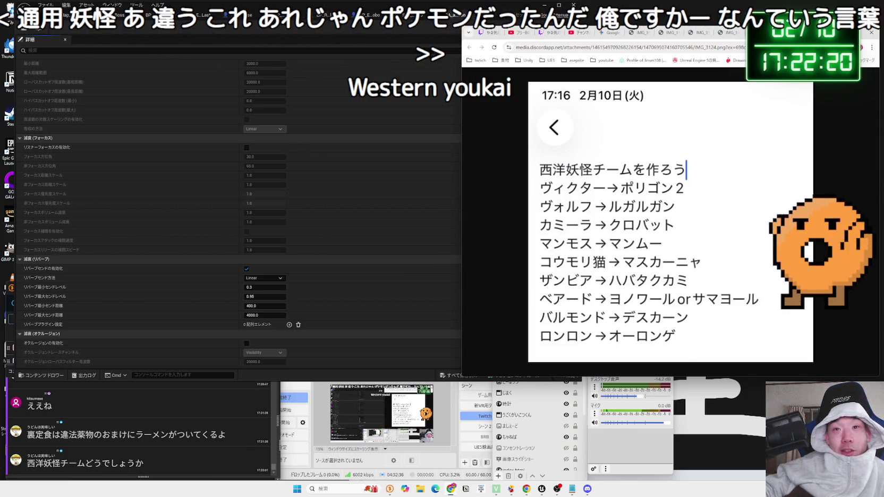
Search Google for デスカーン and preview several of its image results.
key(ctrl+t)
text(で)
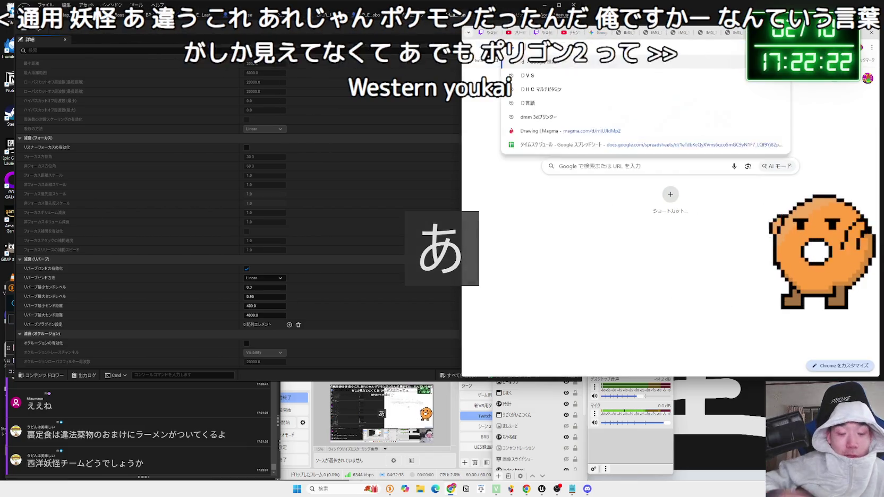
text(す)
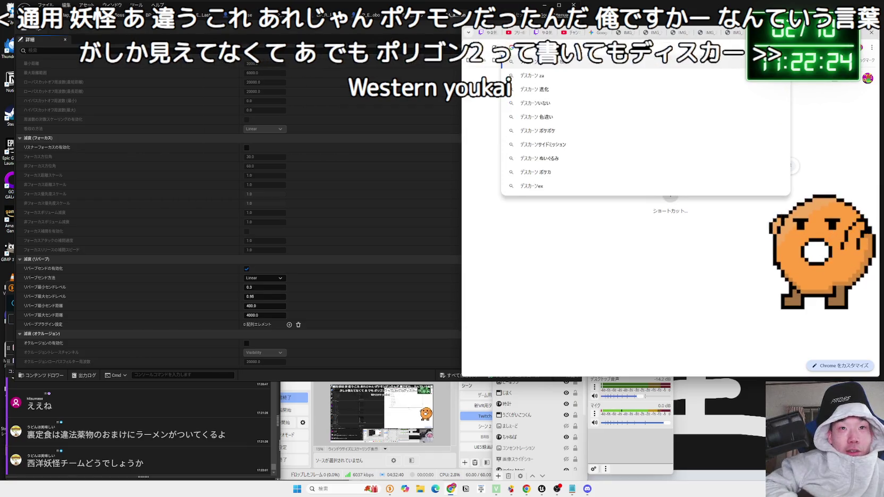
key(Return)
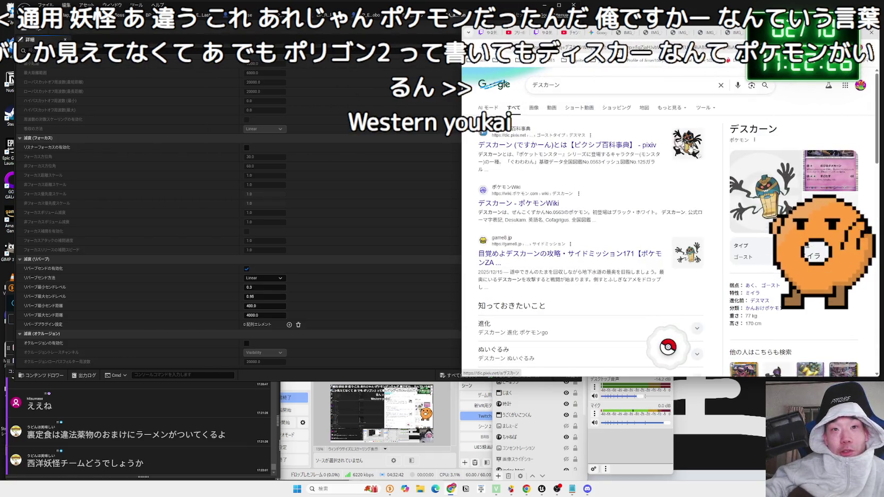
click(636, 146)
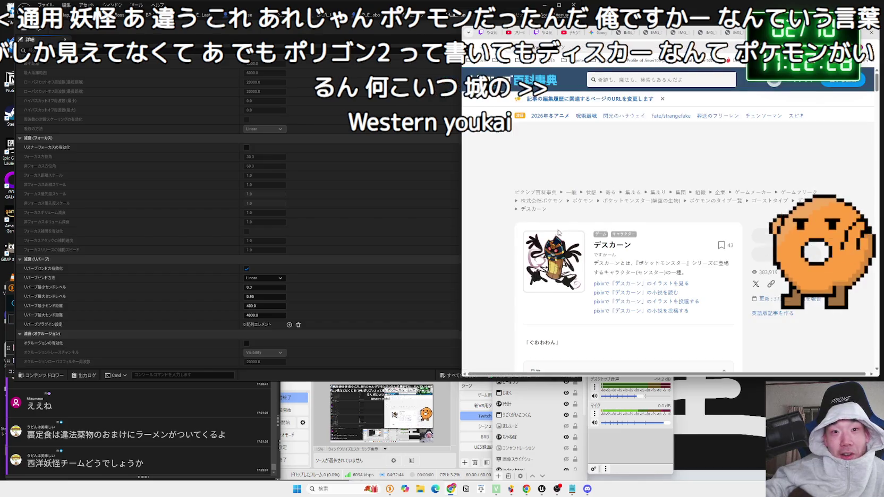
key(alt+Left)
click(534, 108)
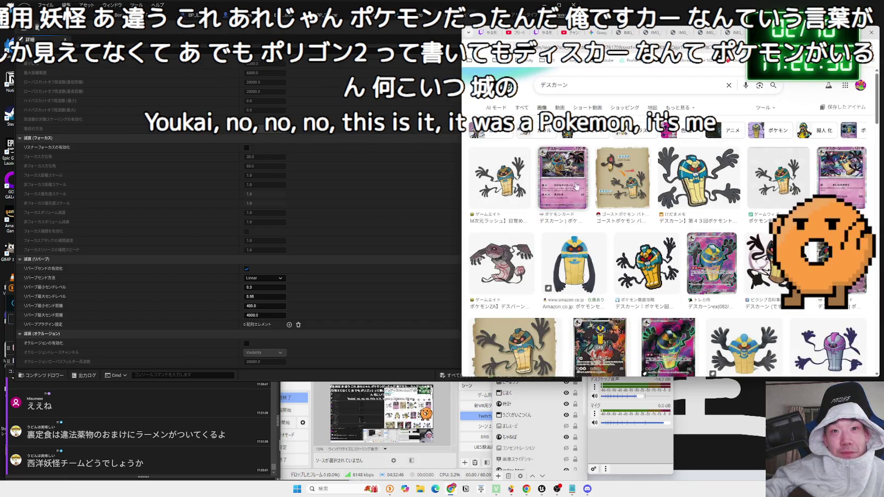
scroll(632, 198, down, 2)
click(502, 184)
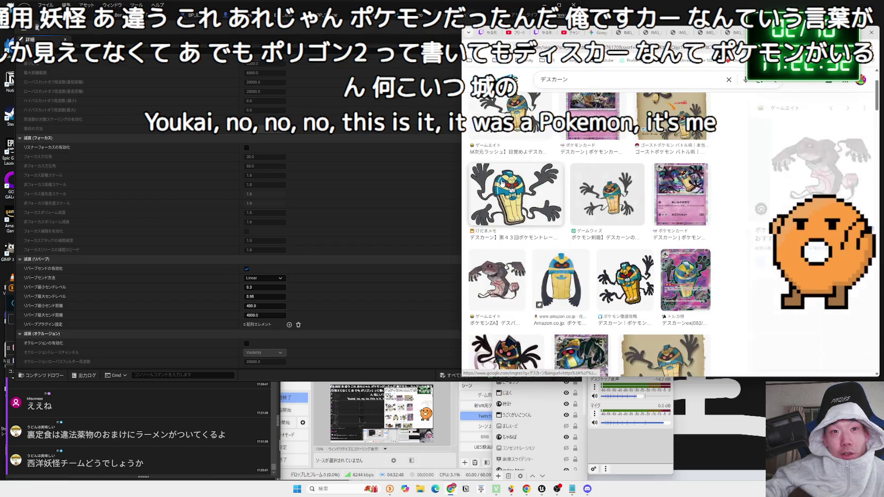
click(514, 190)
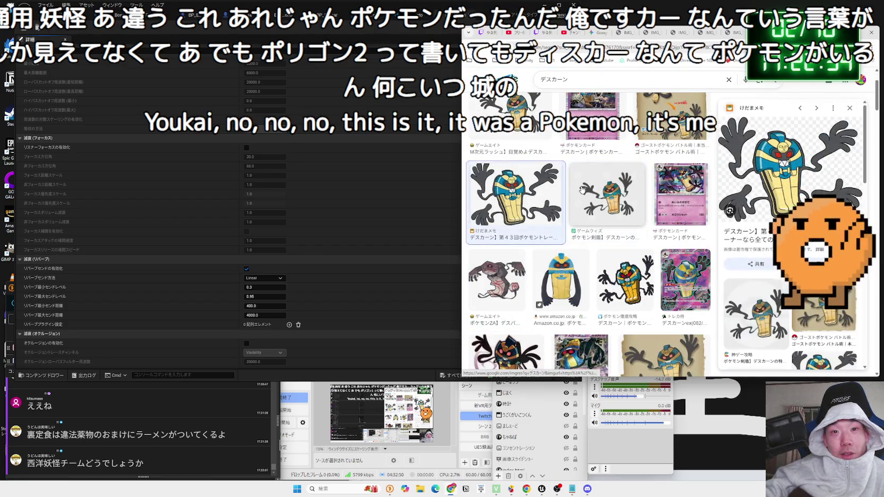
click(513, 272)
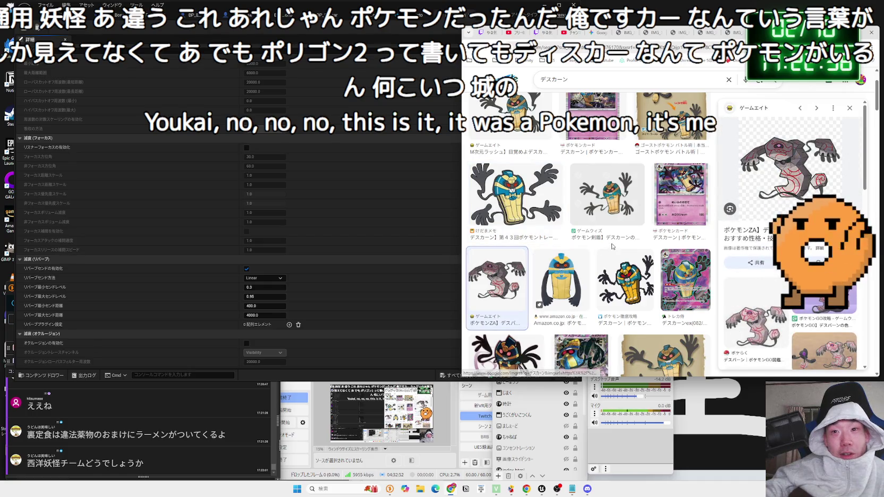
click(514, 196)
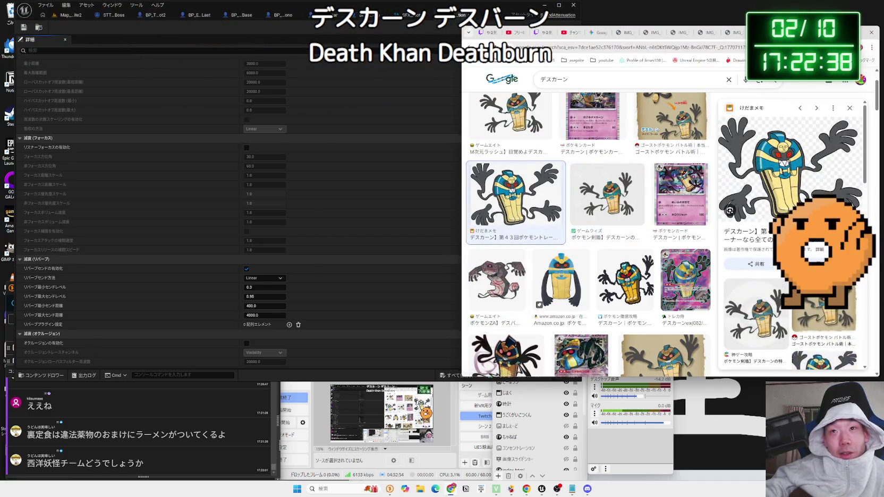
key(ctrl+w)
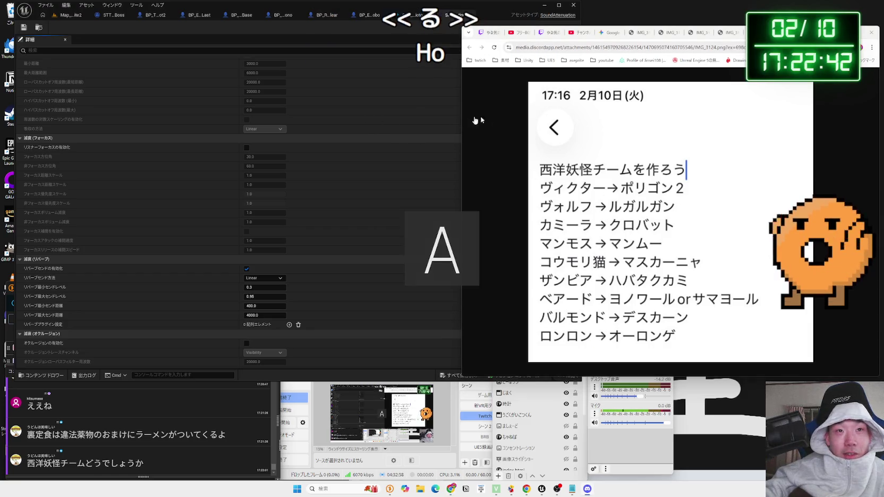
Search Google for ルガルガン and preview its midday- and midnight-form images.
key(ctrl+t)
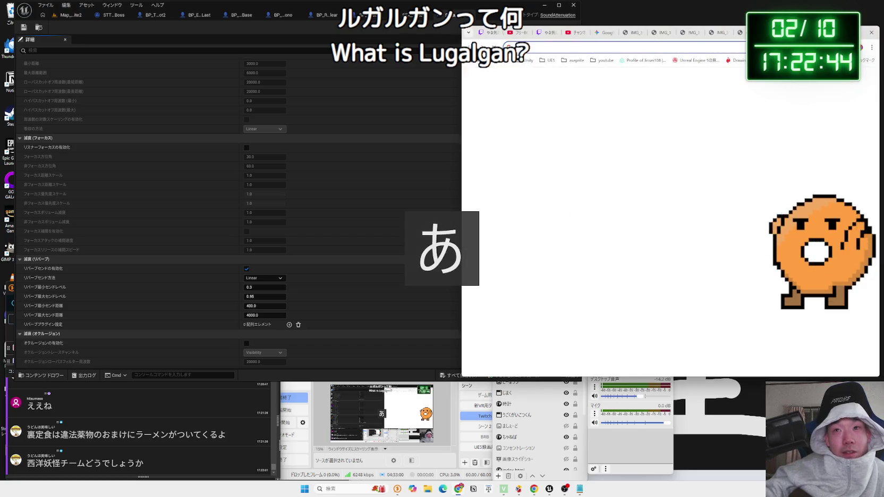
text(るがるがん)
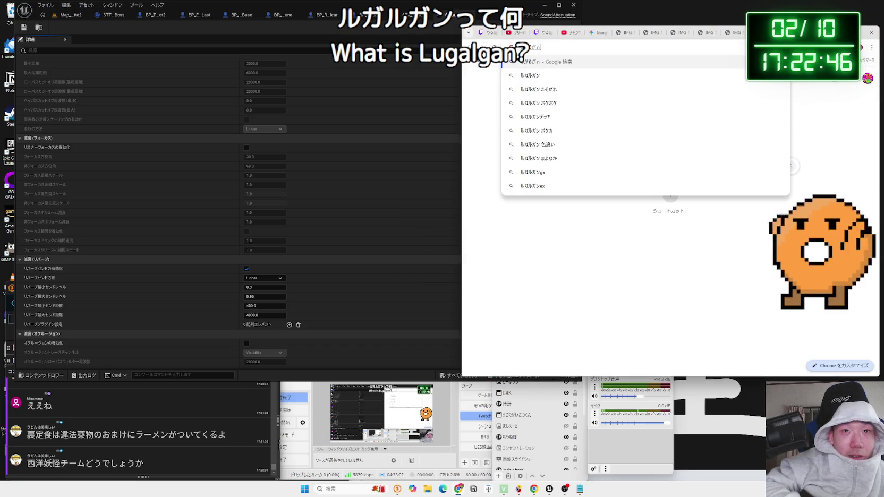
key(Return)
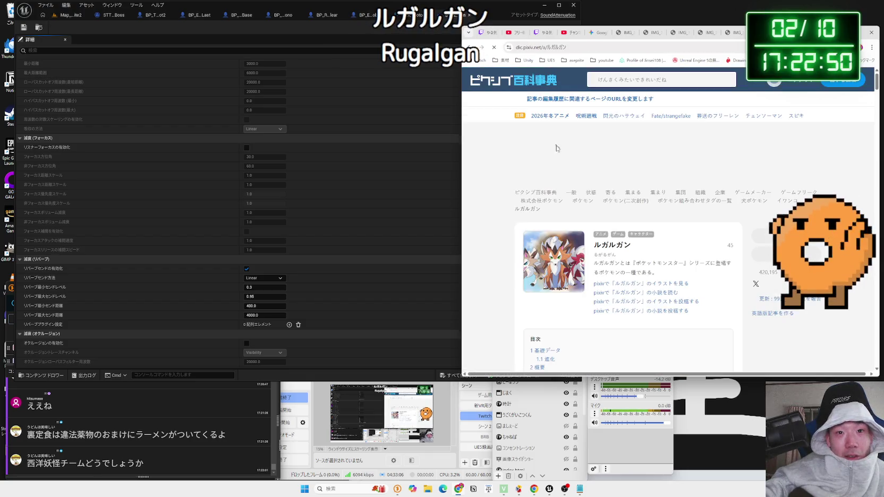
key(alt+Left)
click(541, 107)
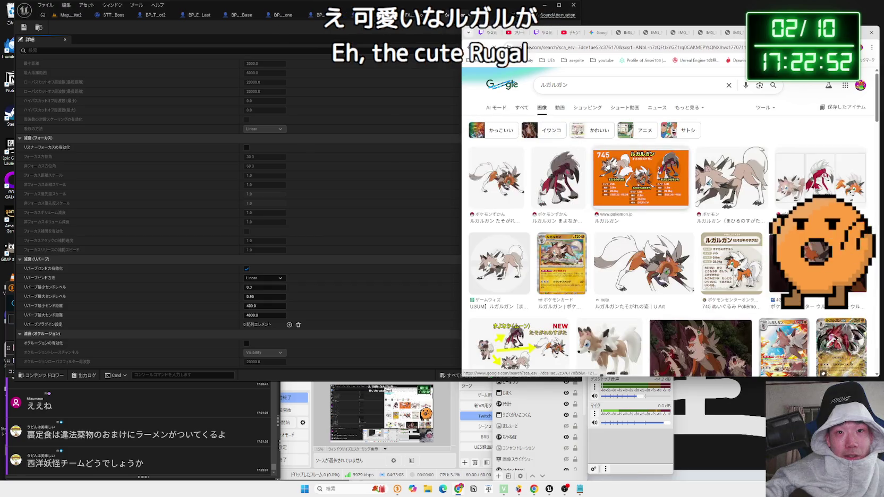
click(745, 185)
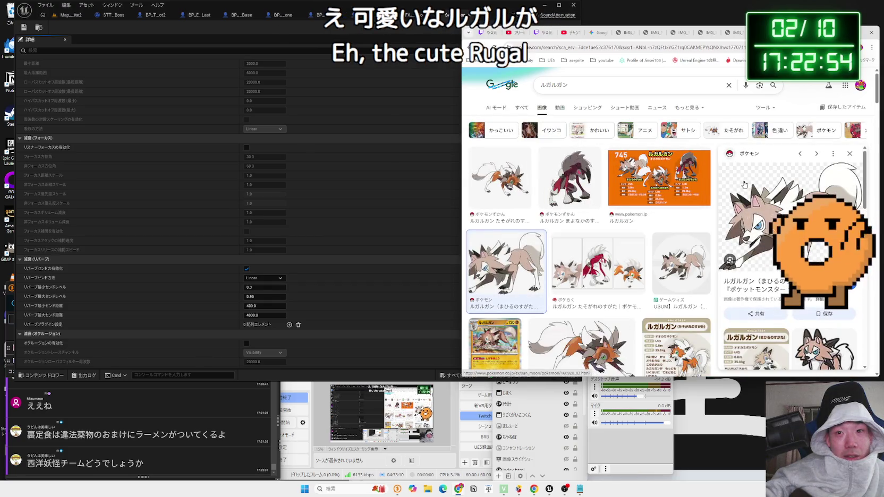
click(563, 181)
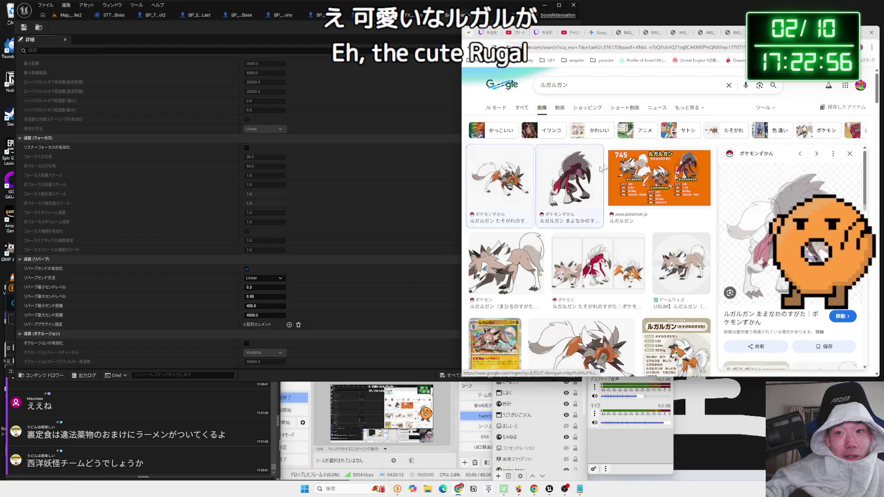
key(ctrl+Tab)
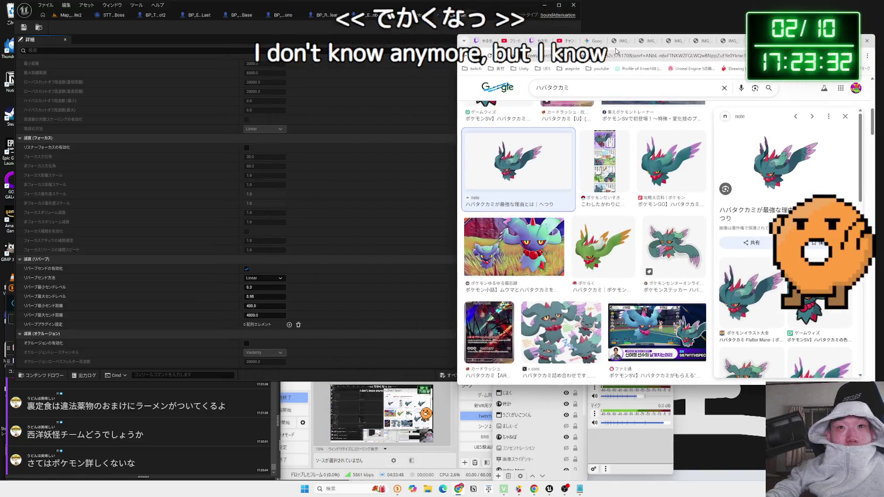
Scroll Gemini's Sound Attenuation answer to section 2 and highlight the Inner Radius explanation.
click(598, 43)
scroll(724, 231, down, 3)
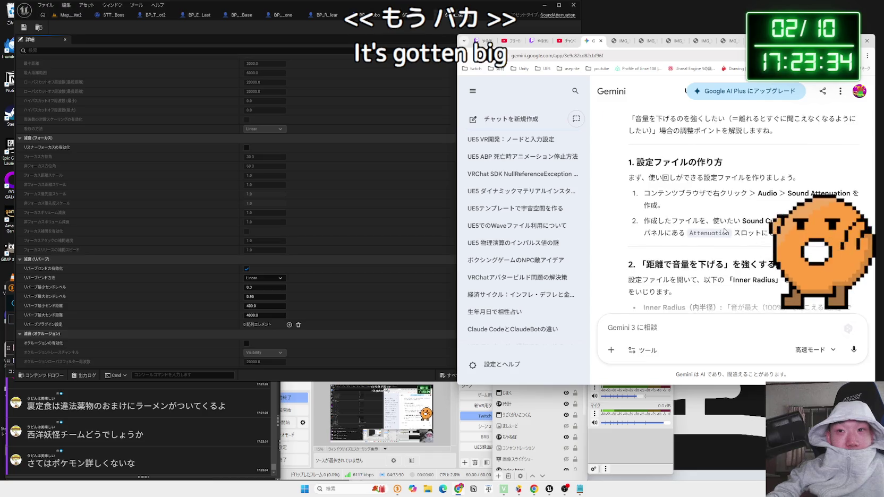
drag(808, 196, 733, 212)
click(706, 218)
scroll(697, 224, down, 1)
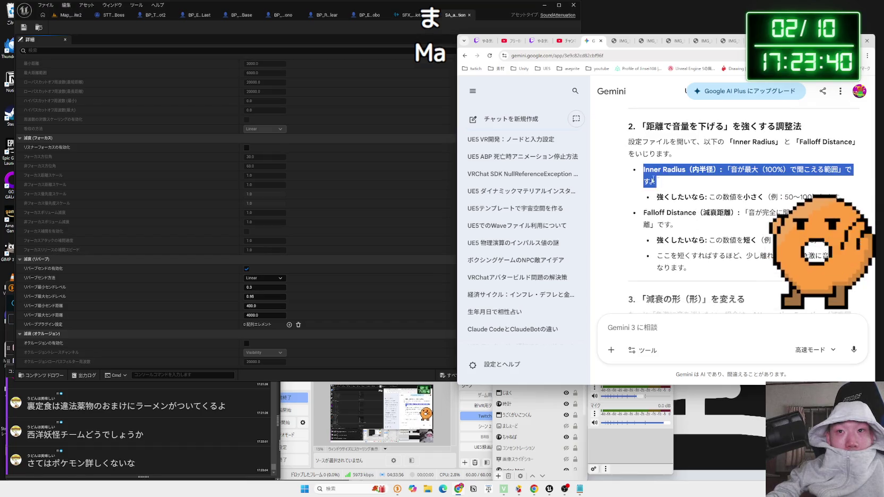
mouse_move(643, 170)
mouse_down()
mouse_move(696, 202)
mouse_move(799, 198)
mouse_up()
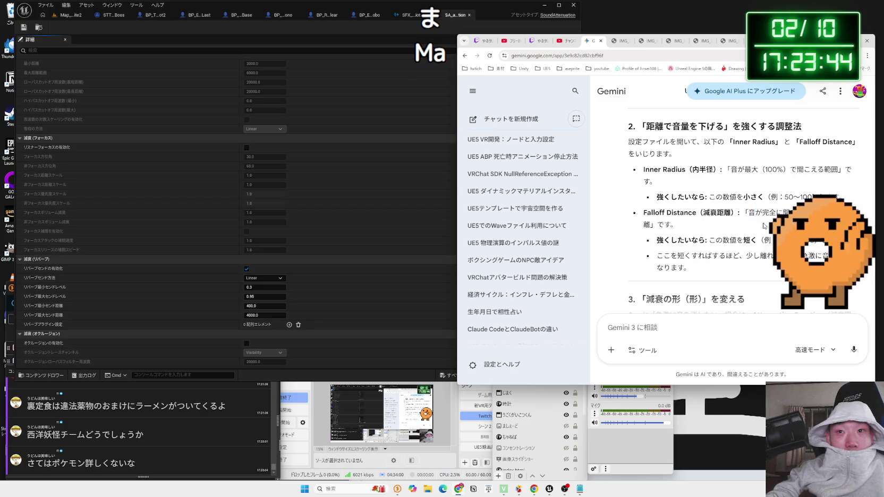
scroll(307, 178, up, 6)
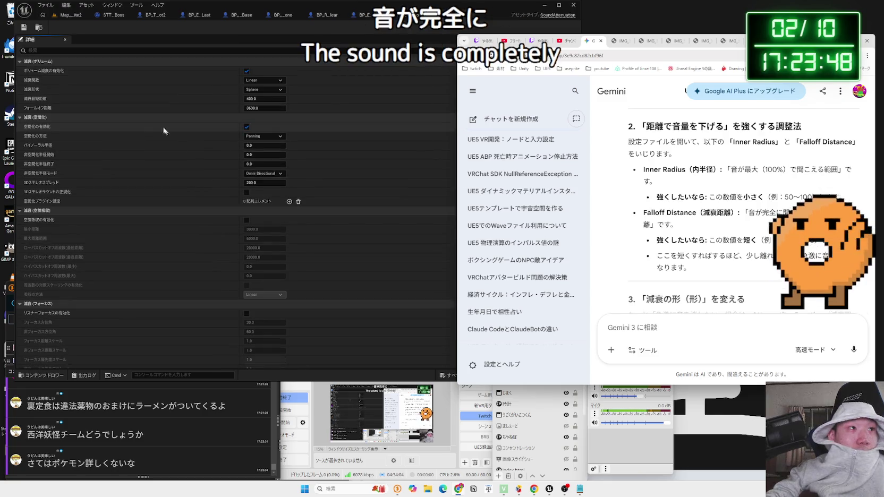
Change SA_attenuation's Falloff Distance from 3600 to 1000.
click(268, 108)
text(1)
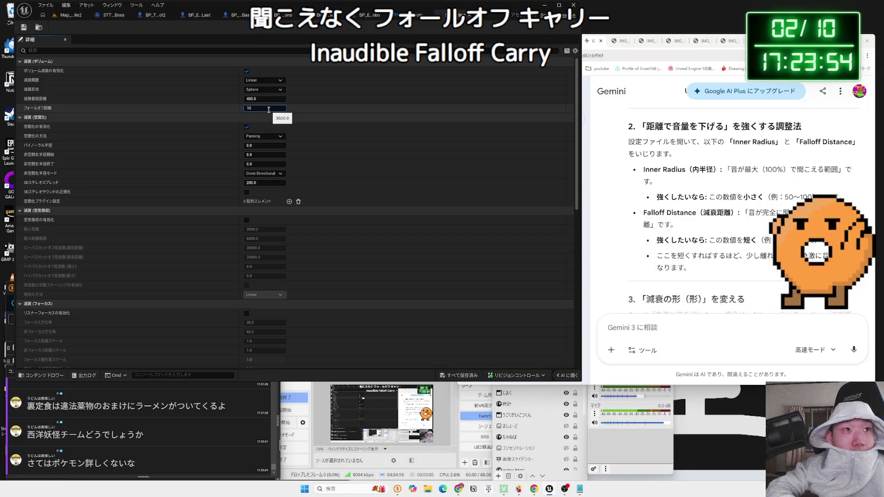
text(00)
key(Return)
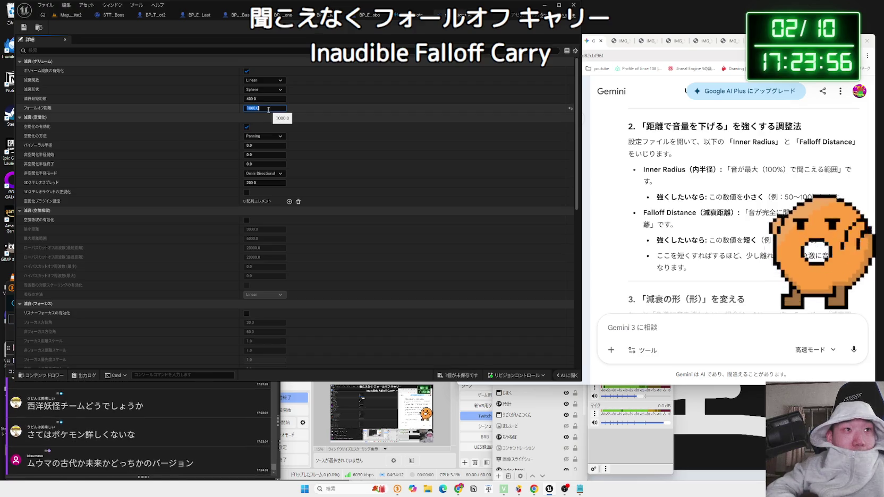
Lower the Inner Radius well below 400, then start a play test of Map_White2.
click(270, 99)
key(BackSpace)
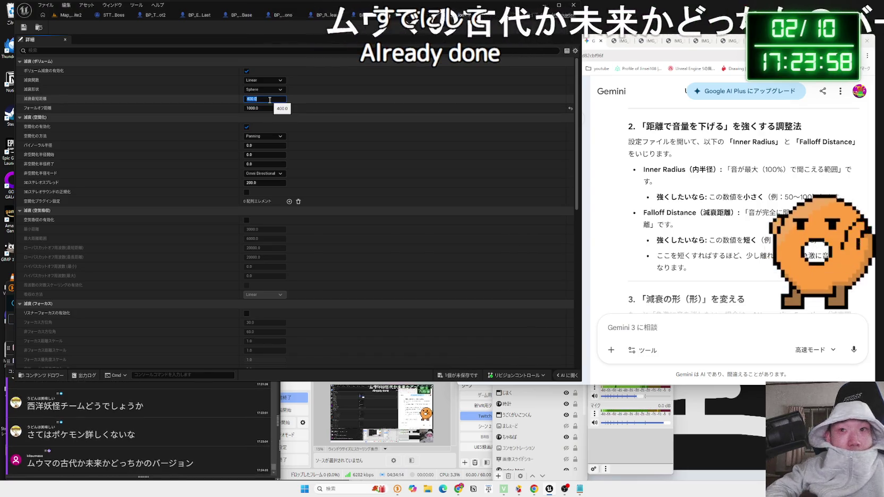
text(100)
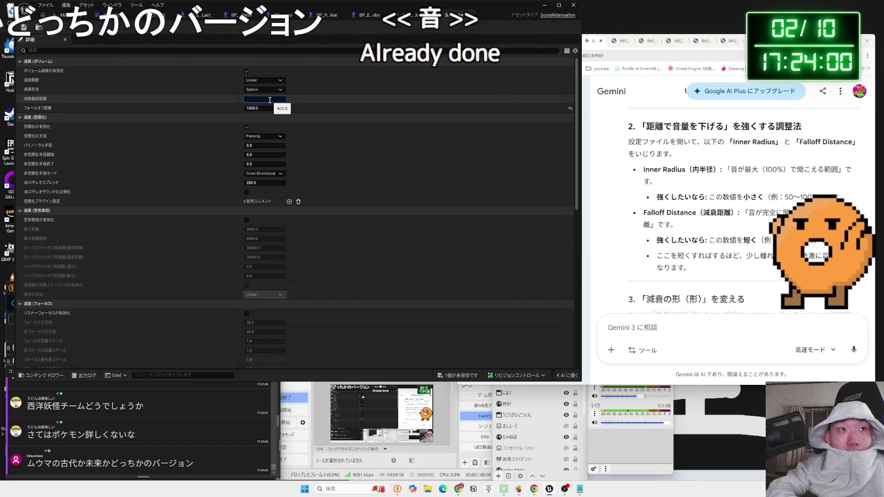
key(Return)
key(BackSpace)
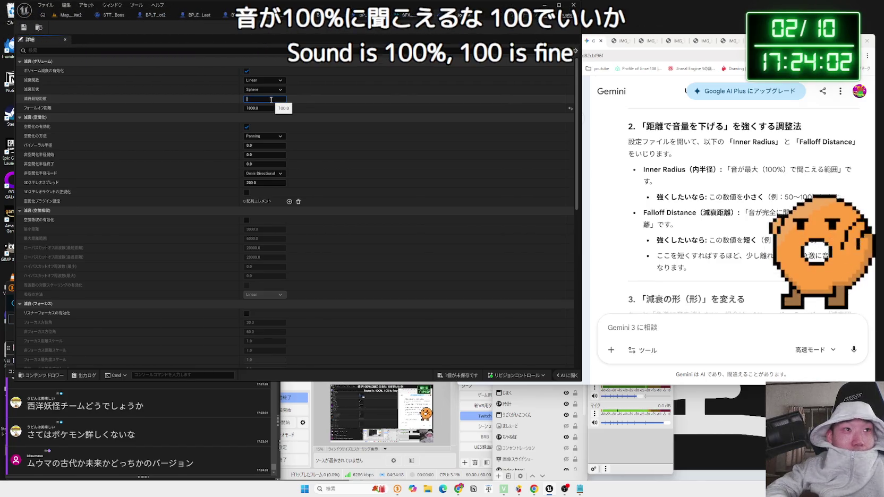
text(30)
key(BackSpace)
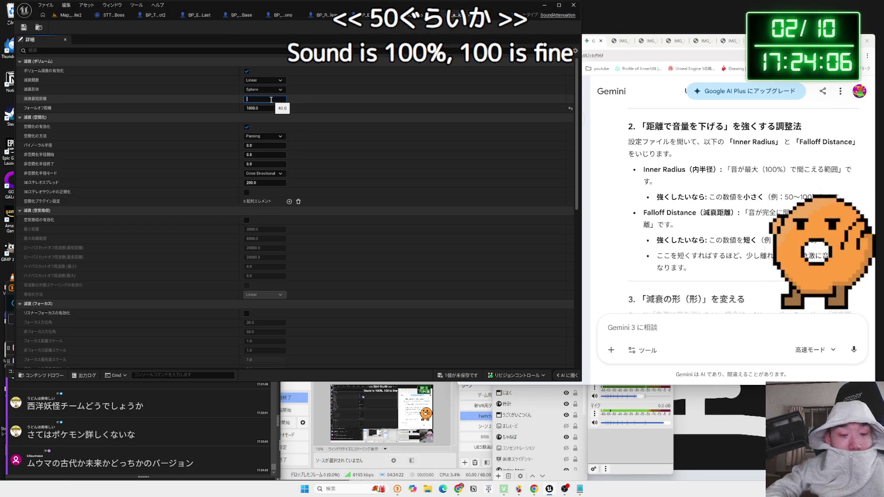
text(50)
click(68, 15)
click(173, 28)
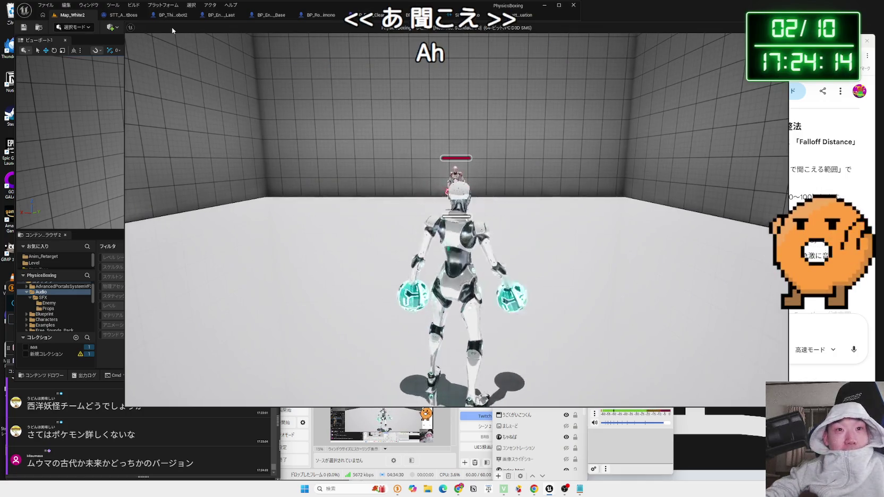
Punch the enemy robot to judge hit and footstep volume, then stop and revisit the sound cue.
drag(171, 28, 174, 28)
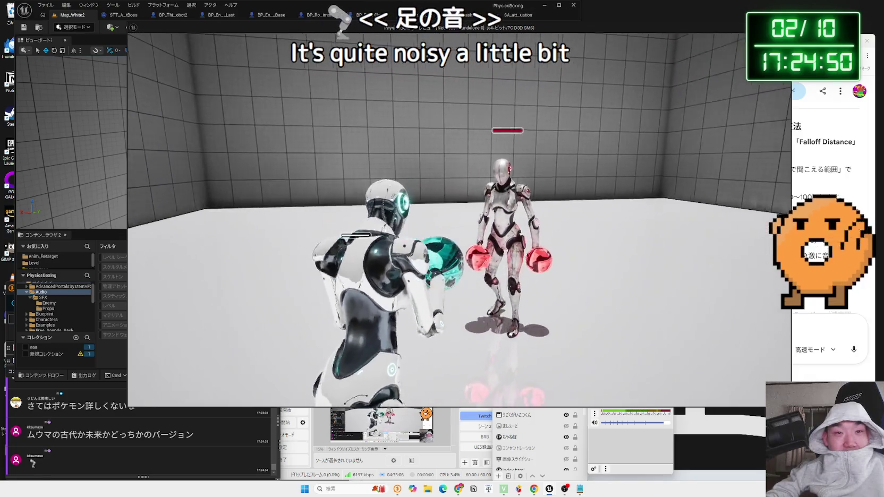
key(Escape)
click(453, 16)
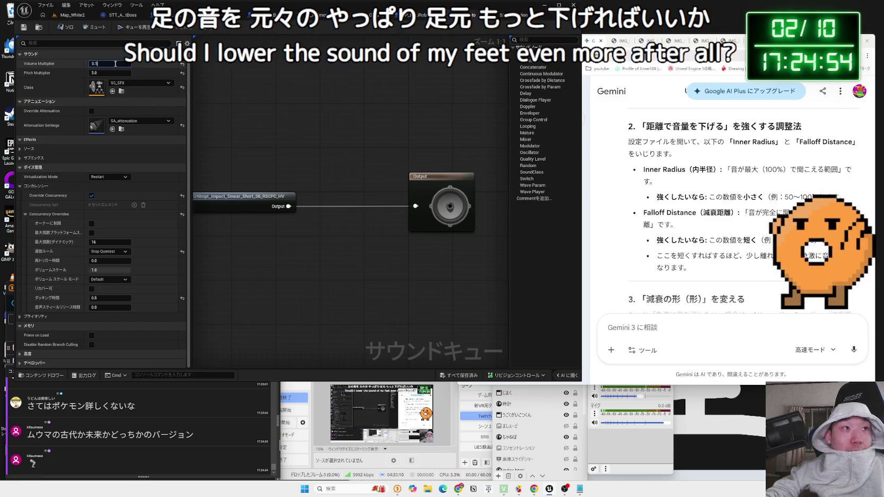
Lower the impact sound cue's Volume Multiplier to 0.05.
key(BackSpace)
text(0)
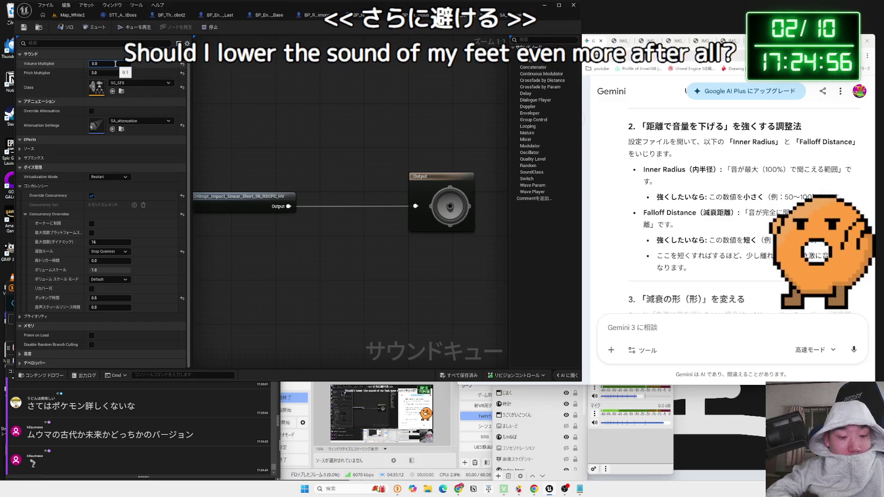
click(133, 432)
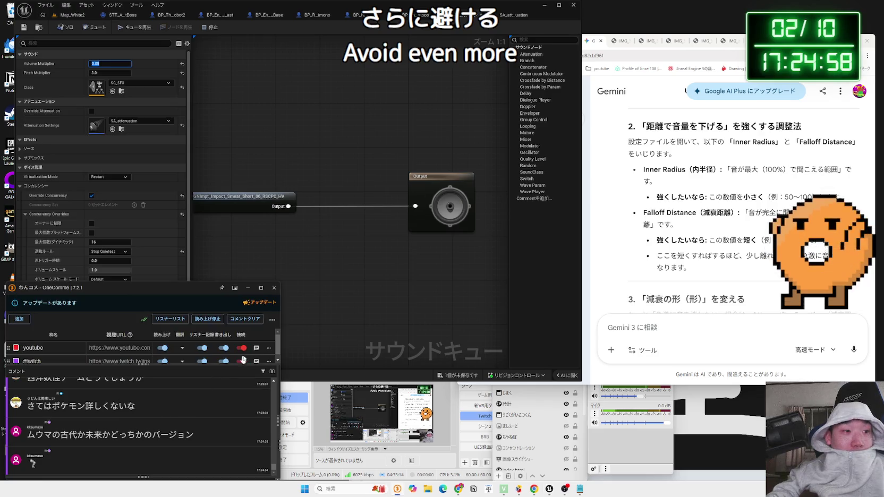
click(386, 313)
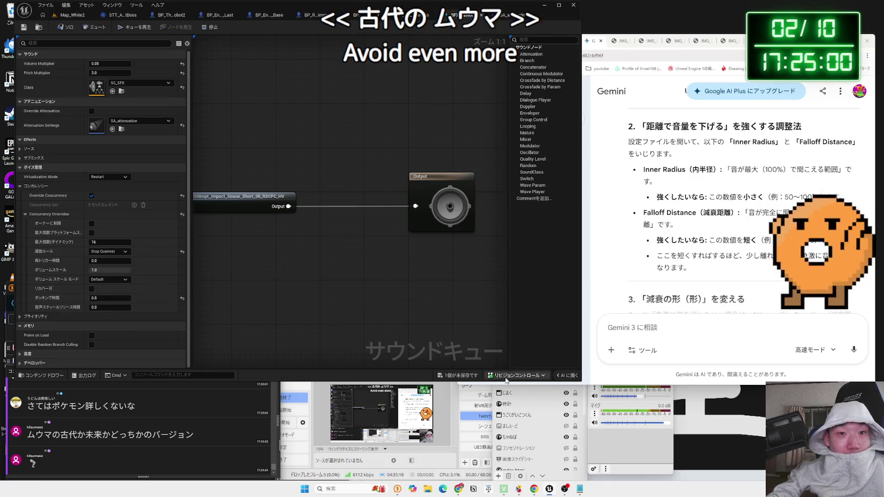
click(284, 198)
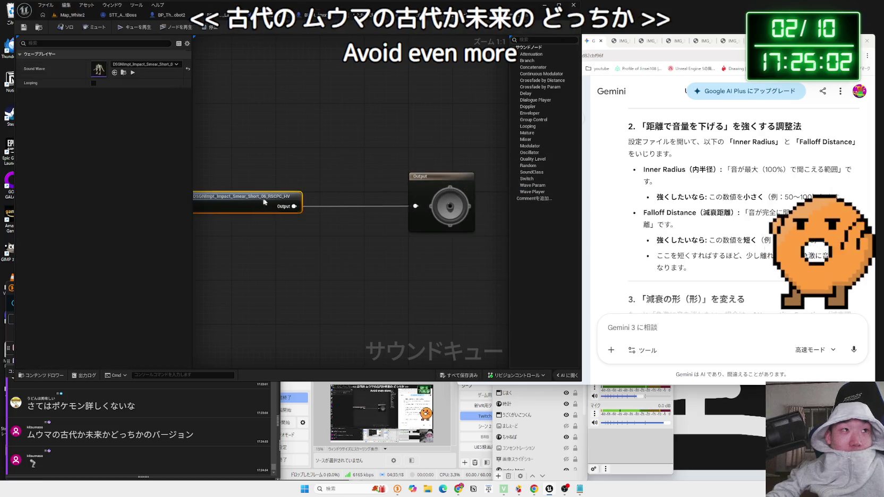
click(287, 188)
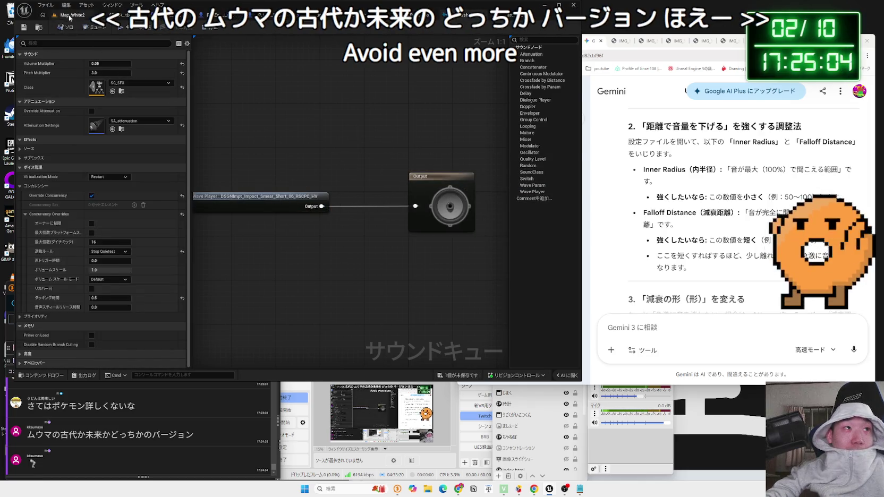
Set the cue's Pitch Multiplier to 5.0 and return to Map_White2.
click(70, 16)
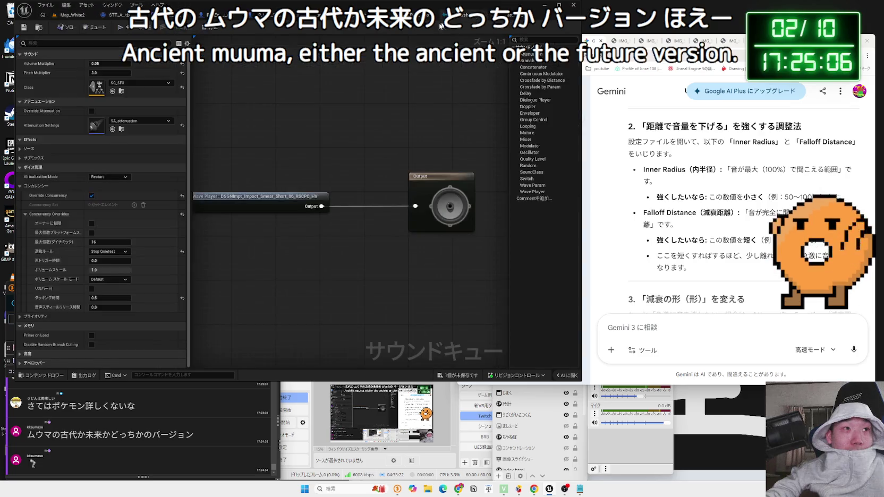
click(112, 73)
text(5)
key(Return)
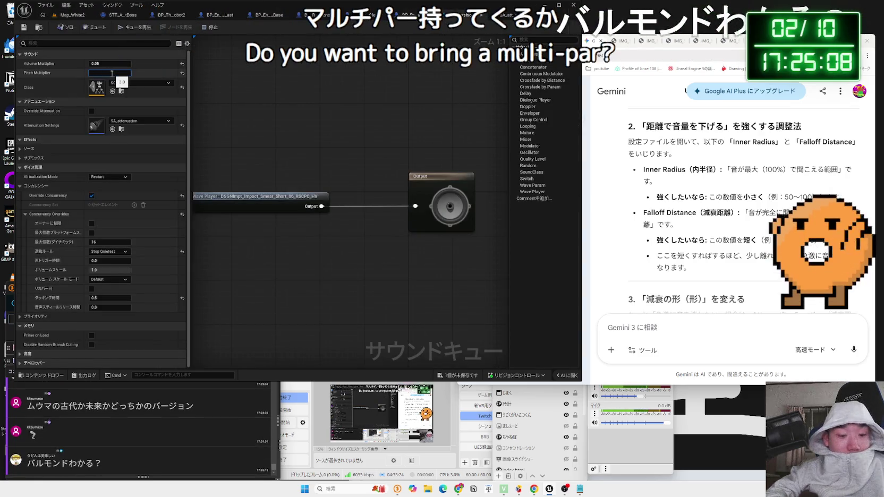
click(69, 15)
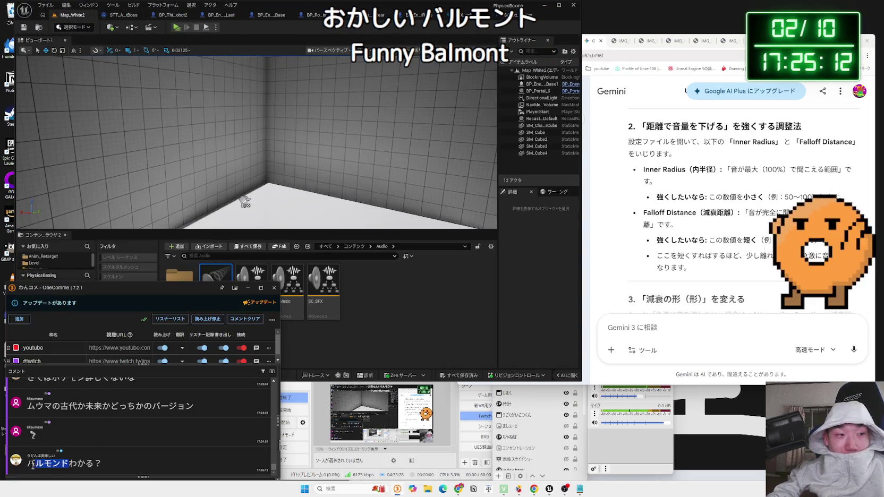
Search Google for バルモンド and glance at the pixiv article about it.
key(ctrl+c)
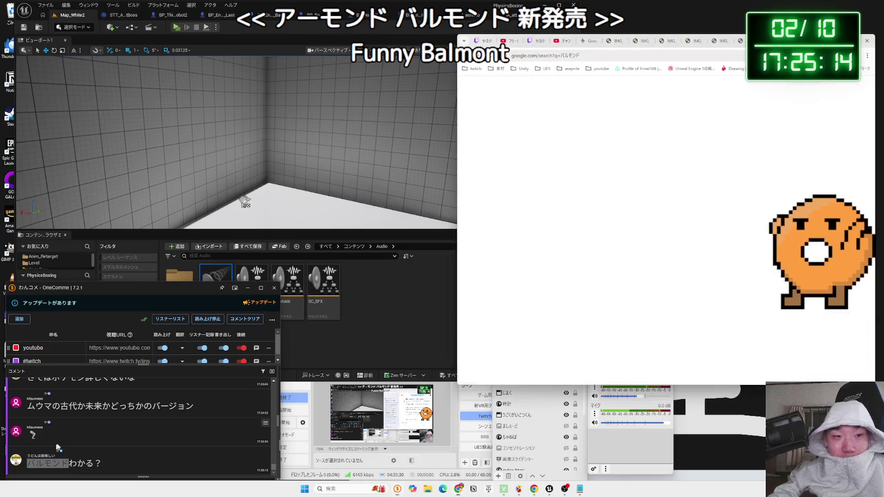
drag(818, 40, 630, 40)
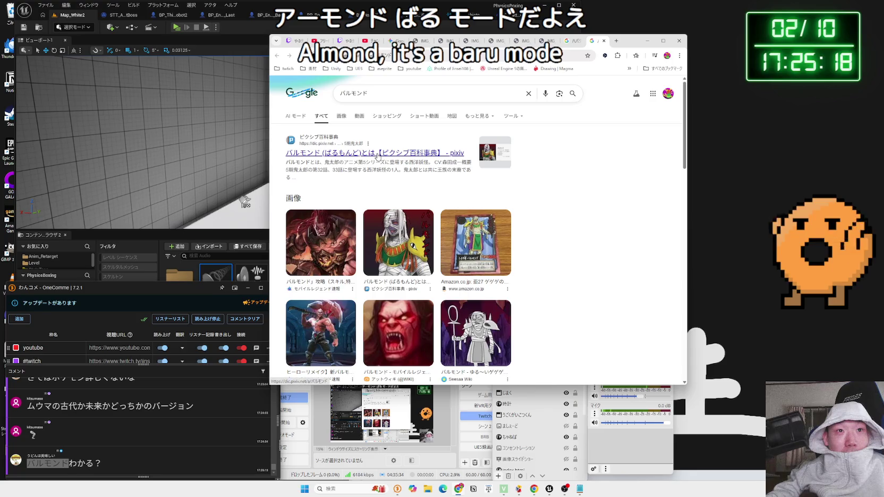
click(378, 156)
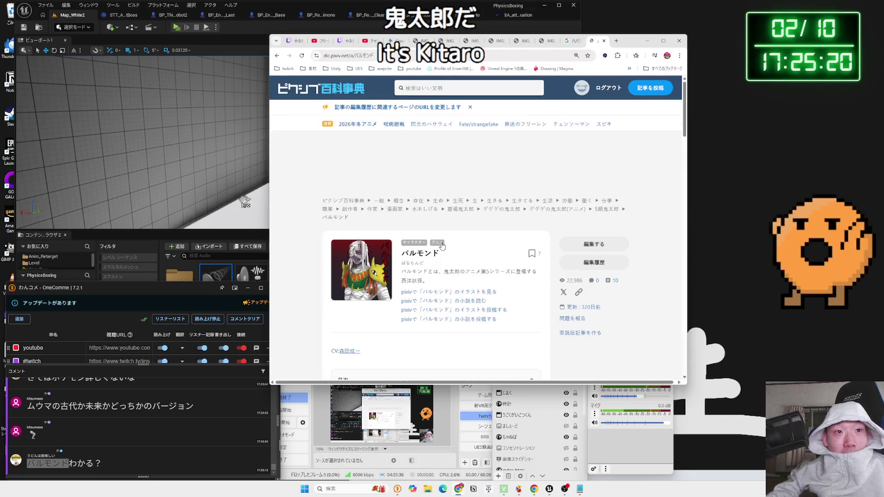
key(alt+Left)
In the バルモンド image results, open the X post behind the bandaged-face image.
click(341, 116)
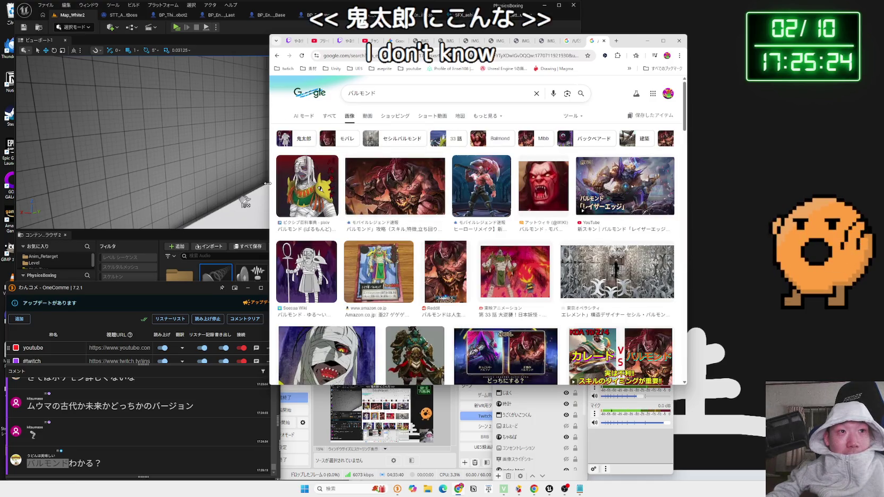
drag(265, 182, 182, 182)
scroll(496, 189, down, 3)
click(562, 138)
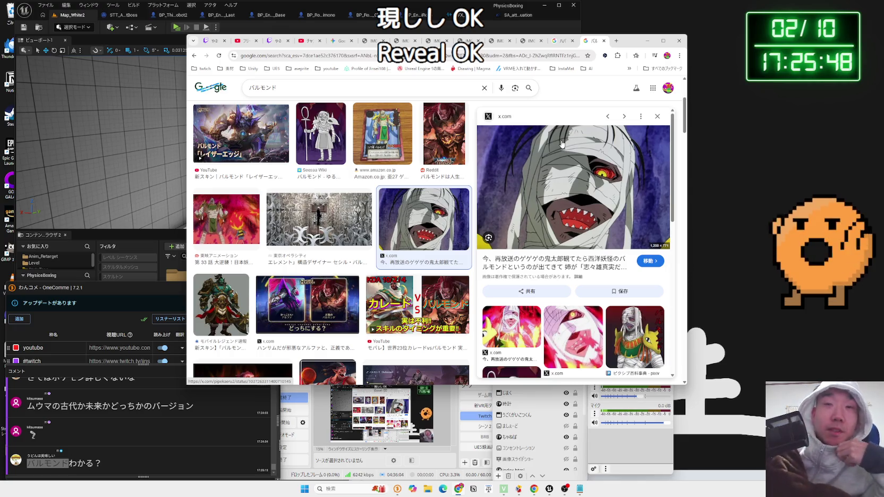
click(587, 264)
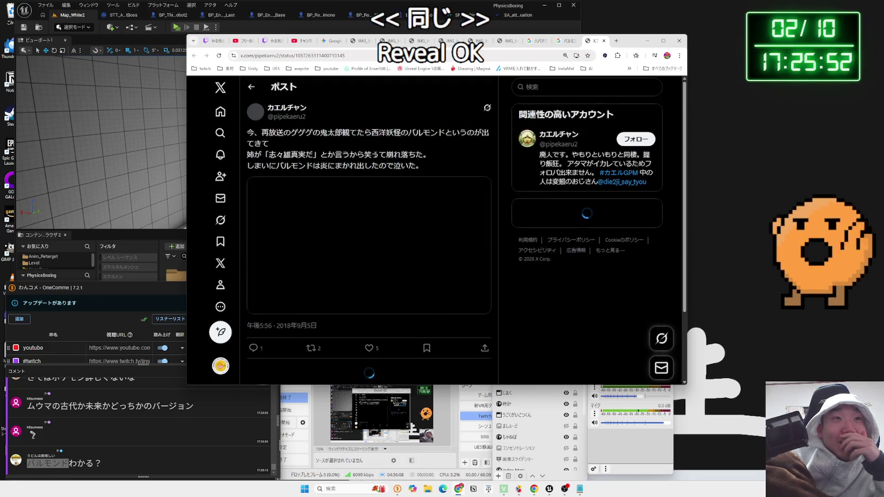
Read the X post about the Kitaro episode's Western youkai, then return to the バルモンド image results.
drag(284, 155, 313, 155)
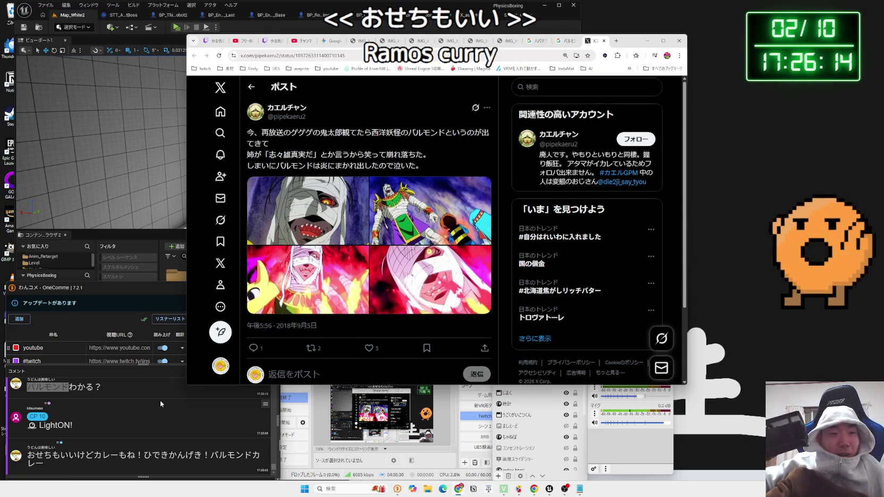
drag(215, 455, 252, 455)
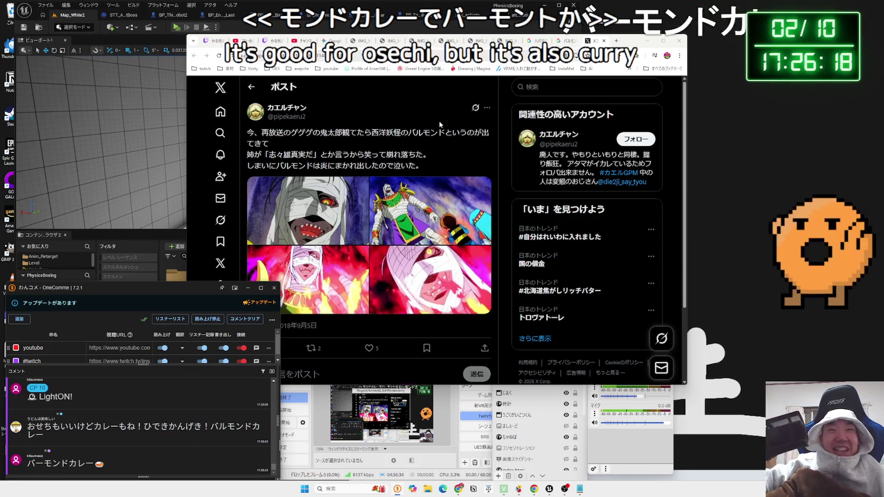
click(566, 41)
drag(608, 42, 718, 42)
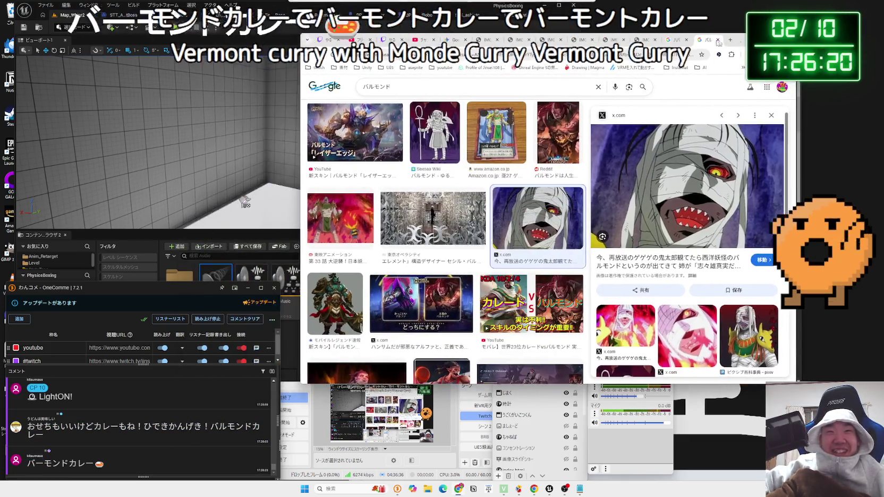
Close the バルモンド and ハバタクカミ image-search tabs and return to the Gemini chat.
click(717, 40)
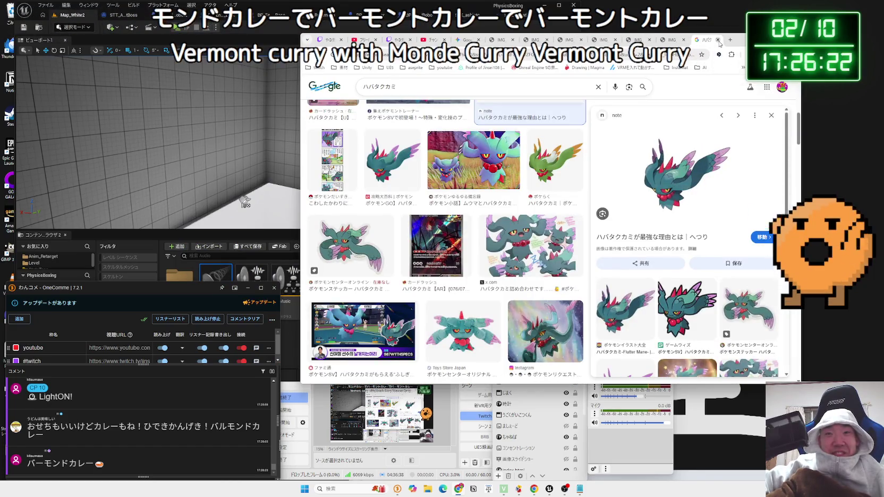
click(718, 40)
click(481, 40)
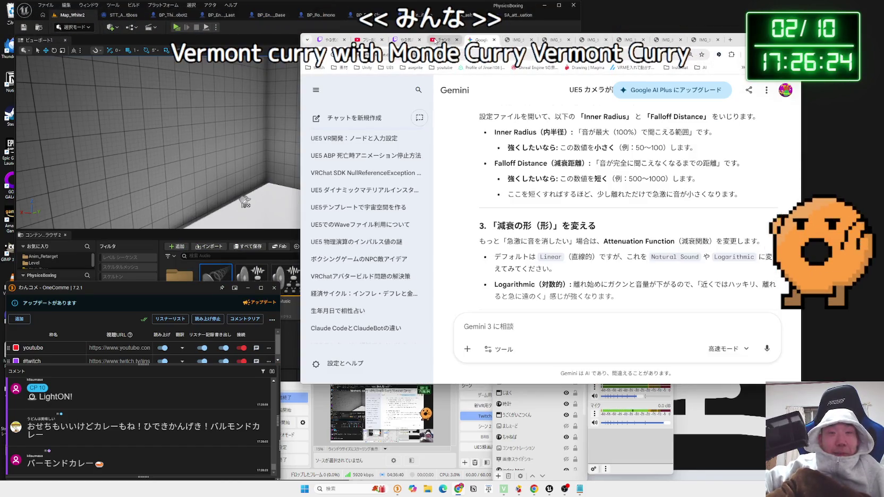
click(438, 41)
click(481, 39)
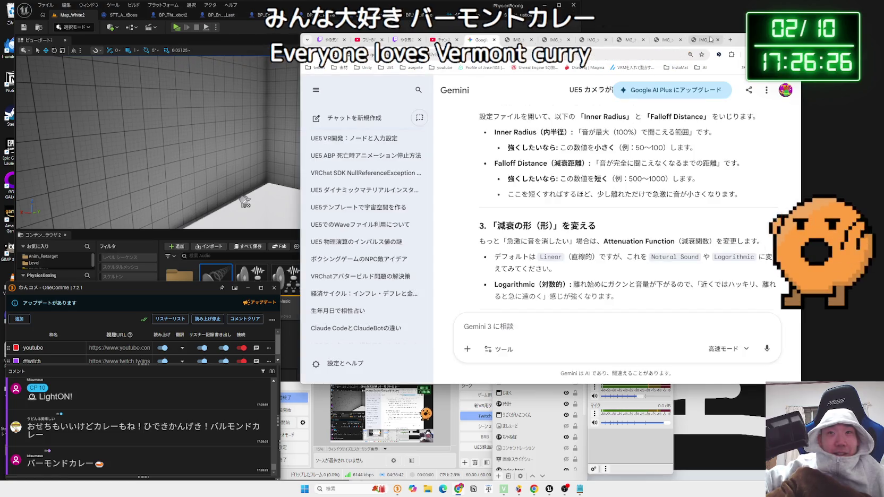
Search theカリー in a new tab and view House Foods' ザ・カリー product page.
click(730, 39)
text(theka)
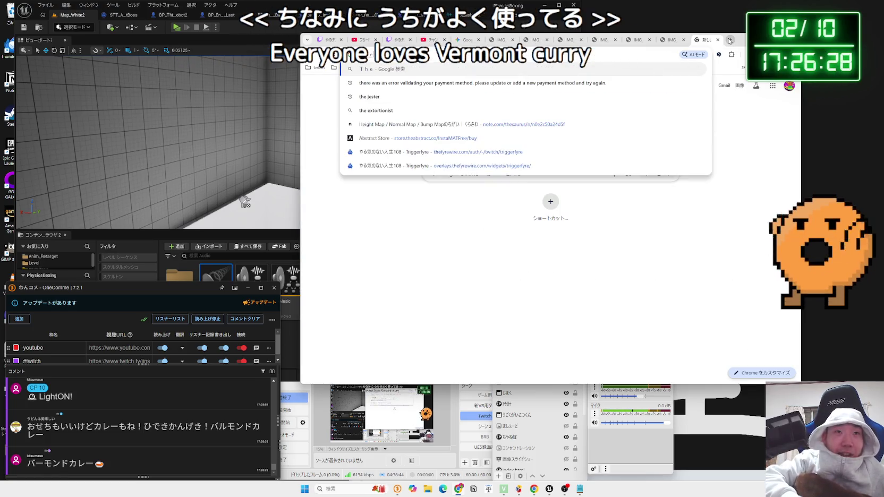
text(ri-)
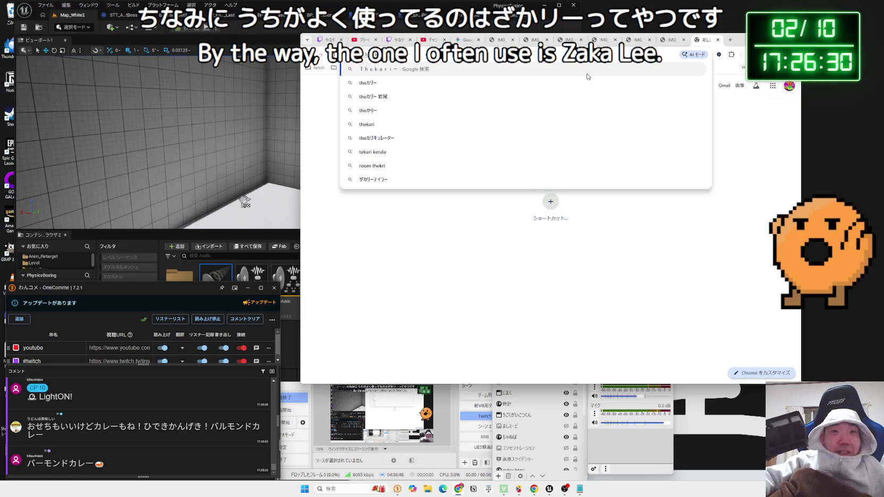
key(Return)
click(558, 170)
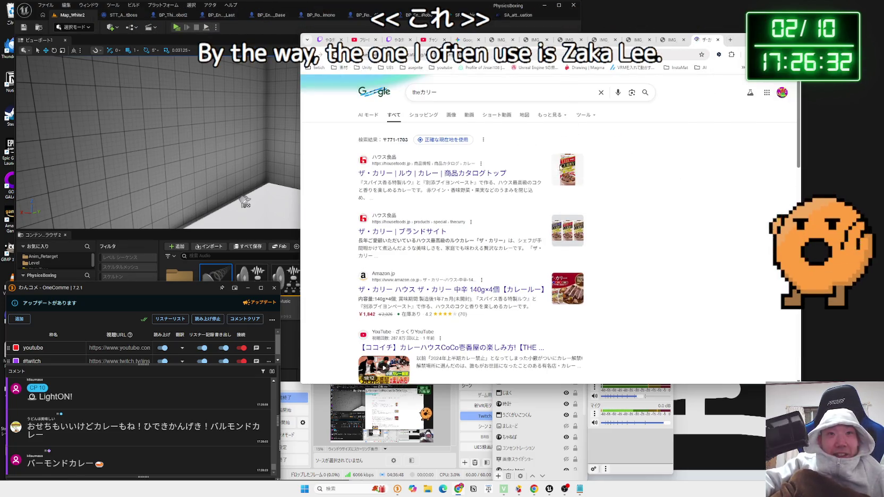
scroll(445, 223, down, 2)
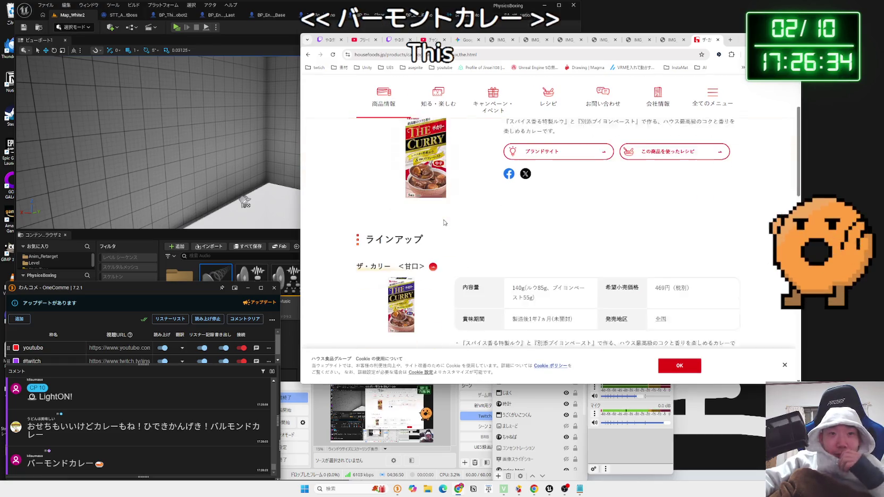
scroll(445, 222, up, 1)
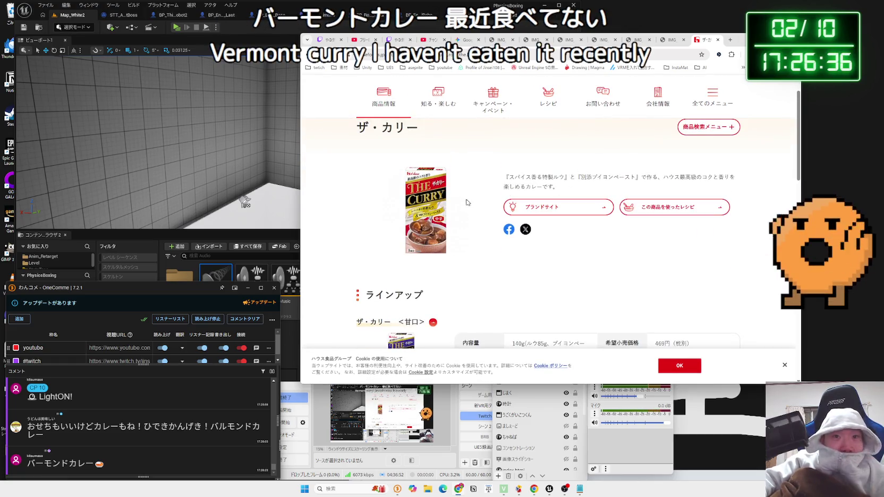
Close the curry page, scroll the Gemini answer to section 4, and start a playtest.
click(718, 39)
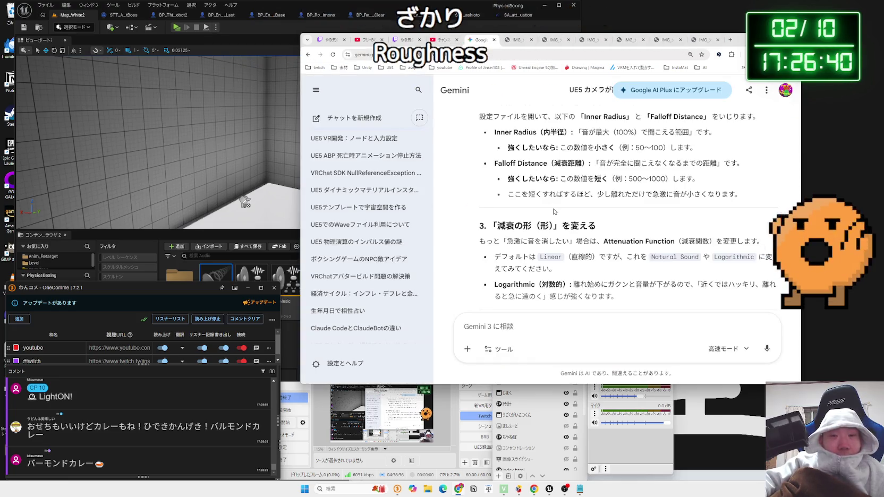
scroll(554, 211, down, 2)
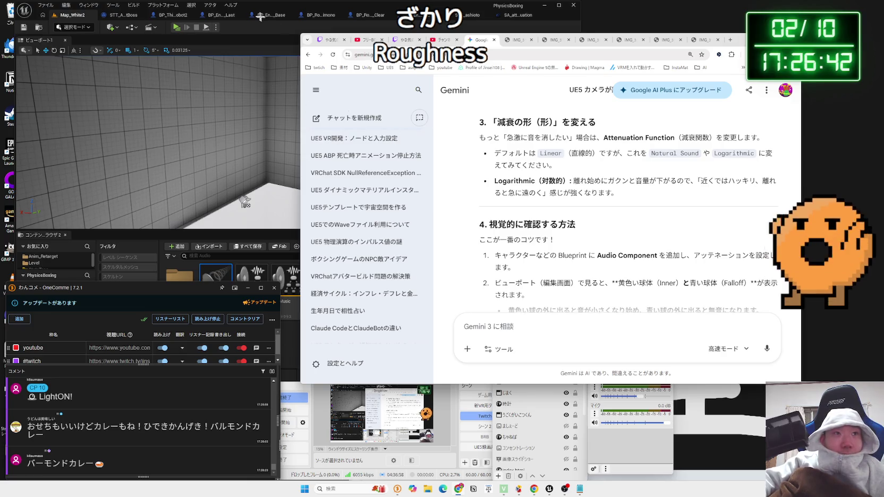
click(177, 28)
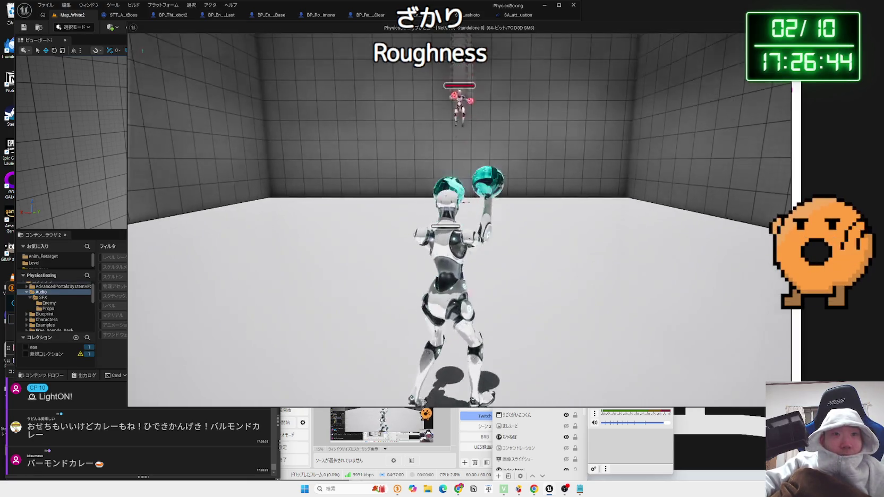
Circle and punch the red-gloved enemy robot repeatedly to hear the hit sounds, then stop the playtest.
key(w)
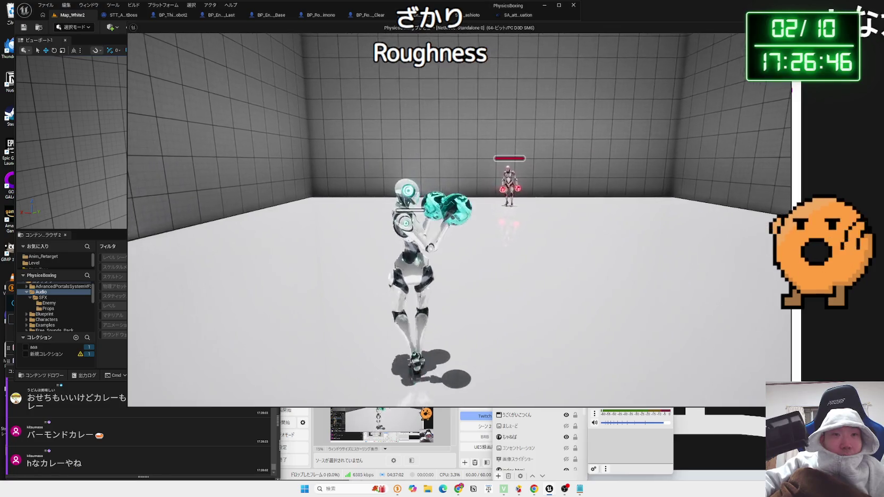
key(w)
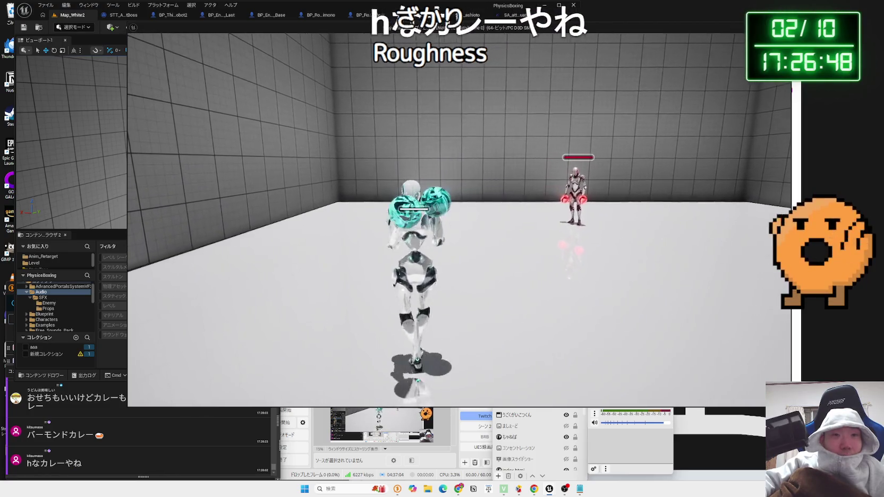
key(w)
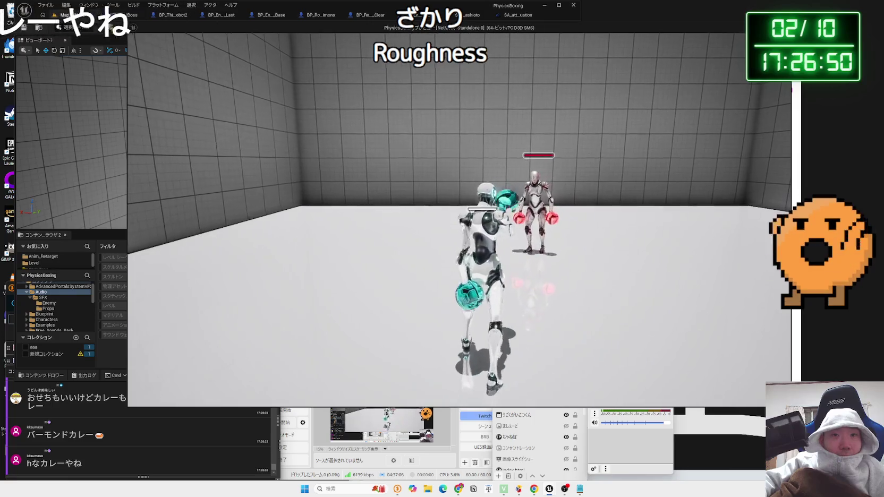
key(w)
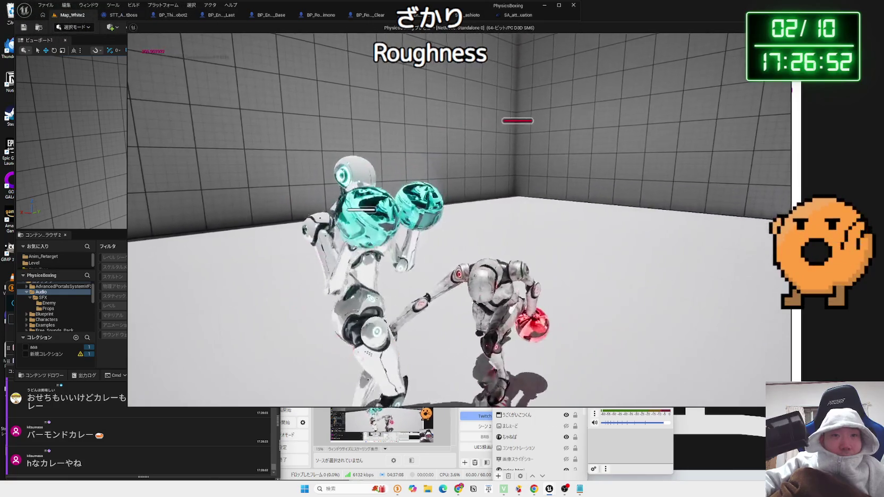
key(w)
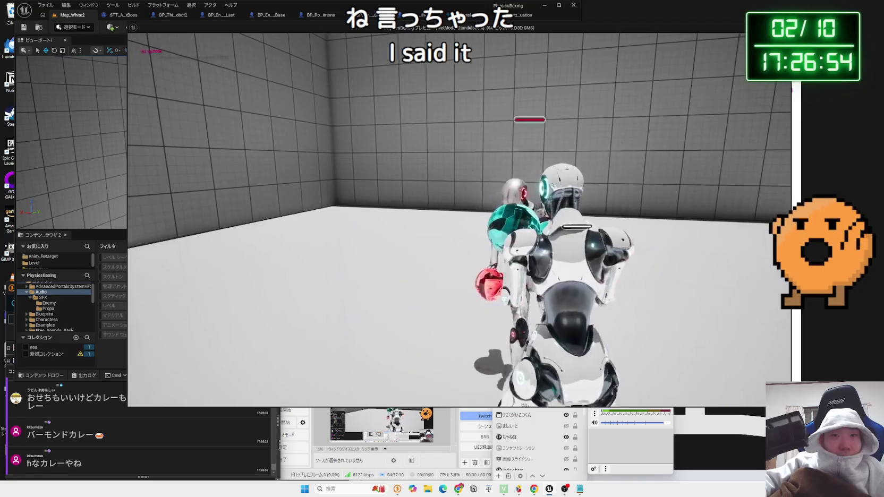
key(w)
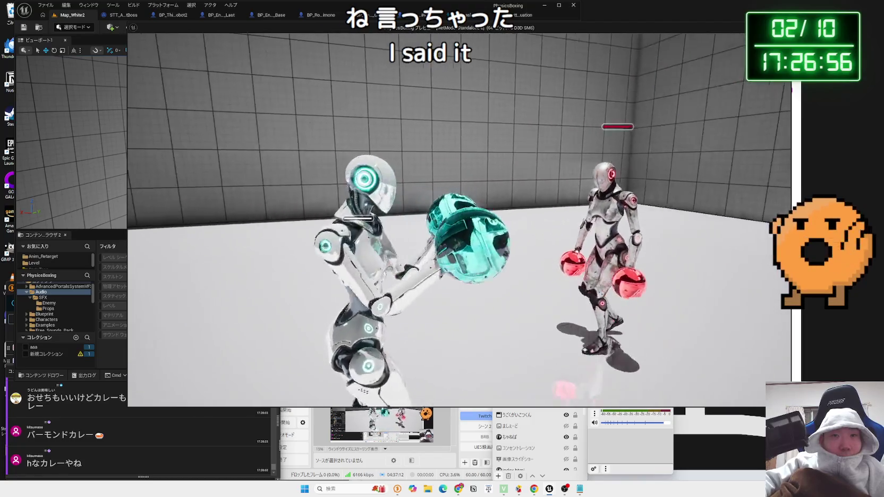
key(w)
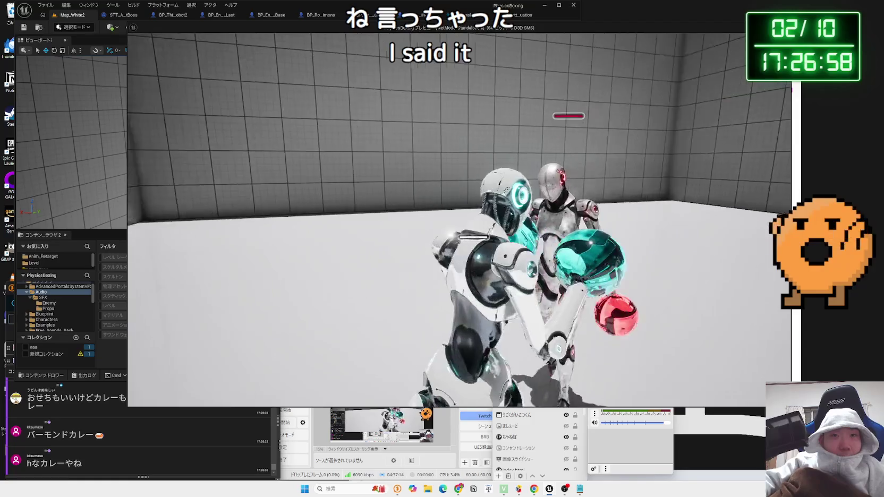
key(w)
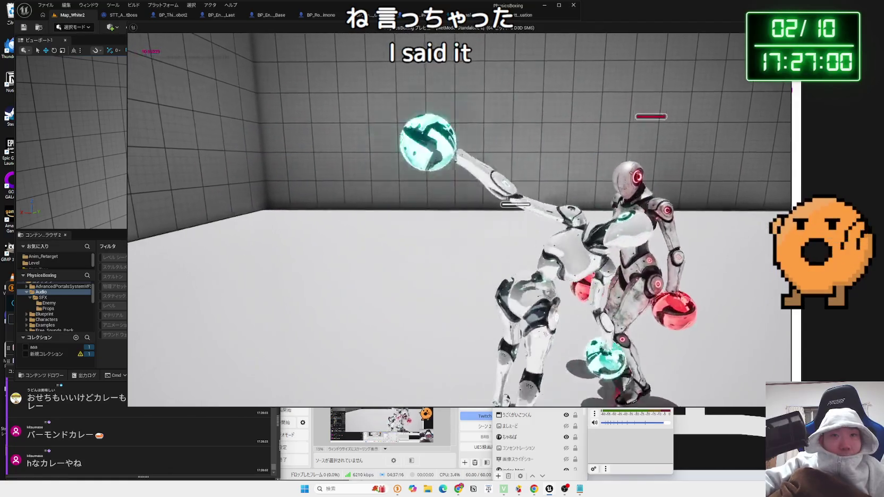
key(w)
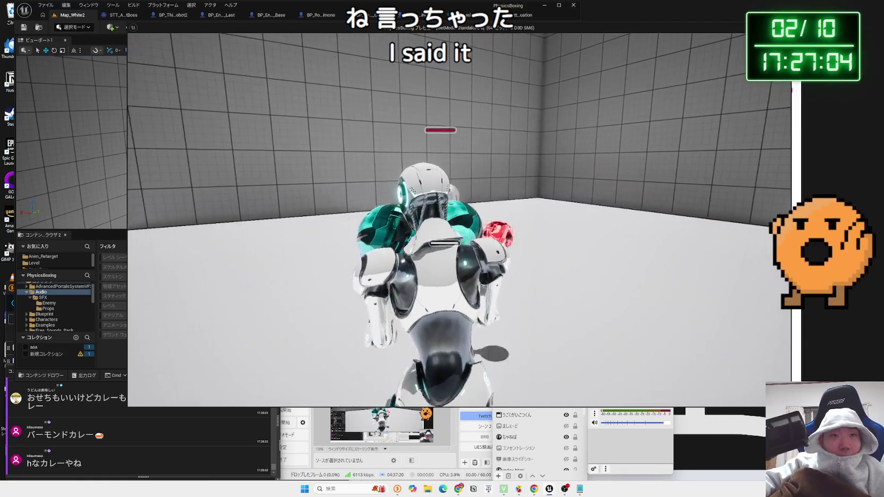
key(w)
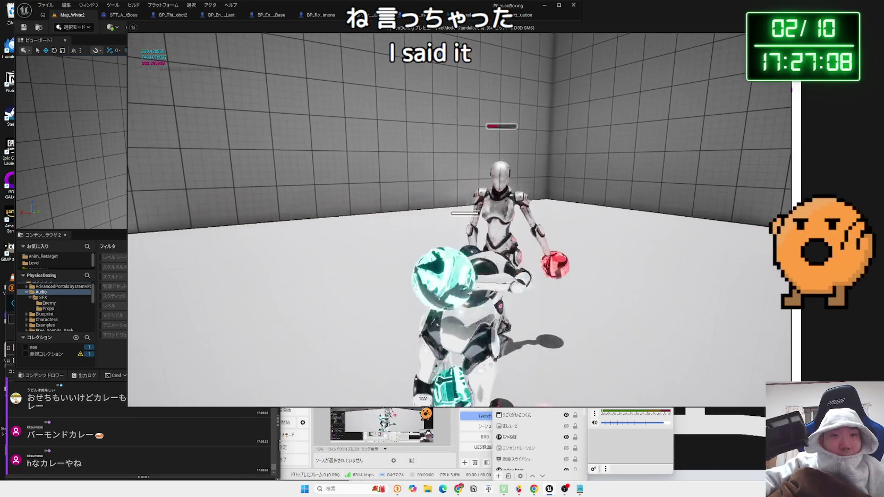
key(w)
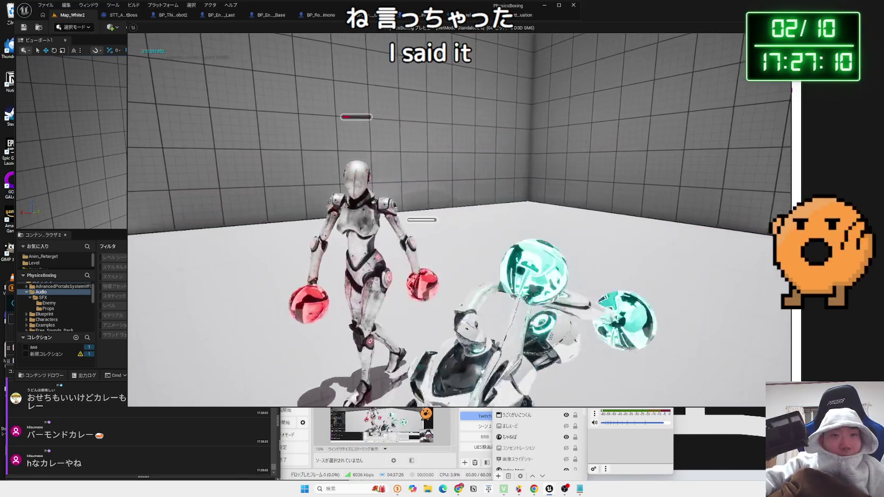
key(w)
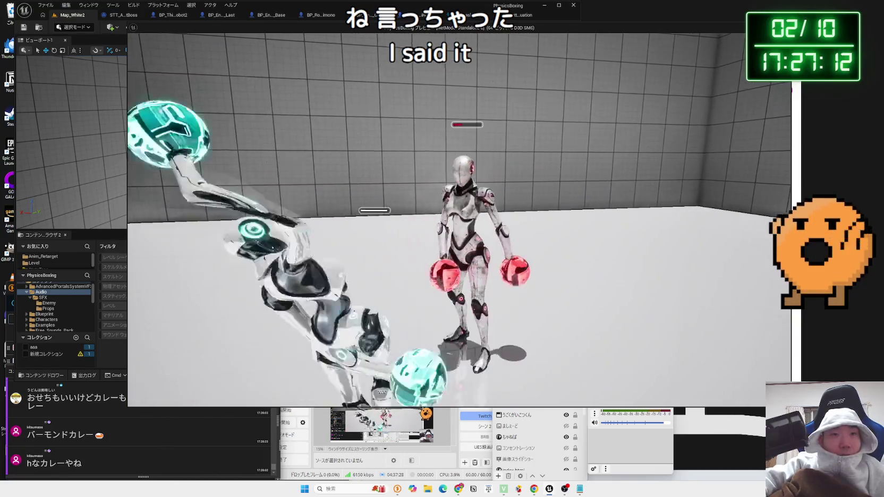
key(w)
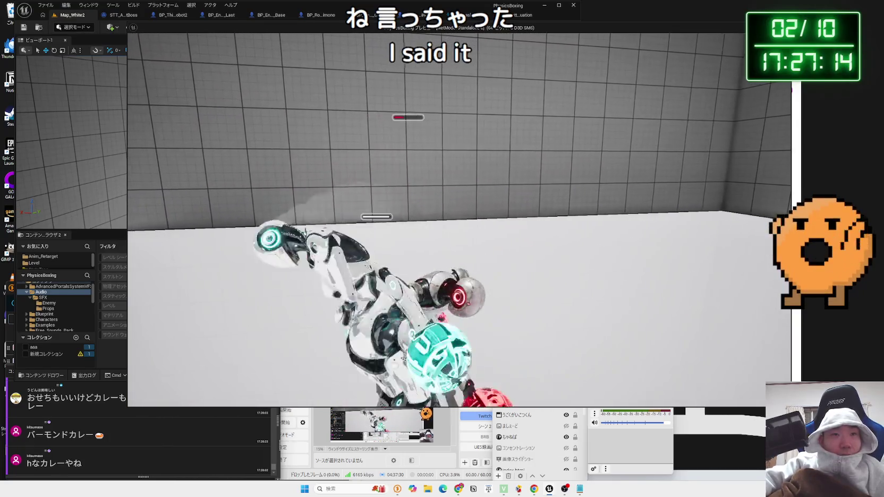
key(w)
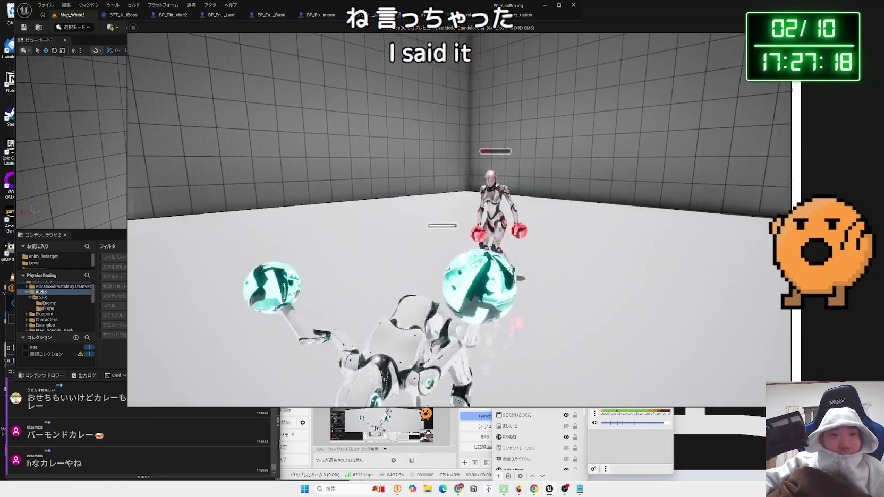
key(Escape)
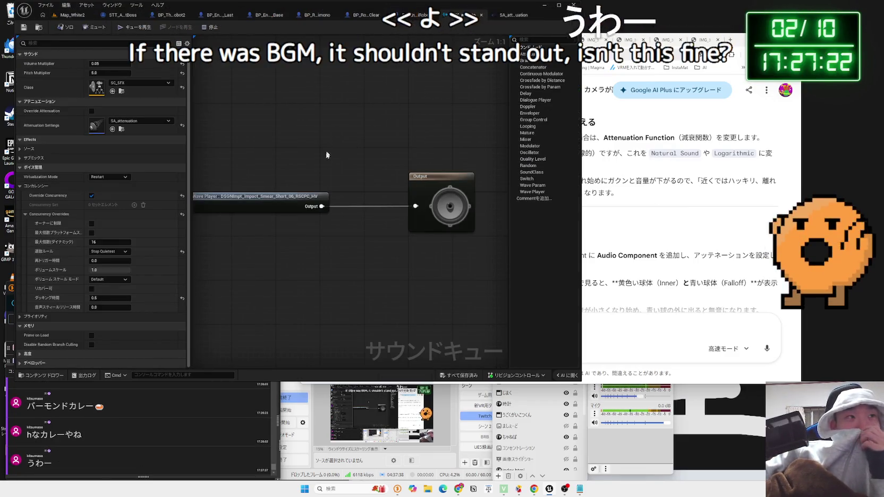
Select the Wave Player node and save the modified sound asset.
drag(298, 195, 315, 195)
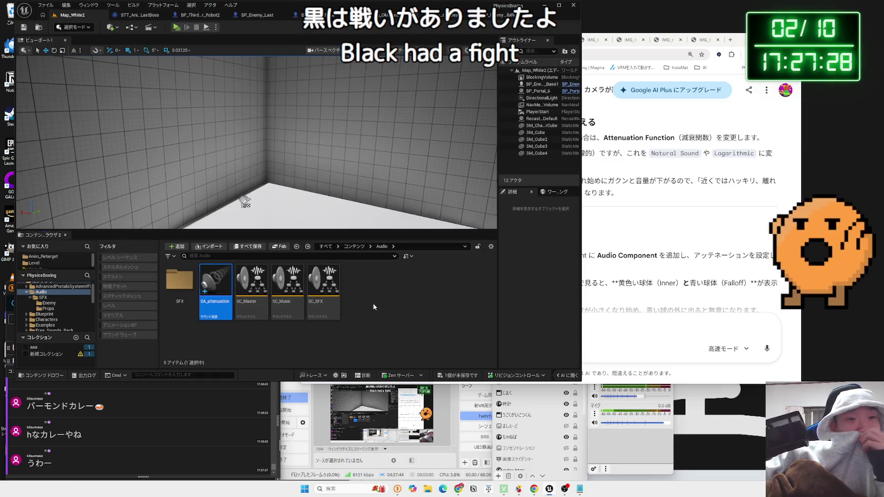
click(483, 373)
click(480, 326)
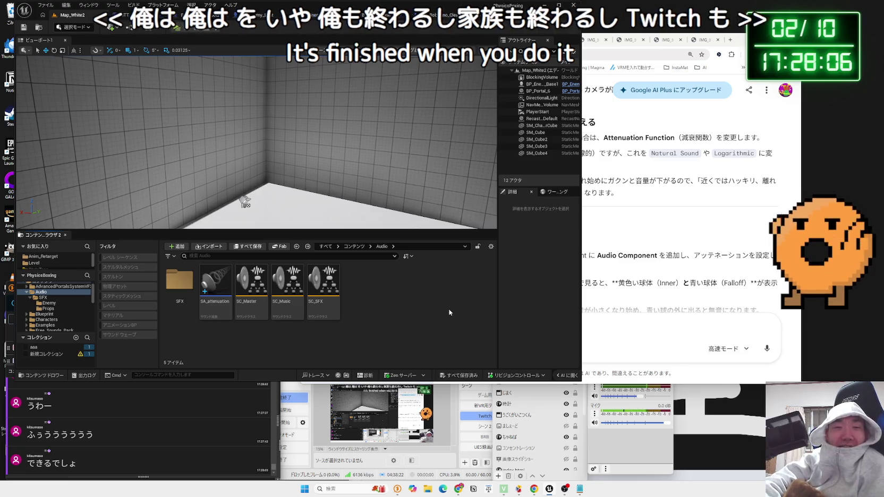
Run another quick playtest with Alt+P, stop it, and open a new Chrome tab.
key(alt+p)
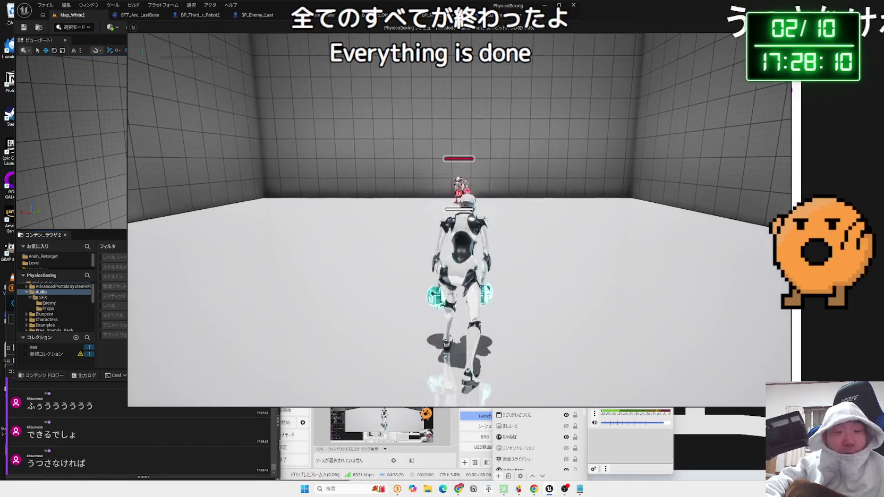
key(Escape)
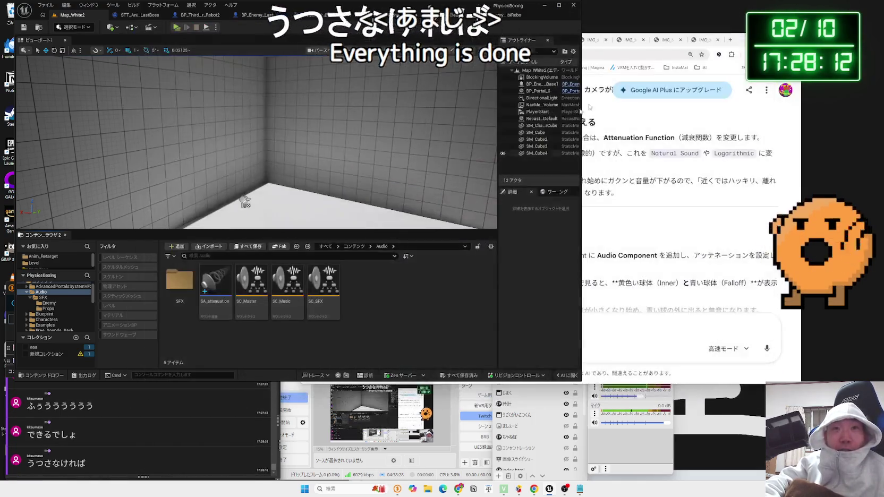
click(731, 41)
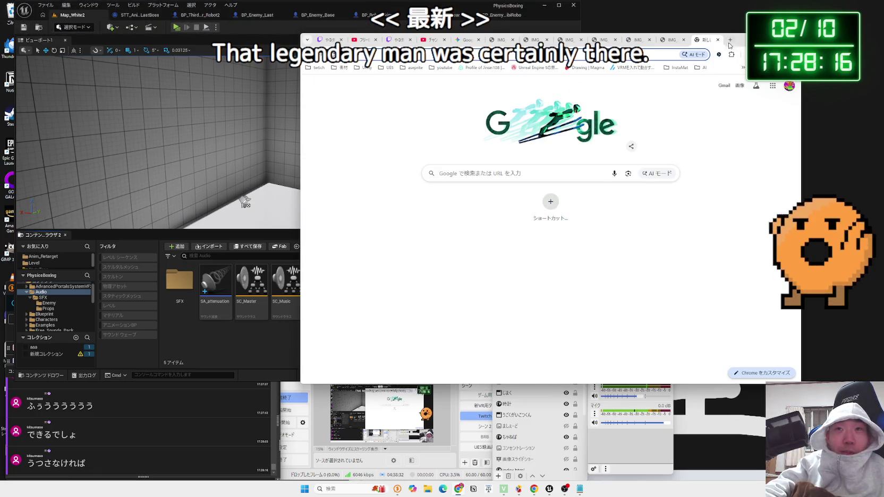
key(ctrl+w)
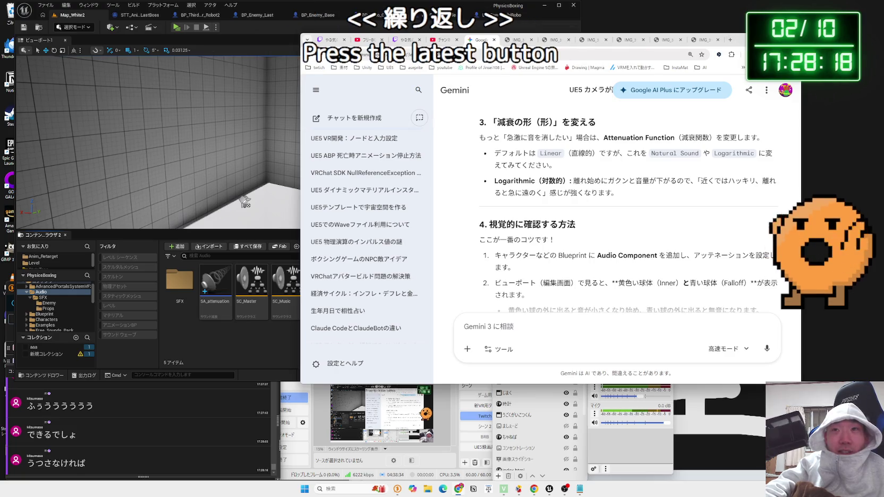
click(676, 43)
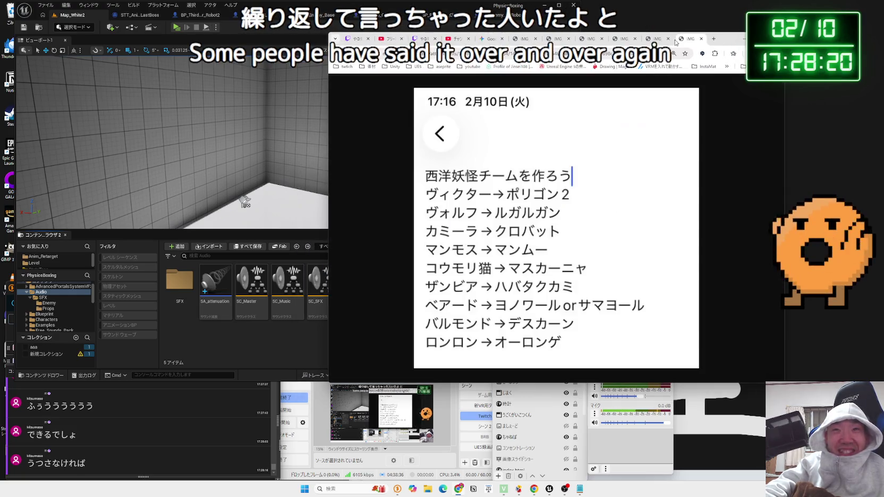
click(701, 39)
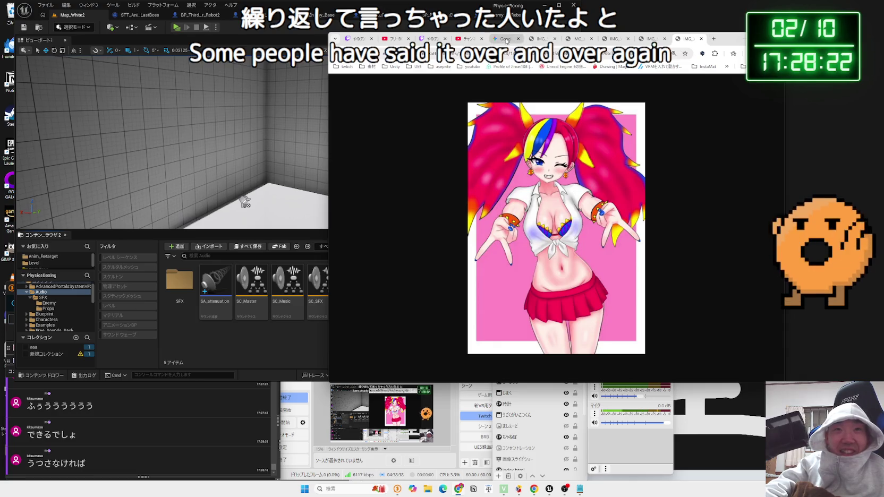
click(507, 39)
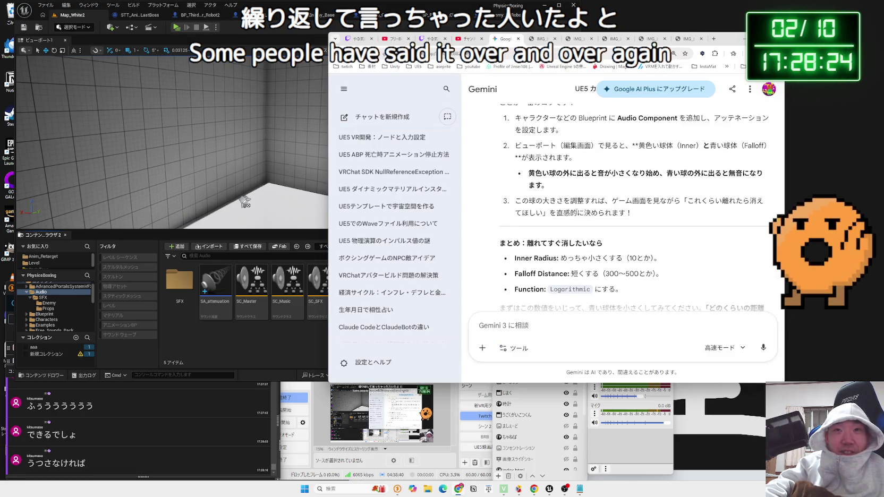
scroll(581, 217, down, 2)
click(606, 324)
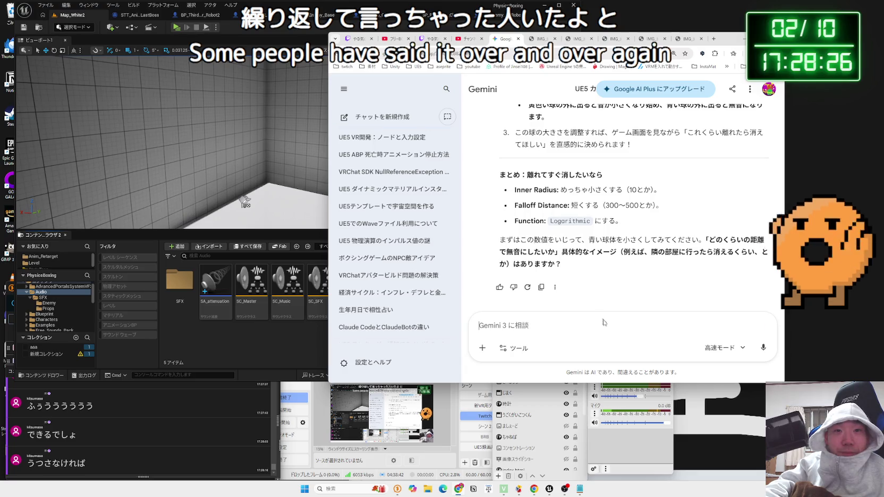
text(ar)
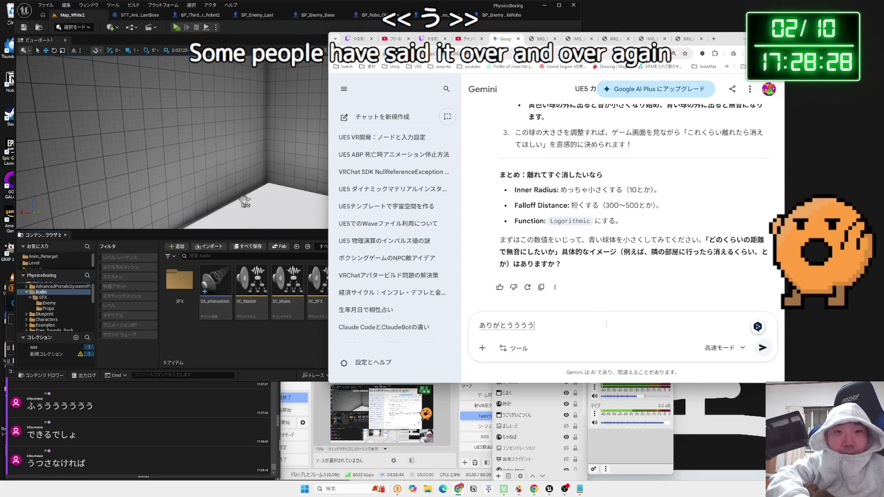
text(!!!!!!)
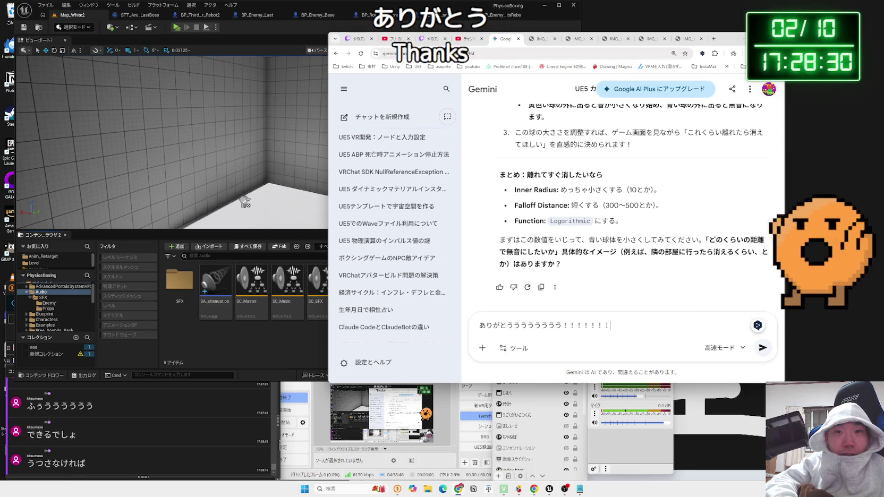
key(Return)
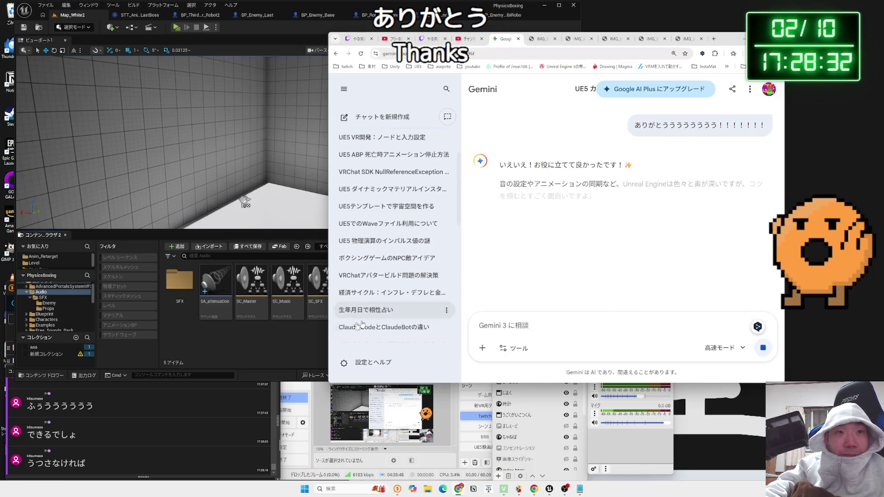
click(215, 282)
click(391, 302)
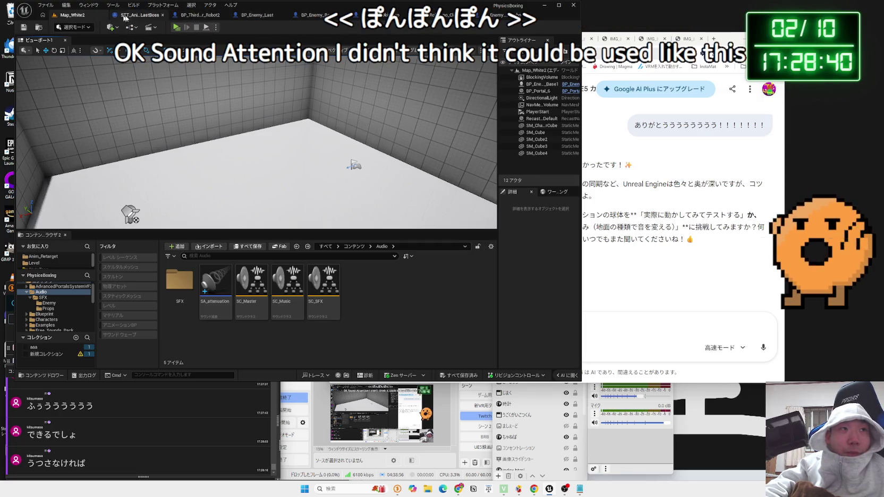
click(178, 28)
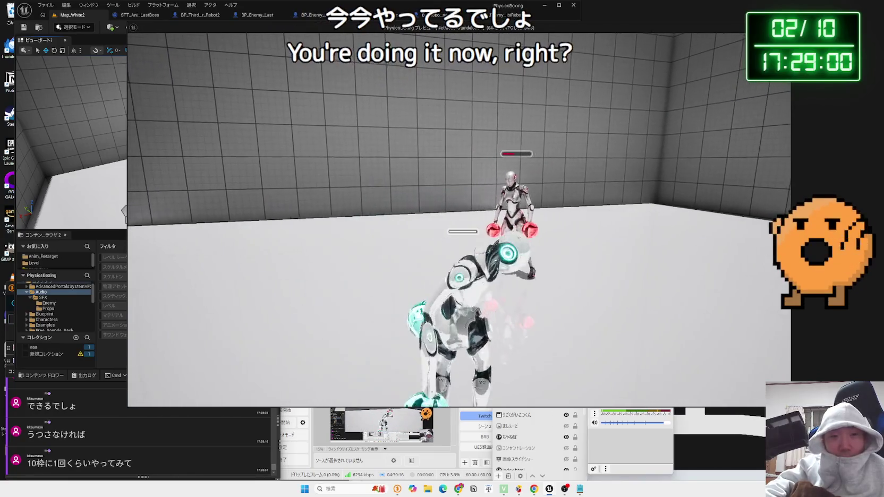
key(Escape)
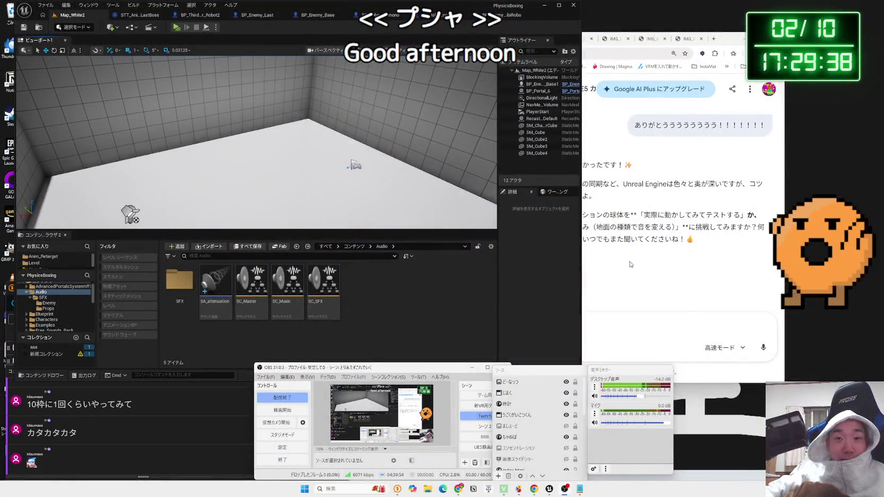
Bring Unreal forward and open the SFX and then the Enemy sound folders.
click(630, 264)
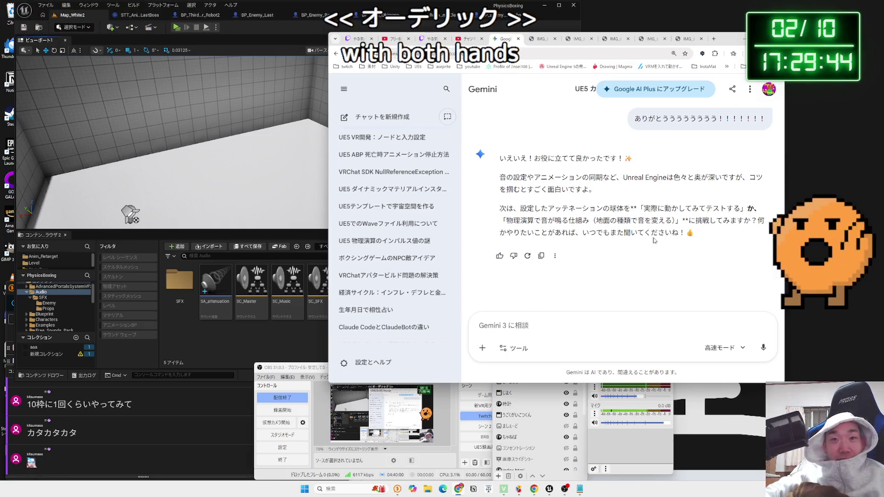
click(232, 332)
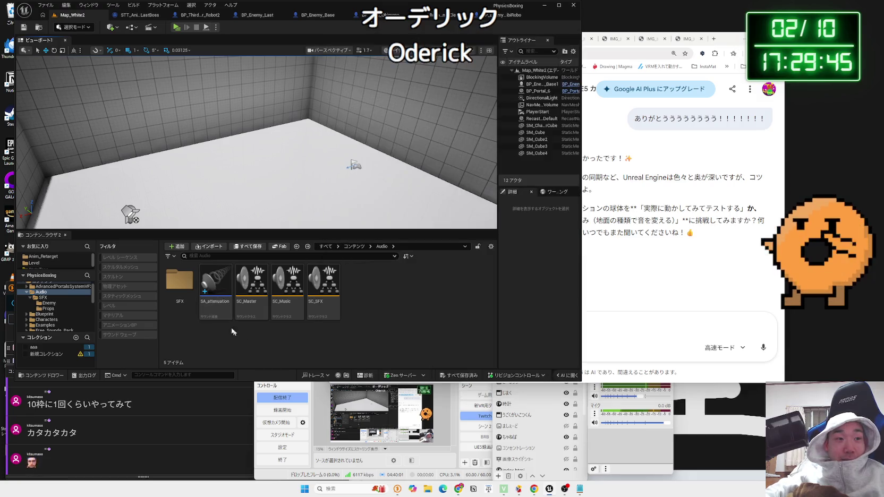
double_click(175, 295)
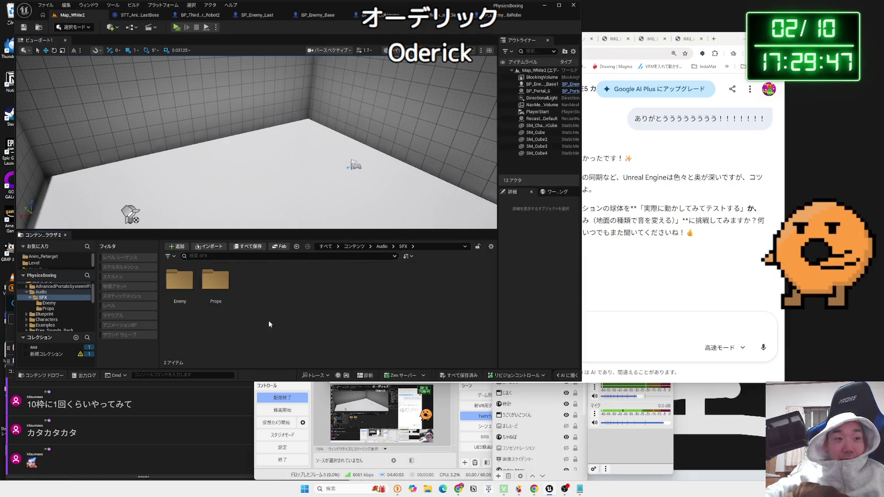
double_click(183, 284)
Go back to the SFX folder and open File Explorer at the Aseprite folder.
key(alt+Left)
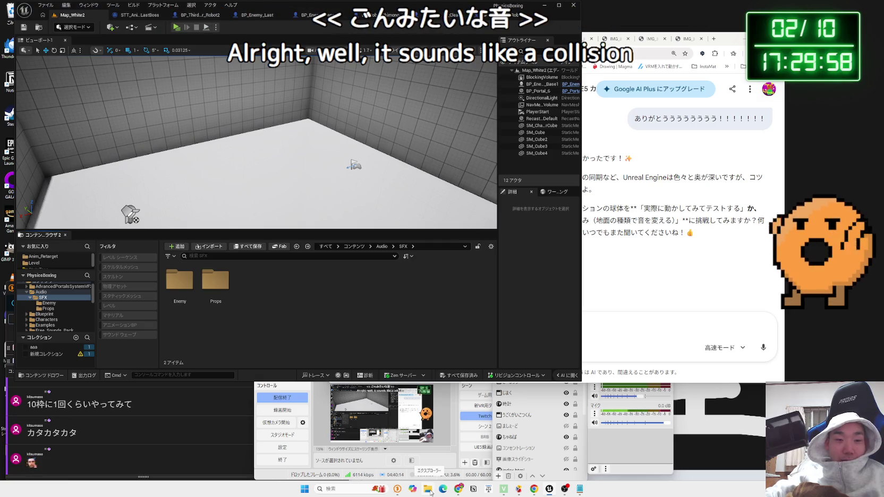
click(428, 489)
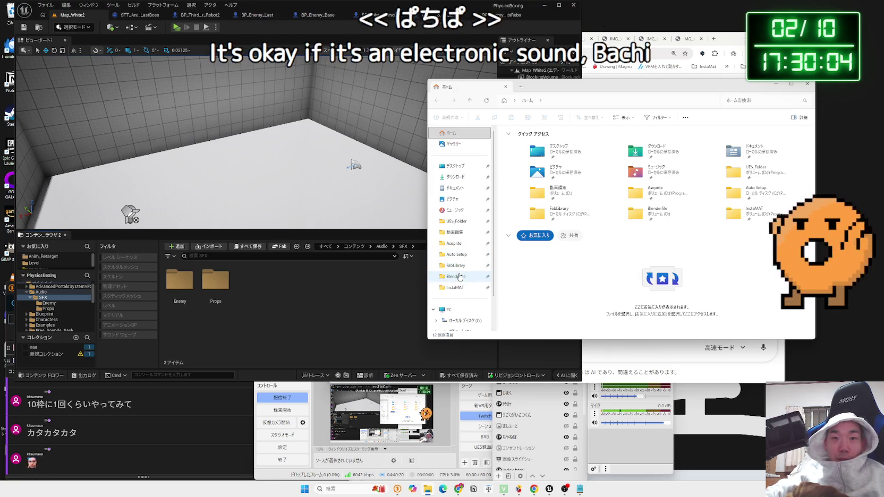
click(454, 243)
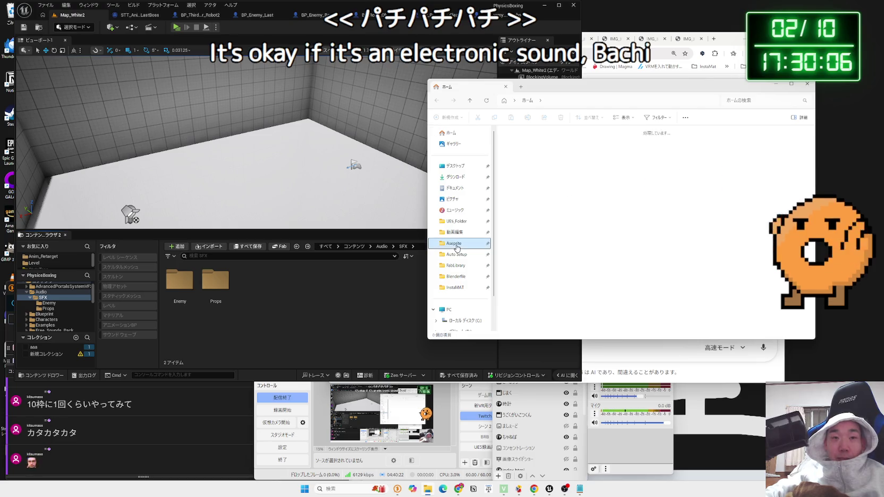
Navigate to VoltageSound's High Voltage pack, Audio Files, then the Source - Impacts folder.
click(455, 232)
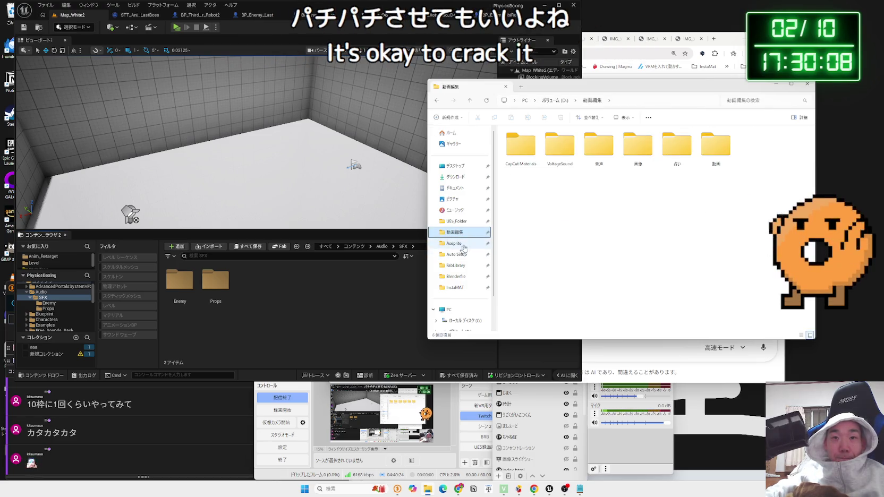
double_click(560, 145)
double_click(525, 141)
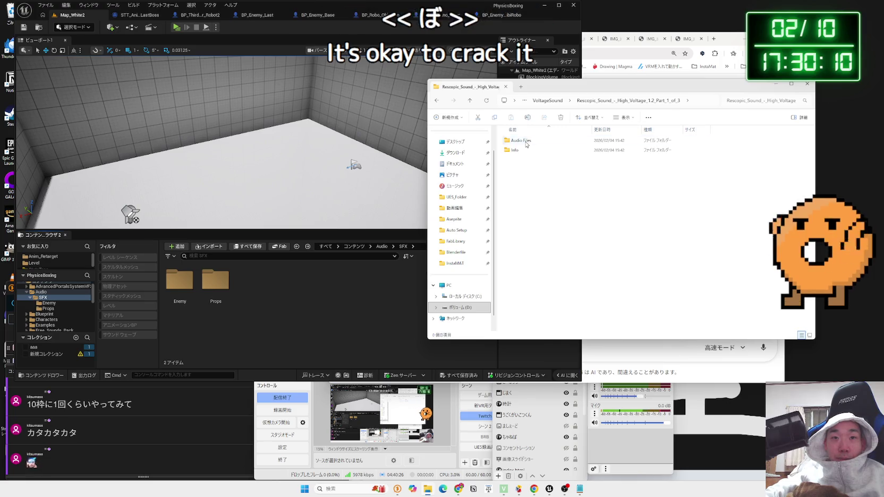
double_click(526, 142)
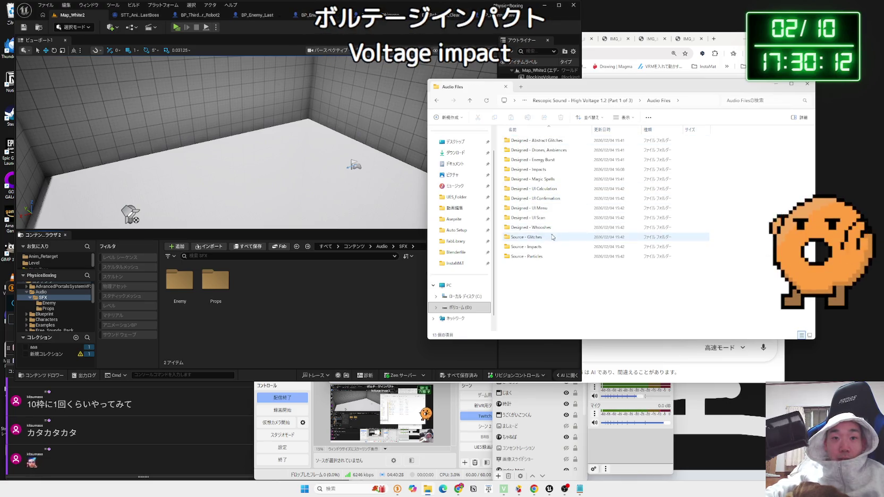
double_click(547, 247)
Audition a first batch of DSGNSrce_Impact sounds in the media player, closing it after each.
click(529, 141)
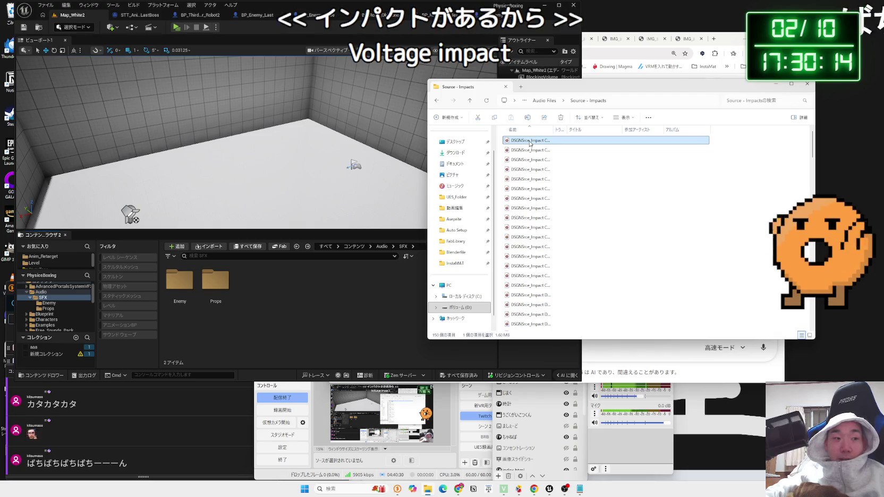
double_click(530, 142)
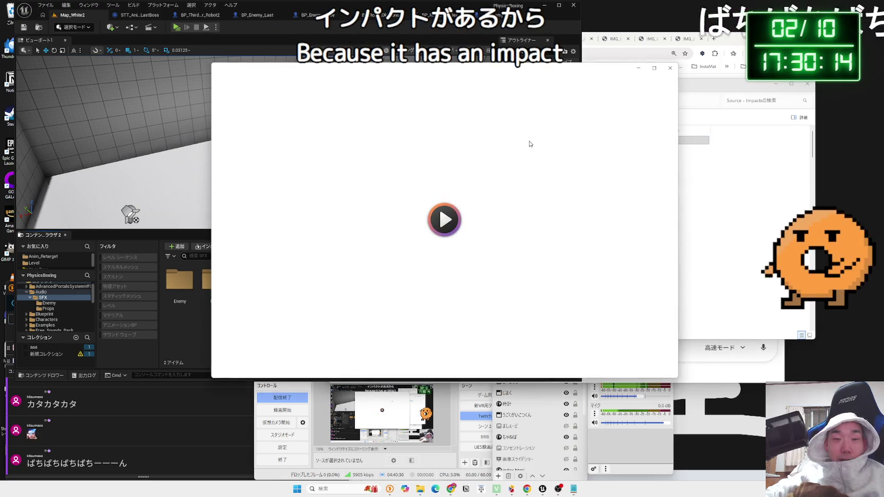
click(670, 68)
double_click(581, 137)
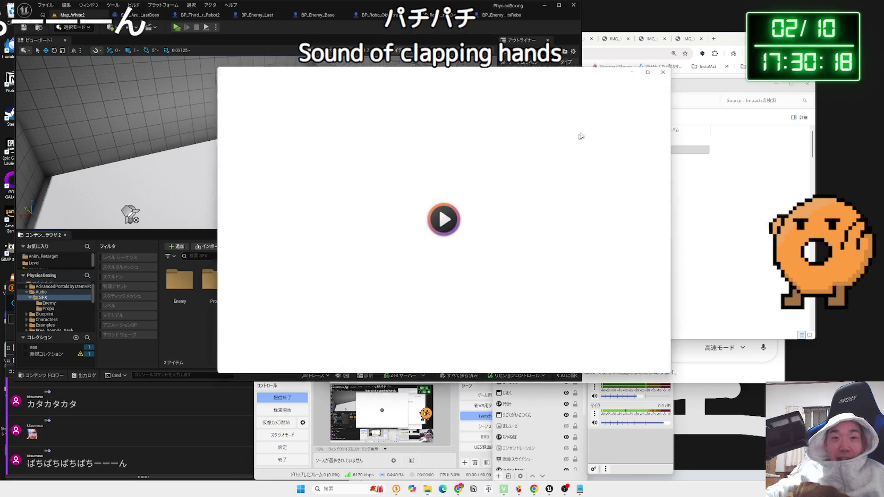
click(670, 68)
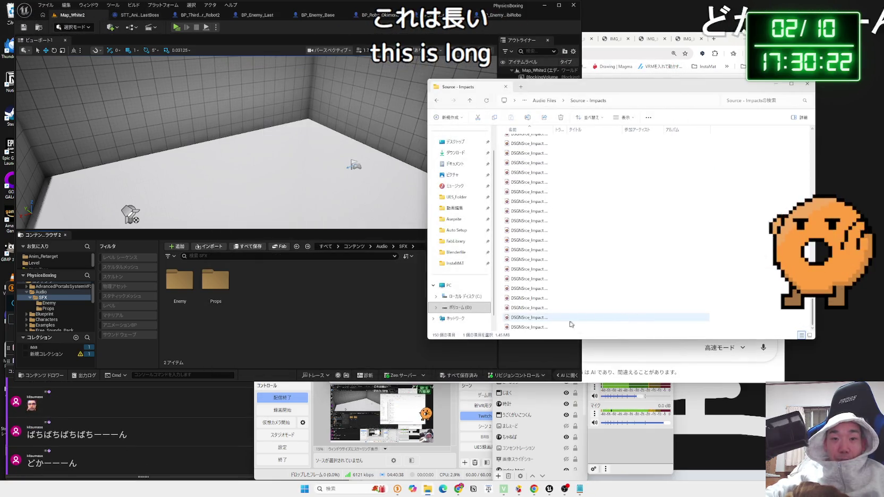
double_click(570, 321)
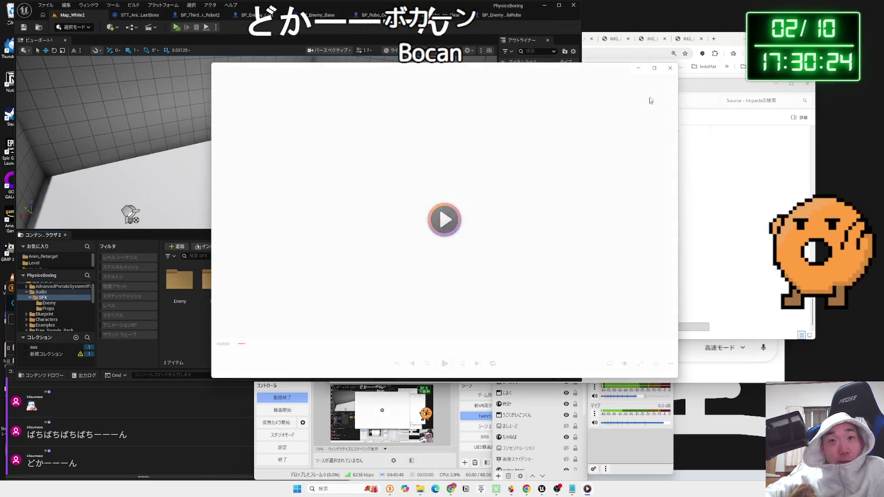
click(670, 68)
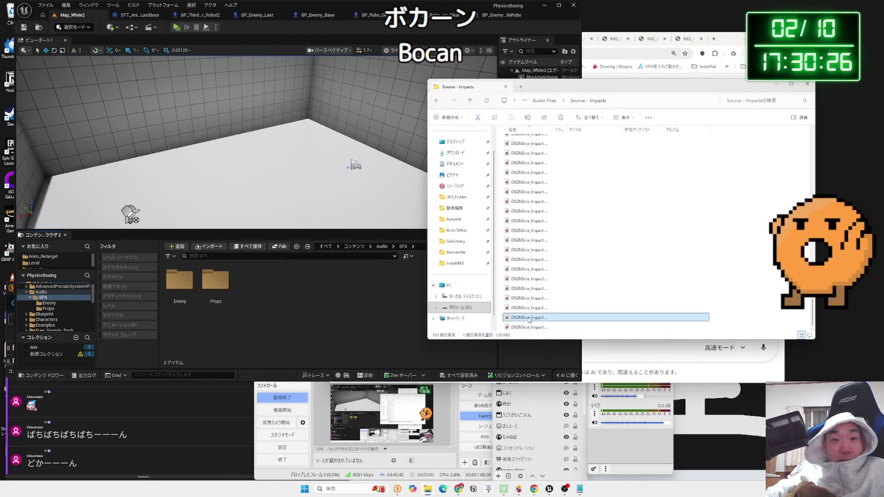
double_click(529, 318)
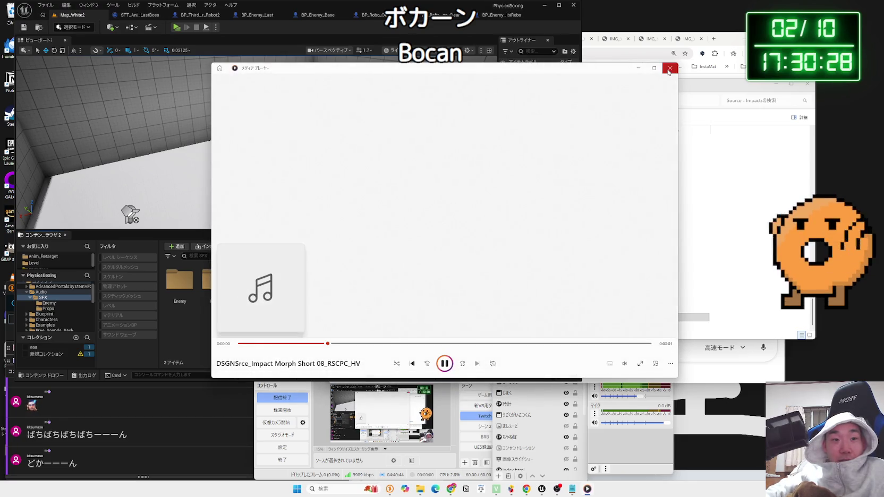
click(668, 69)
click(535, 309)
double_click(535, 309)
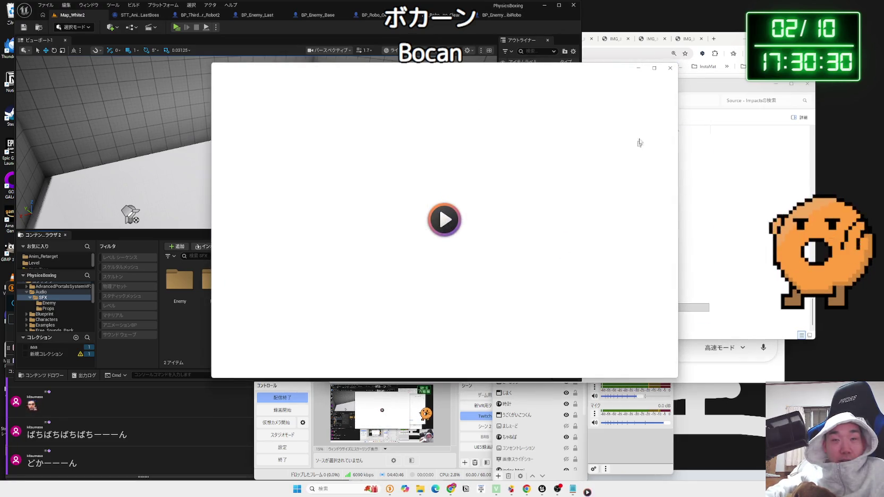
click(670, 68)
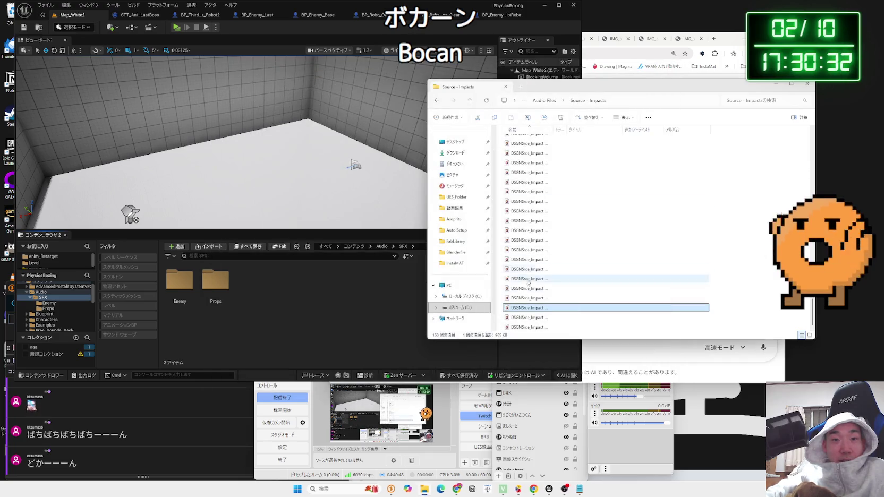
double_click(520, 298)
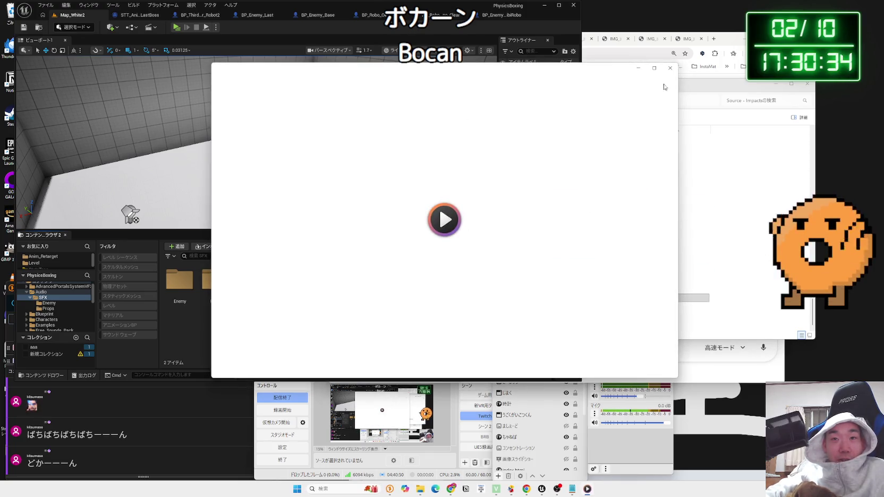
click(670, 68)
click(524, 288)
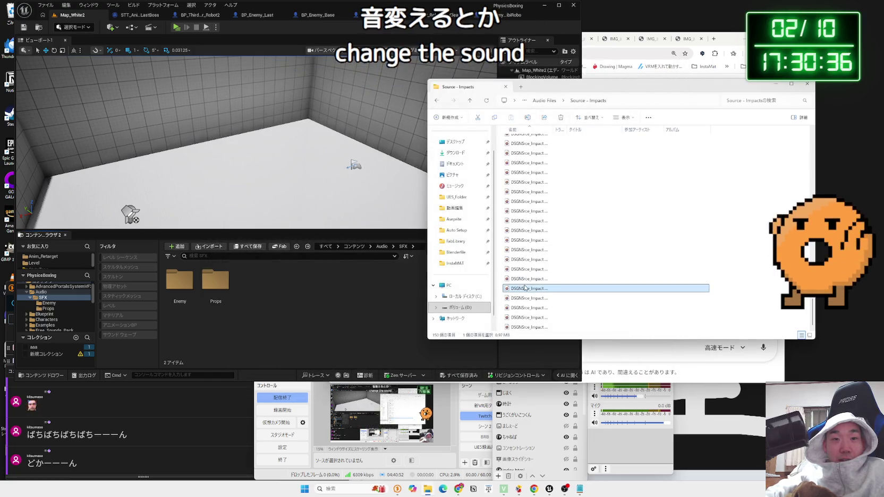
double_click(524, 287)
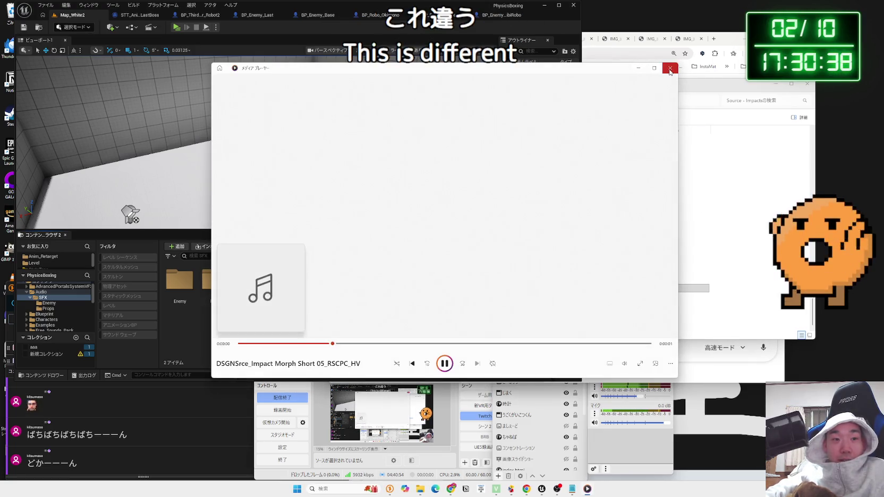
click(670, 70)
double_click(554, 276)
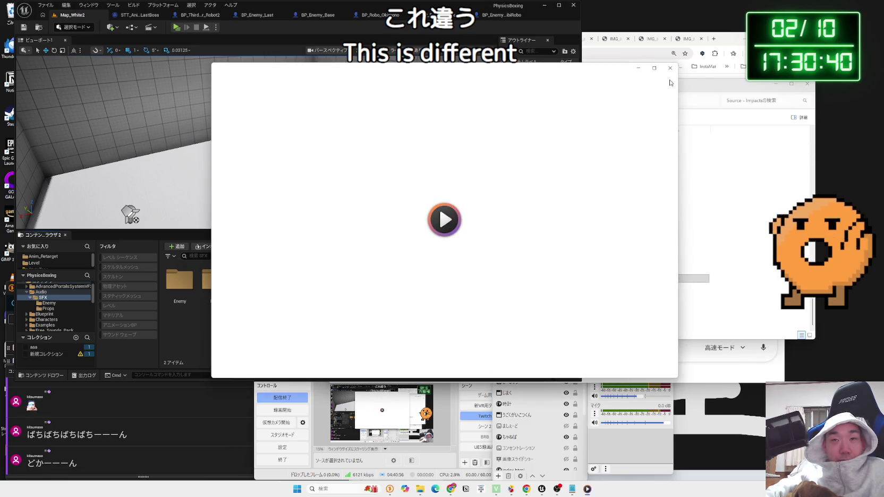
click(670, 69)
double_click(584, 263)
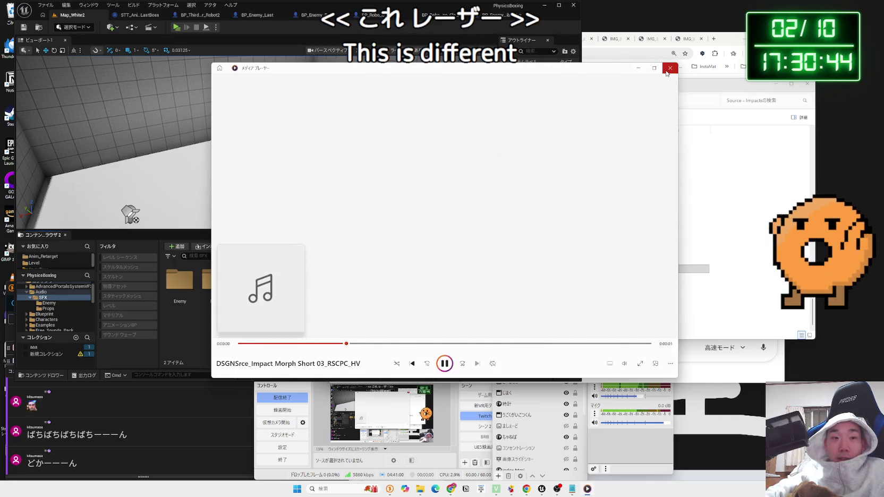
click(667, 74)
Audition more impact sounds, including via arrow keys and Enter, then move the folder window aside.
key(Down)
key(Return)
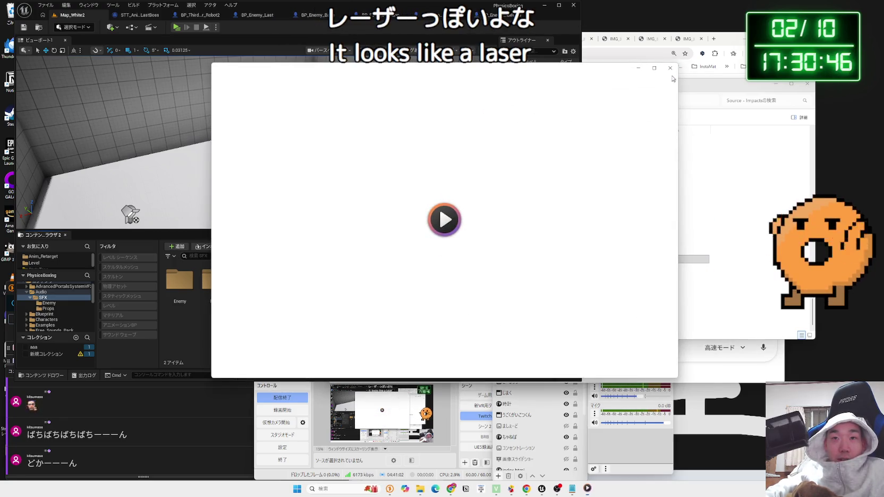
click(670, 68)
click(521, 253)
double_click(522, 253)
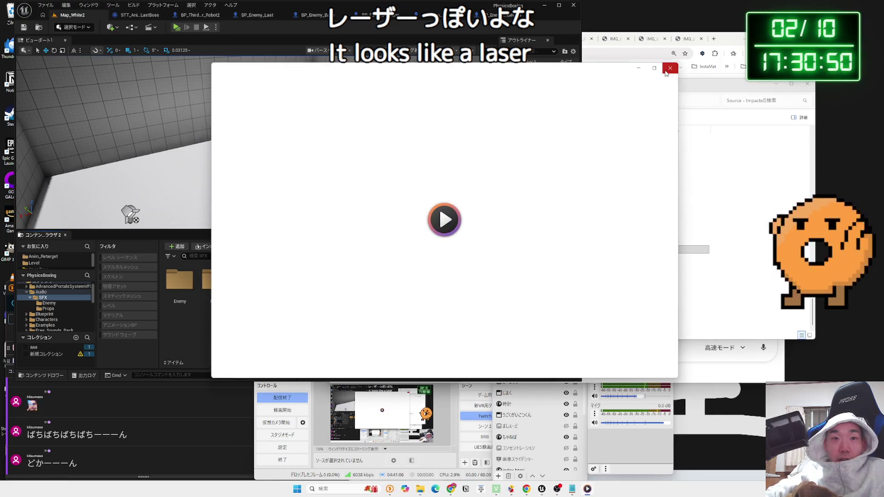
click(669, 68)
double_click(521, 236)
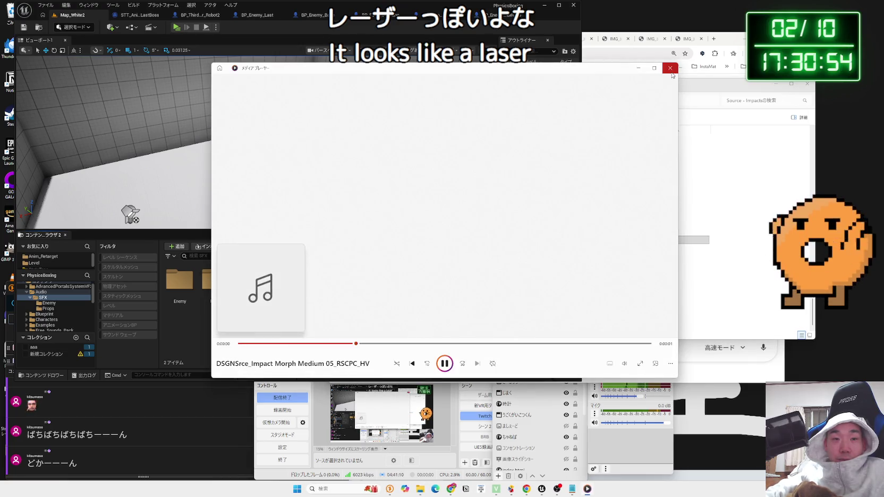
click(669, 68)
double_click(584, 221)
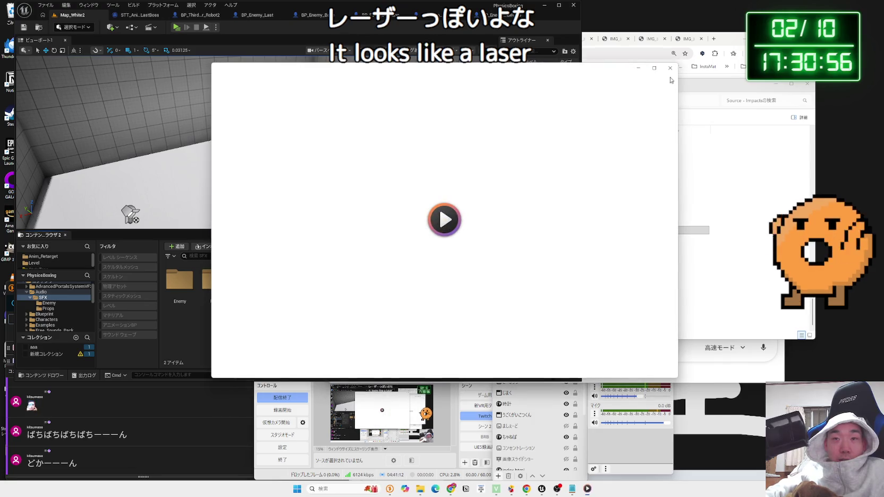
click(671, 70)
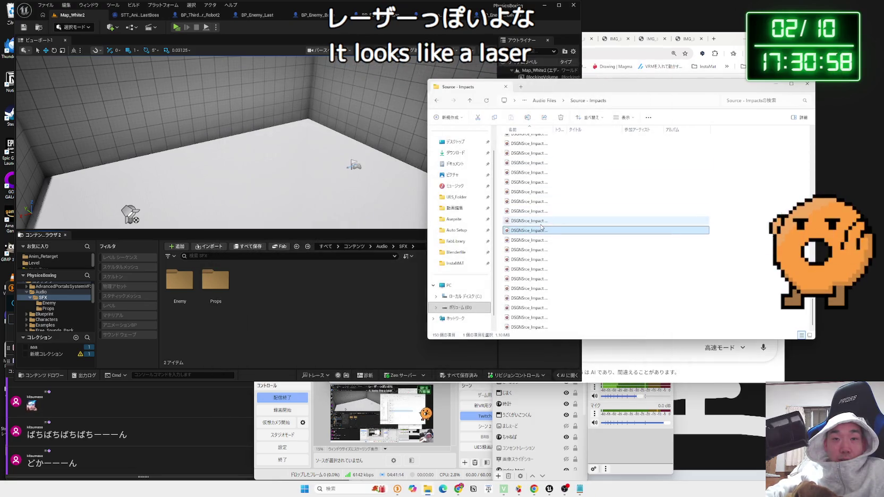
double_click(544, 222)
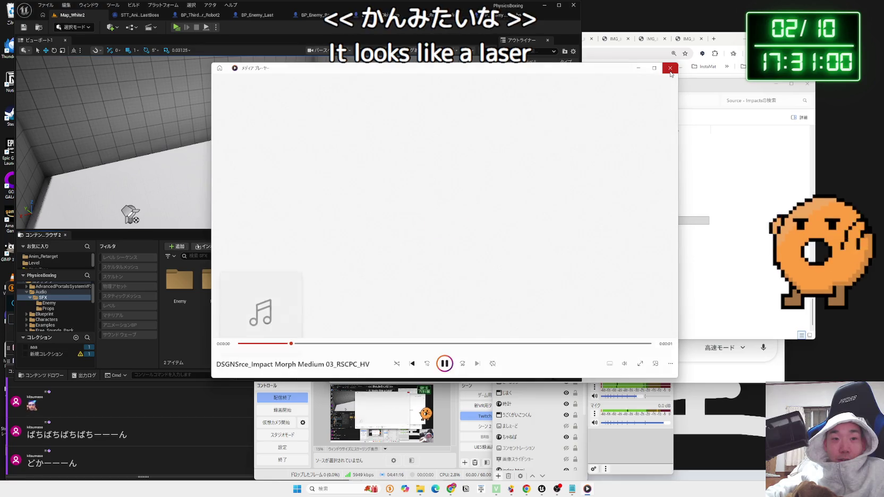
click(670, 72)
key(Up)
key(Return)
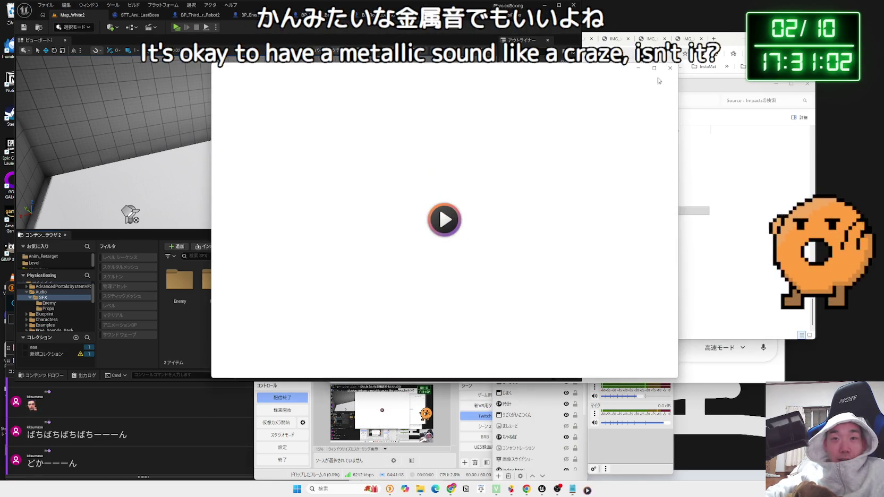
click(669, 68)
click(528, 201)
double_click(527, 202)
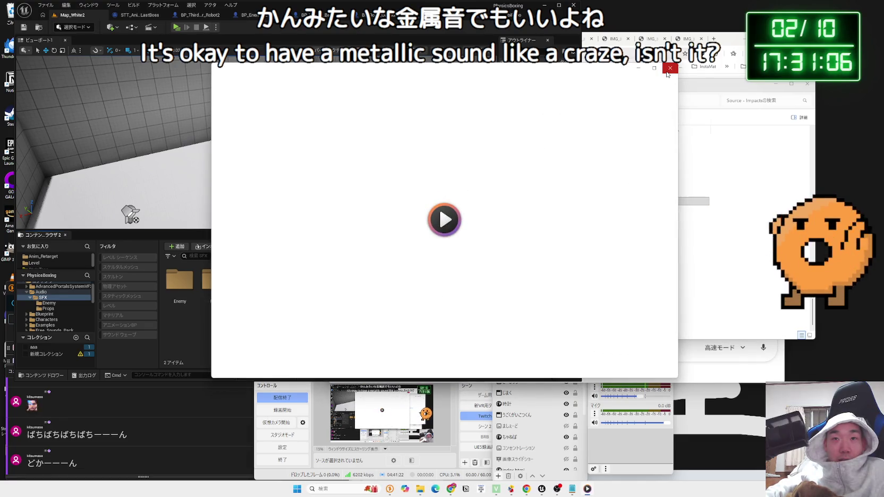
click(669, 68)
drag(689, 83, 582, 97)
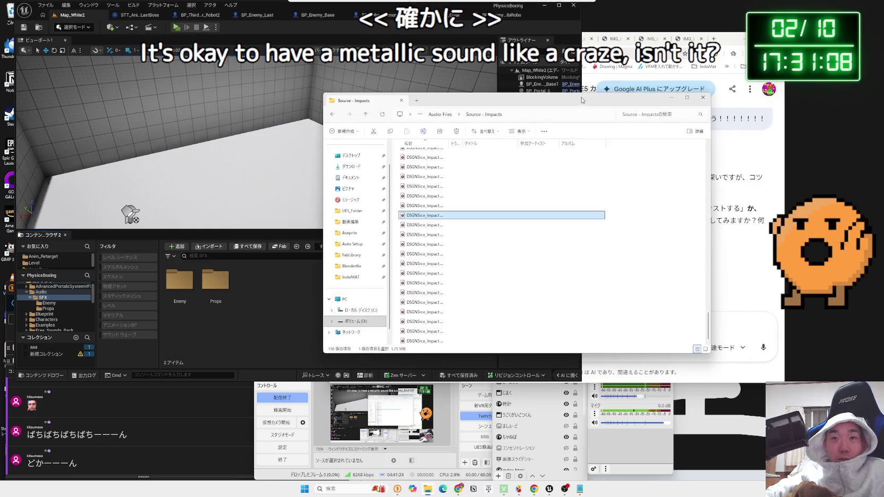
Search 効果音ラボ 金属音 in a new tab and open the 戦闘[1] sound list.
click(714, 40)
text(効果音ラボ k金属音)
key(Return)
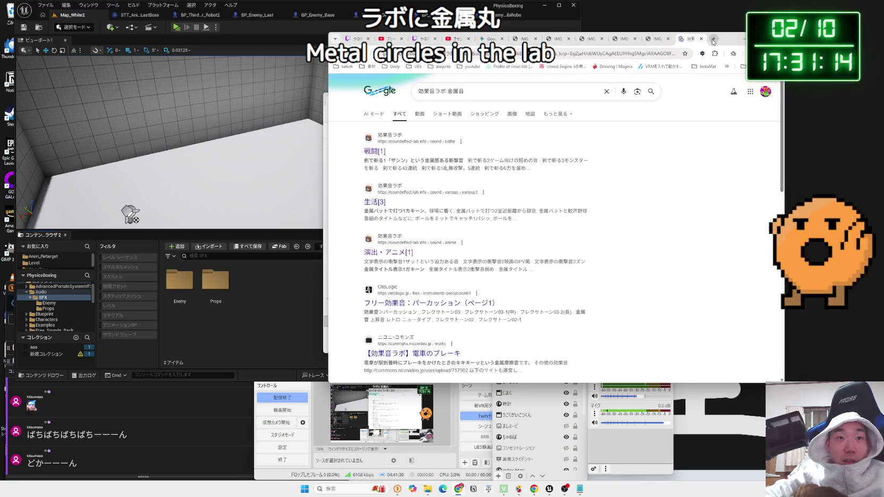
click(372, 153)
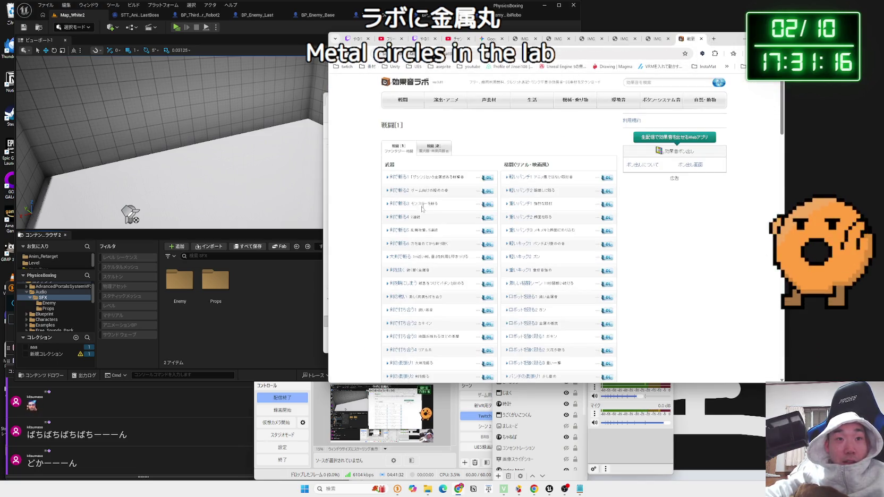
Play the 剣で斬る2 and 剣で斬る3 sounds and scroll down the list.
click(397, 192)
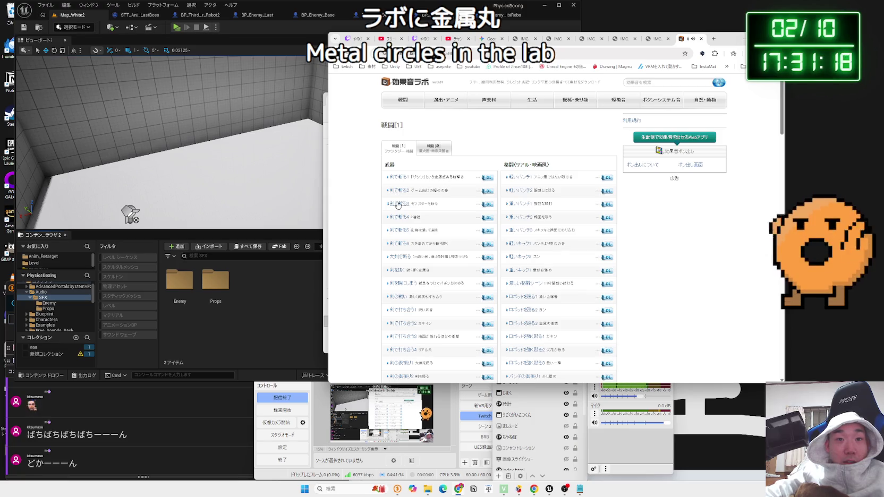
click(398, 204)
scroll(425, 213, down, 1)
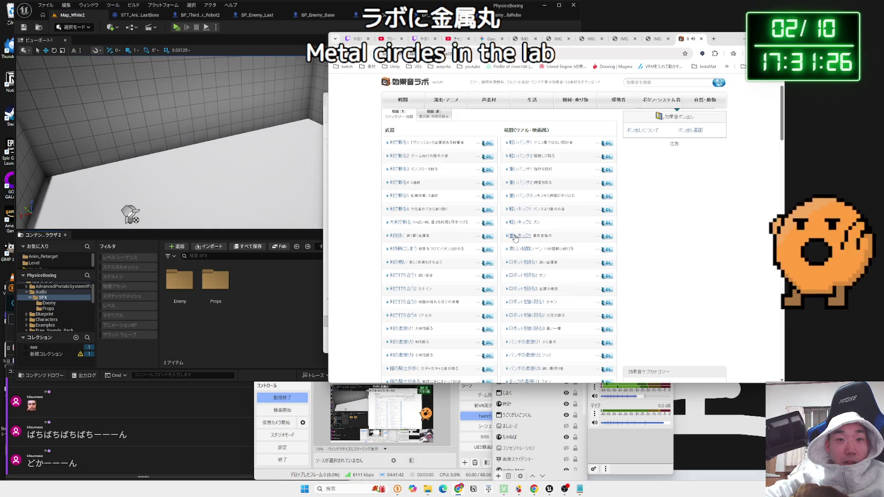
scroll(518, 260, down, 1)
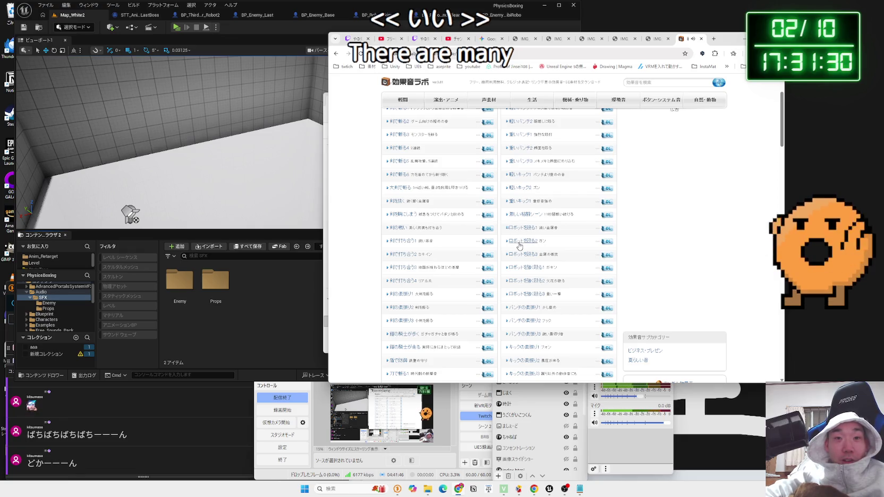
Audition ロボットを殴る2/3, ロボットを強く殴る1–3 and パンチの素振り1.
click(526, 257)
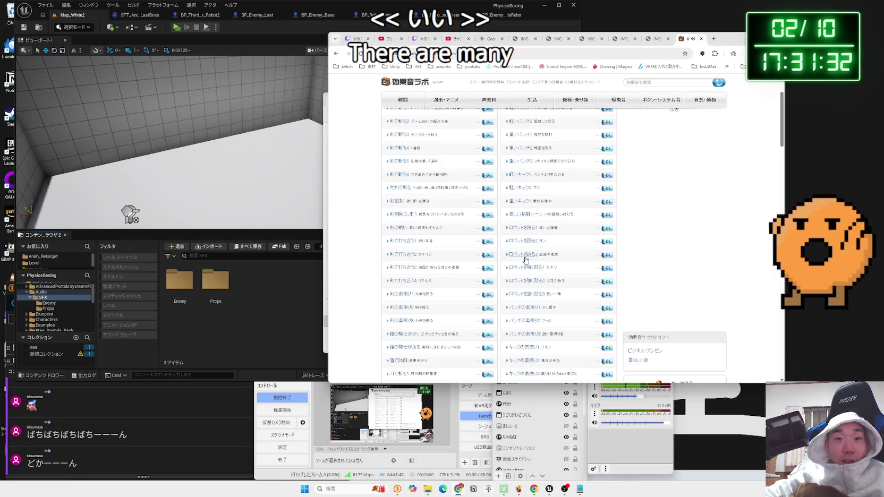
click(523, 282)
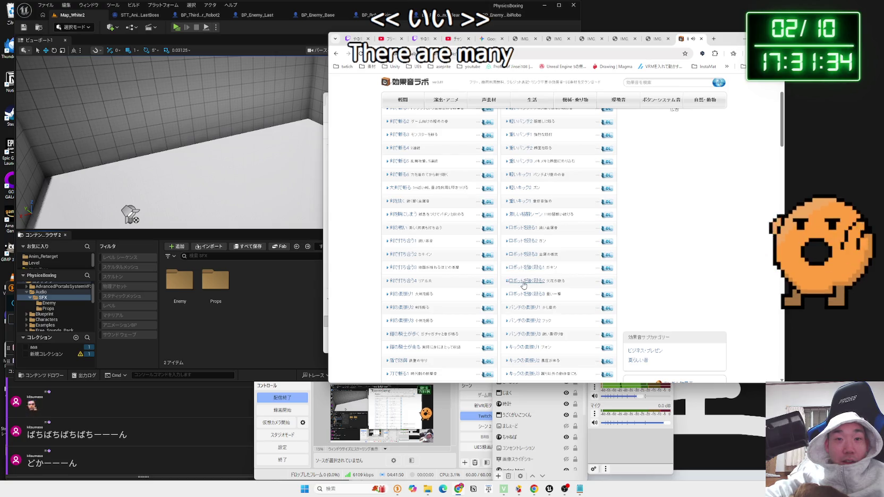
scroll(524, 268, down, 1)
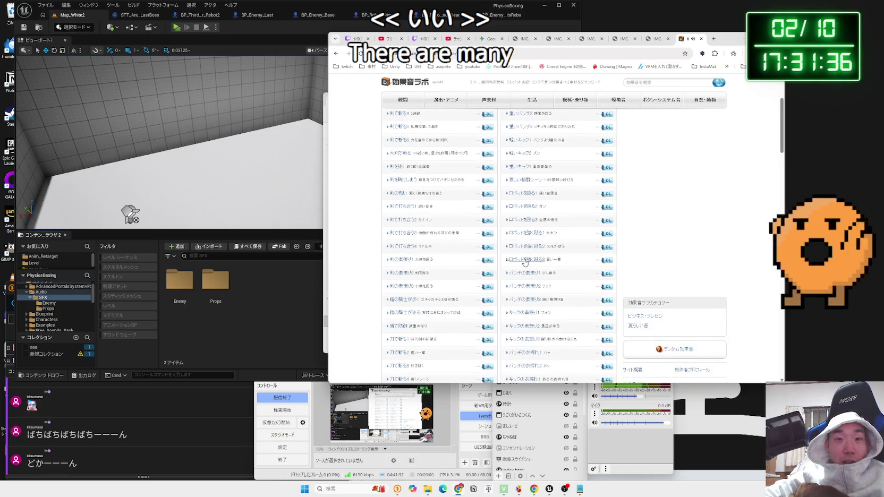
click(523, 275)
click(523, 261)
click(522, 234)
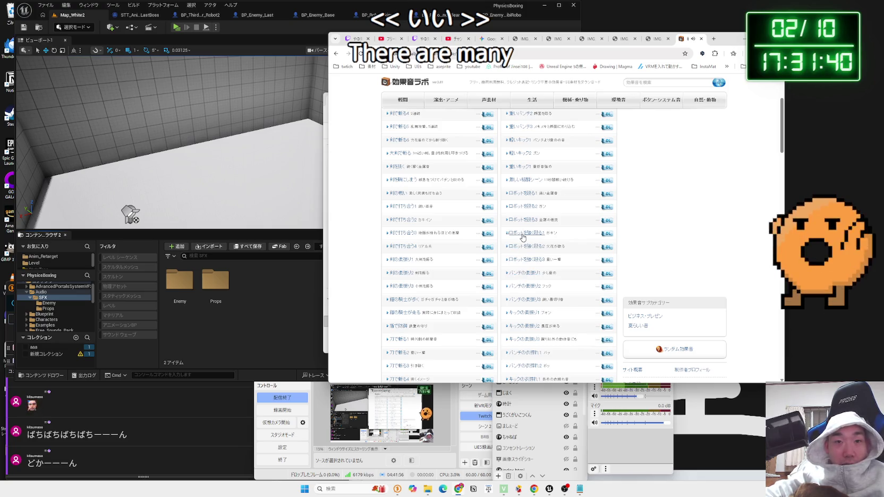
click(521, 221)
click(521, 210)
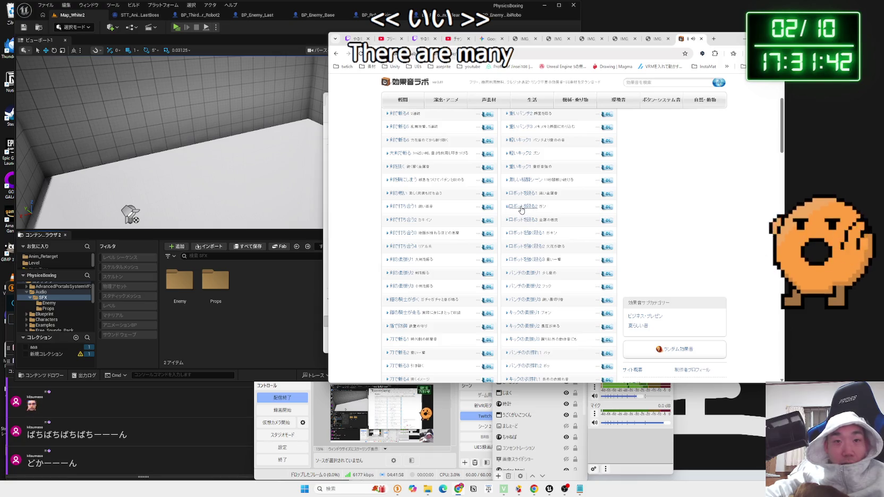
click(521, 222)
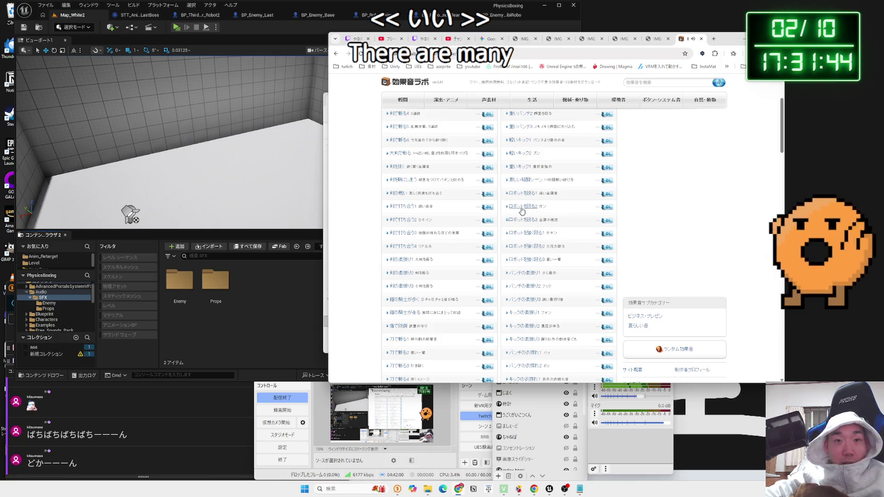
click(521, 222)
Compare ロボットを殴る2/3 against ロボットを強く殴る1–3, then download ロボットを殴る1 (machine-hit1.mp3).
click(523, 246)
click(523, 208)
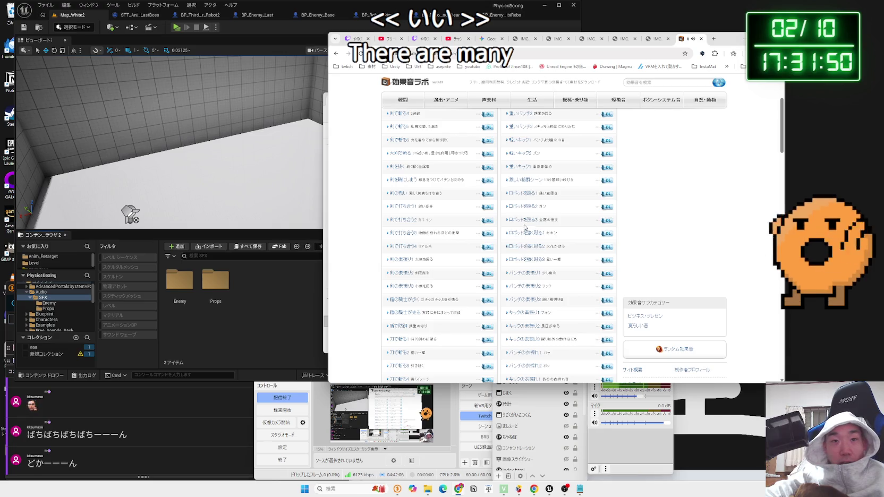
click(521, 207)
click(524, 248)
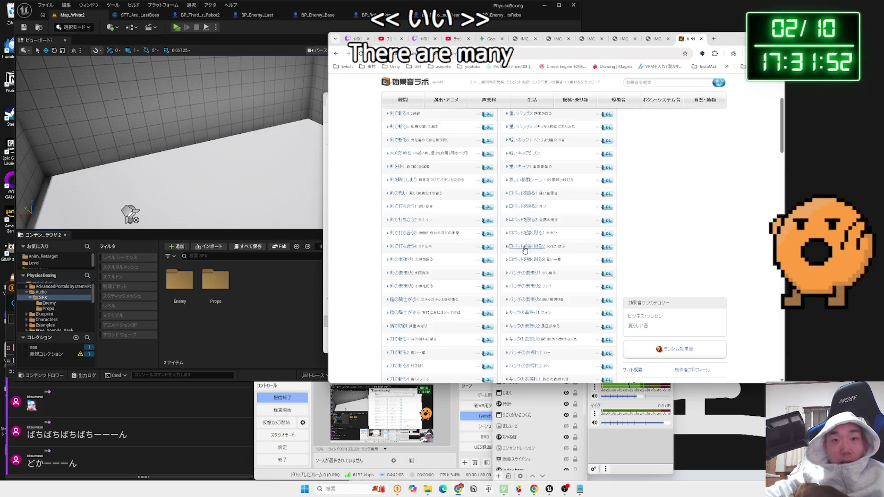
click(521, 211)
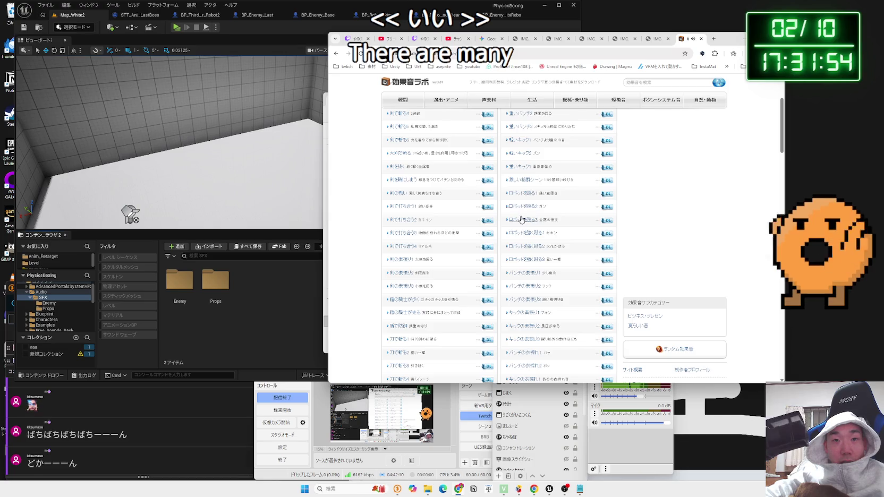
click(525, 236)
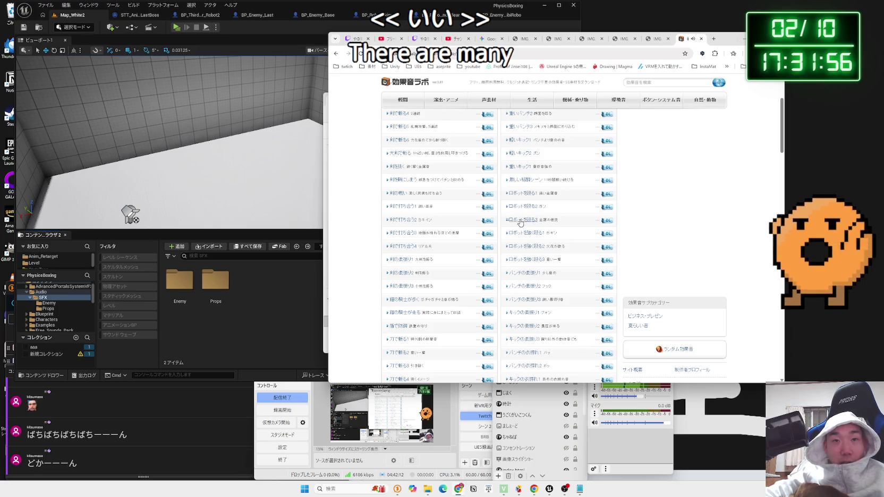
click(519, 208)
click(519, 211)
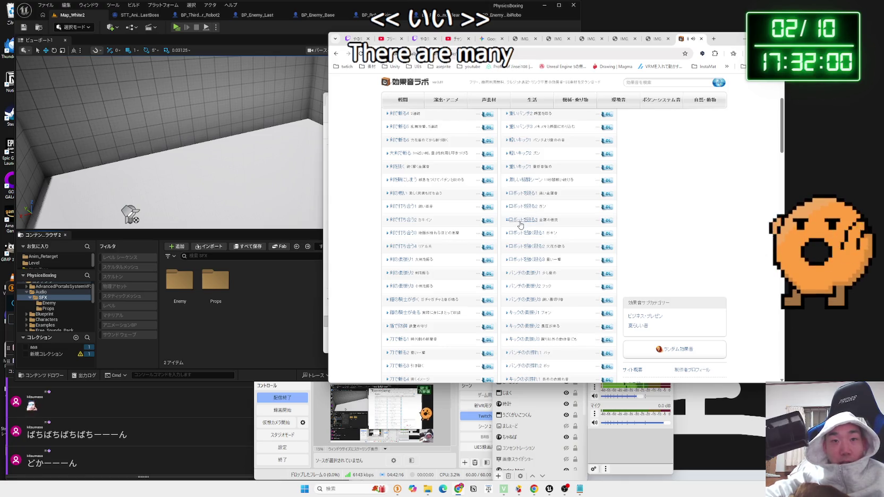
click(520, 222)
click(527, 247)
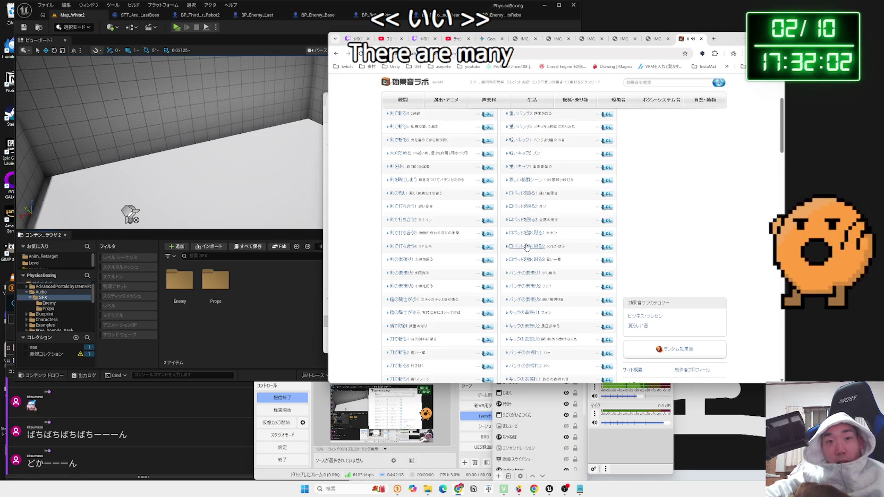
click(526, 260)
click(525, 236)
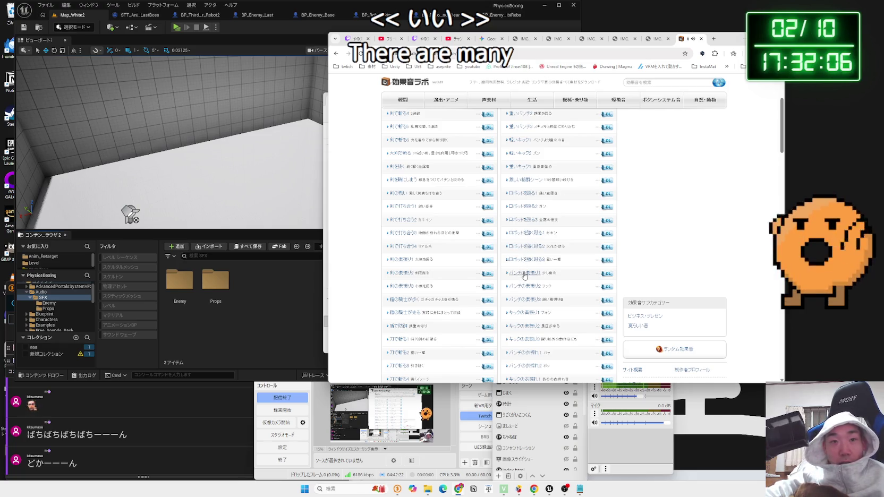
click(522, 213)
click(609, 197)
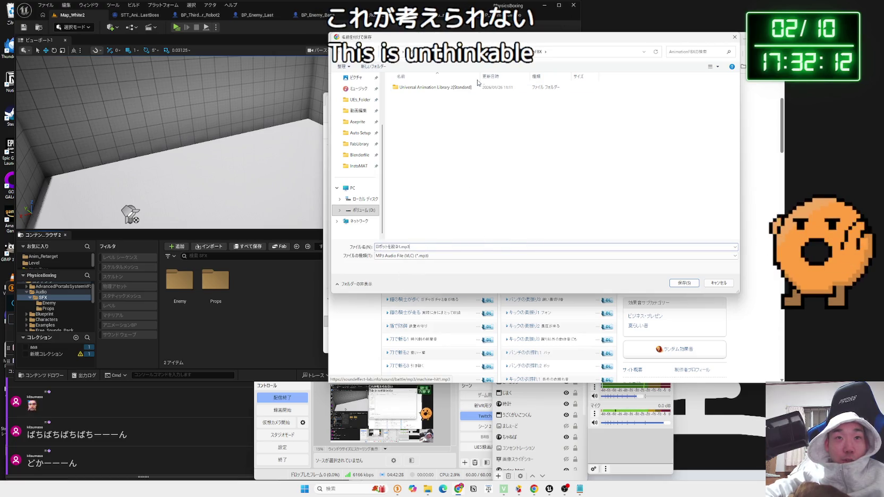
In the save dialog, create a new folder inside Audio, typed as 'PhysicsBoxig'.
key(alt+Up)
double_click(409, 116)
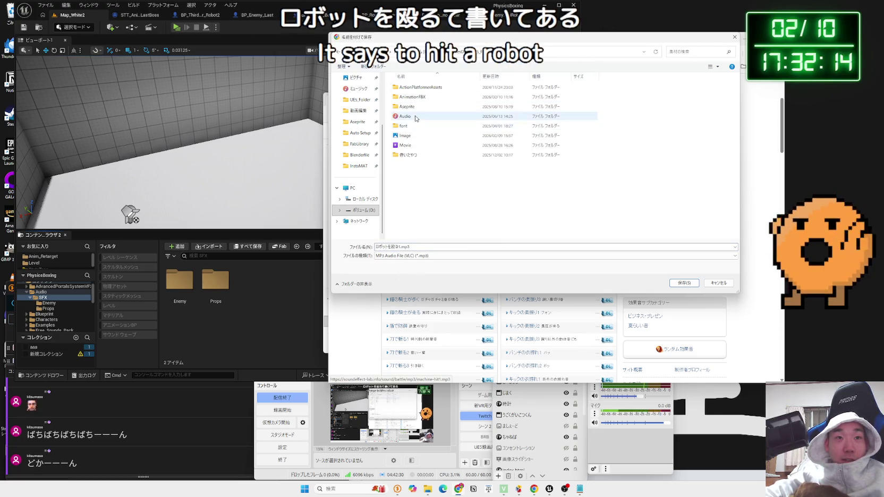
double_click(465, 106)
scroll(468, 209, down, 5)
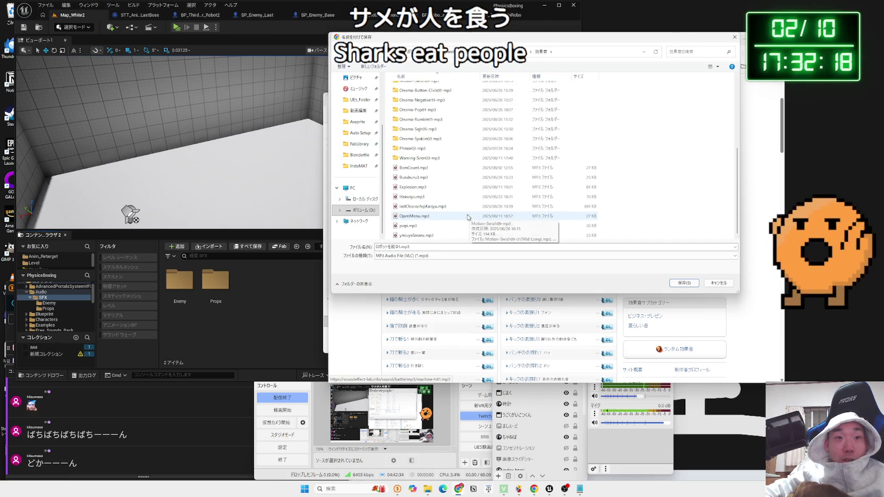
scroll(414, 218, up, 4)
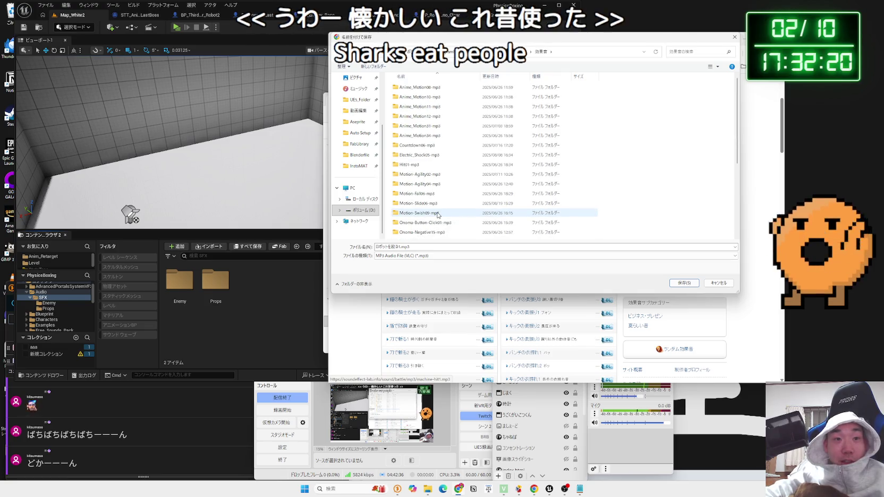
key(alt+Up)
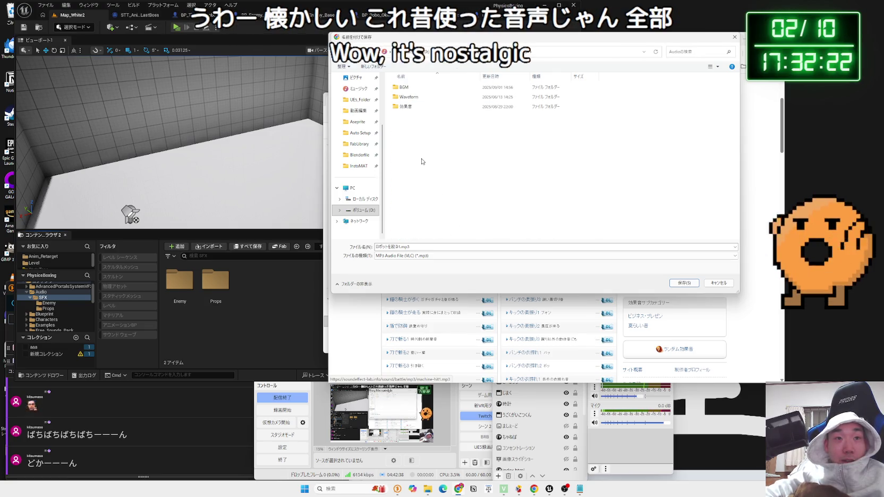
right_click(423, 161)
mouse_move(447, 229)
click(518, 236)
key(BackSpace)
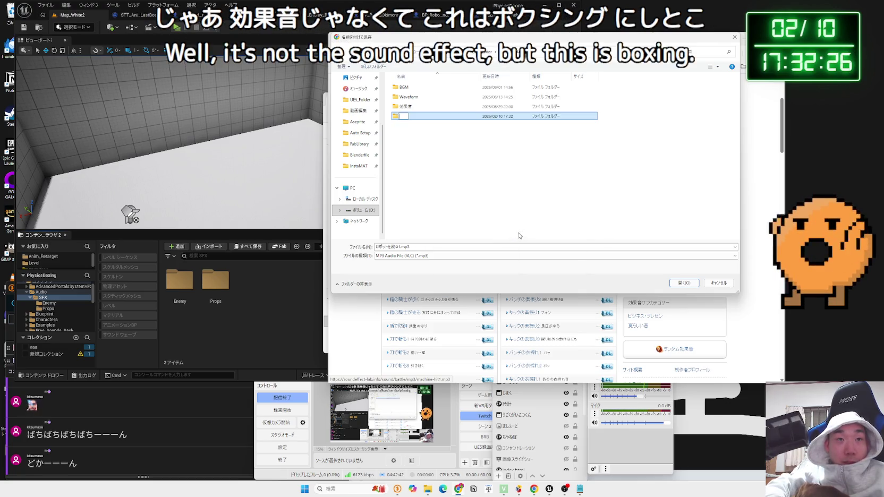
text(hysicsBoxi)
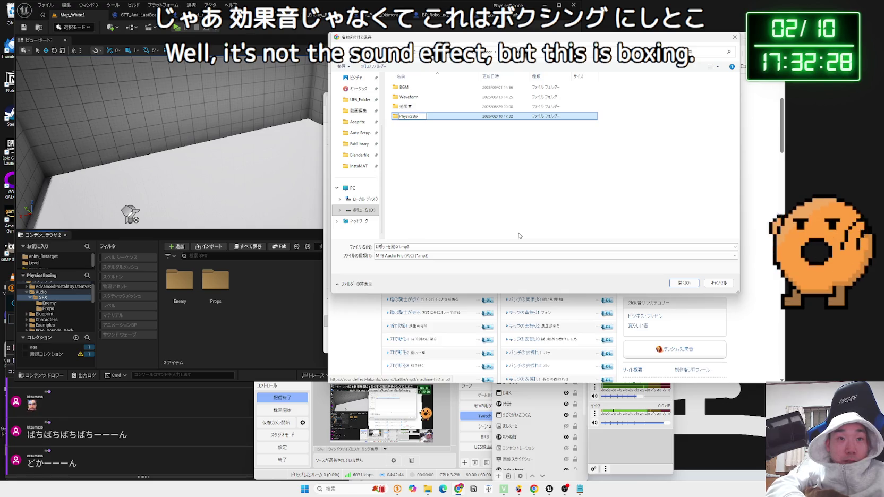
text(g)
key(Return)
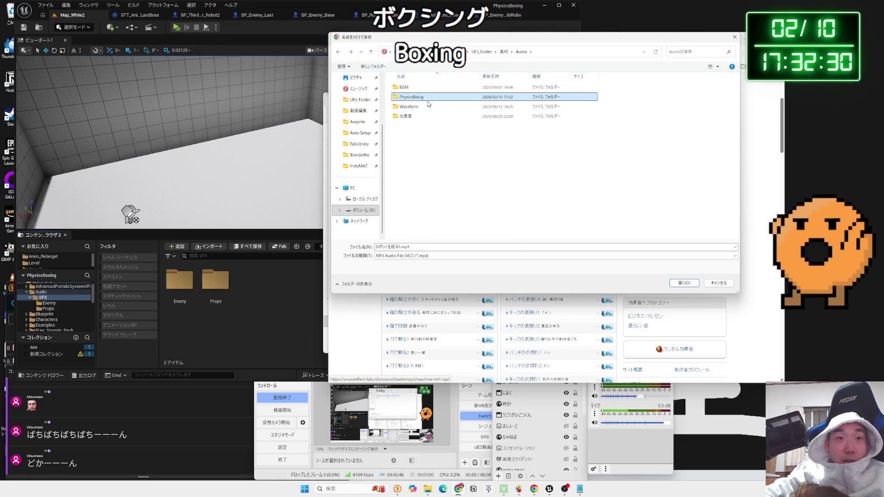
Correct the folder name to 'PhysicsBoxing' and open it.
click(414, 97)
key(Left)
text(n)
key(Return)
click(423, 128)
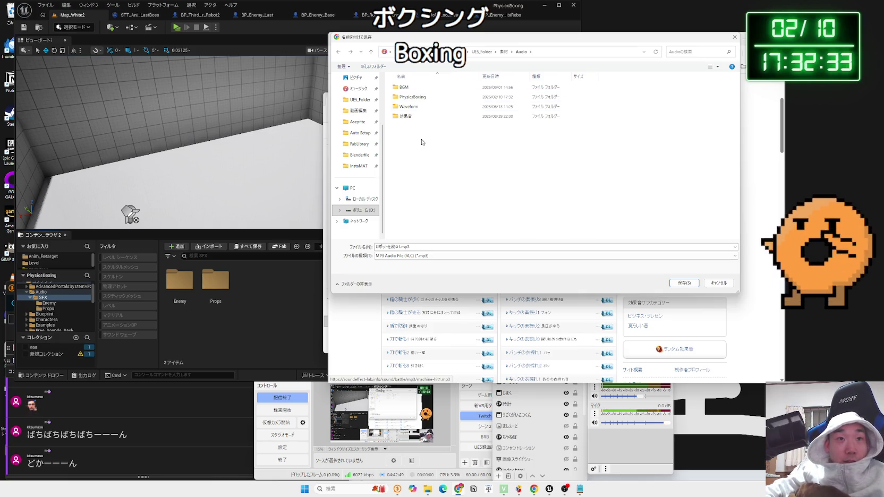
double_click(425, 101)
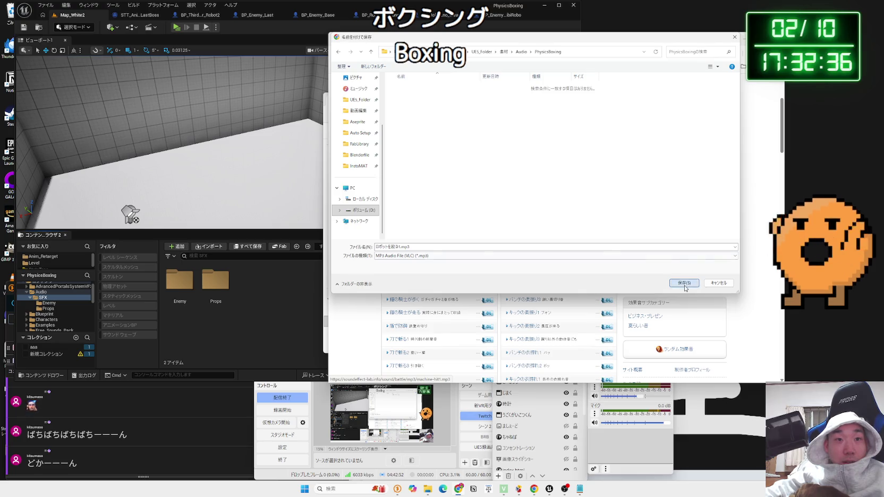
Save ロボットを殴る1.mp3 and ロボットを殴る2.mp3 into the PhysicsBoxing folder.
click(683, 283)
click(605, 209)
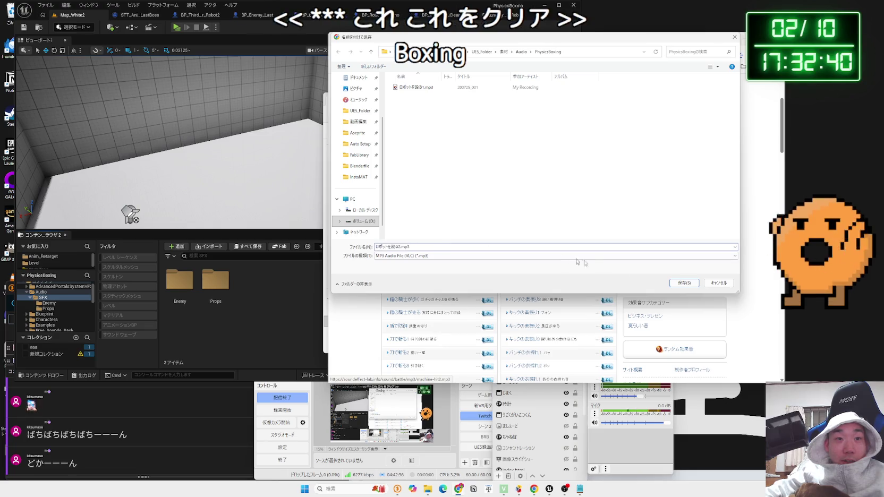
click(683, 282)
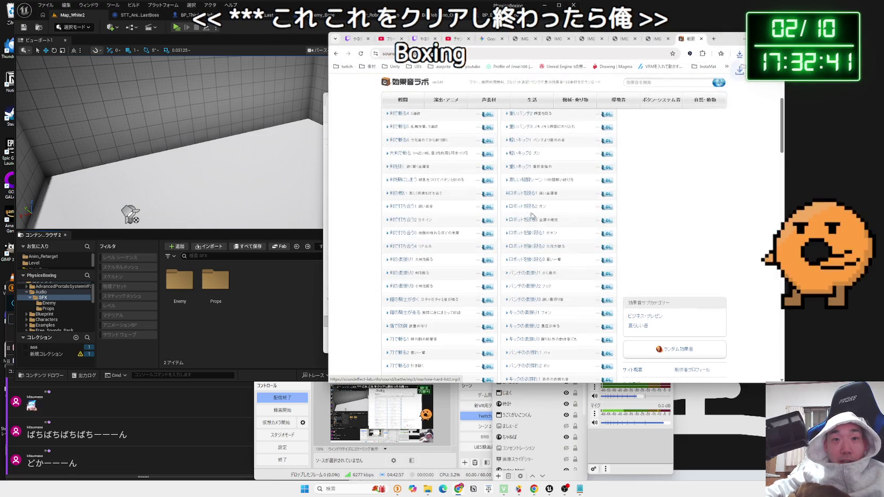
Preview the ロボットを強く殴る1, ロボットを強く殴る2 and ロボットを殴る3 sounds.
click(528, 245)
click(527, 233)
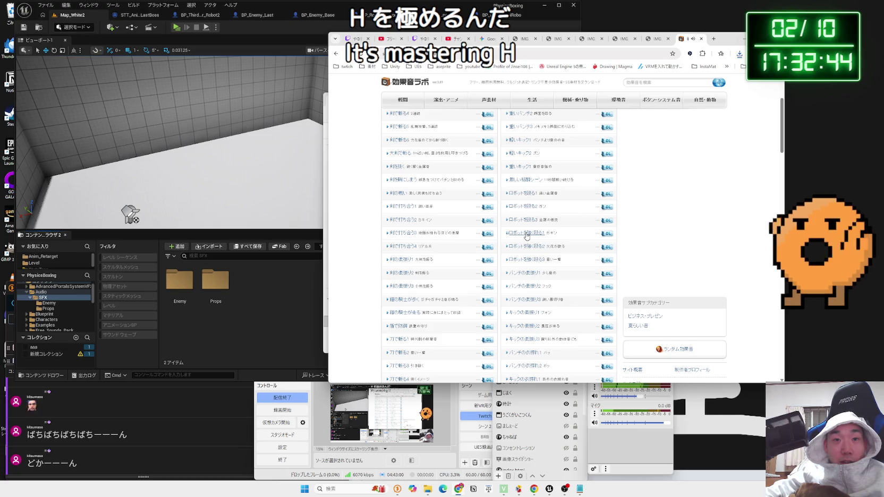
click(519, 220)
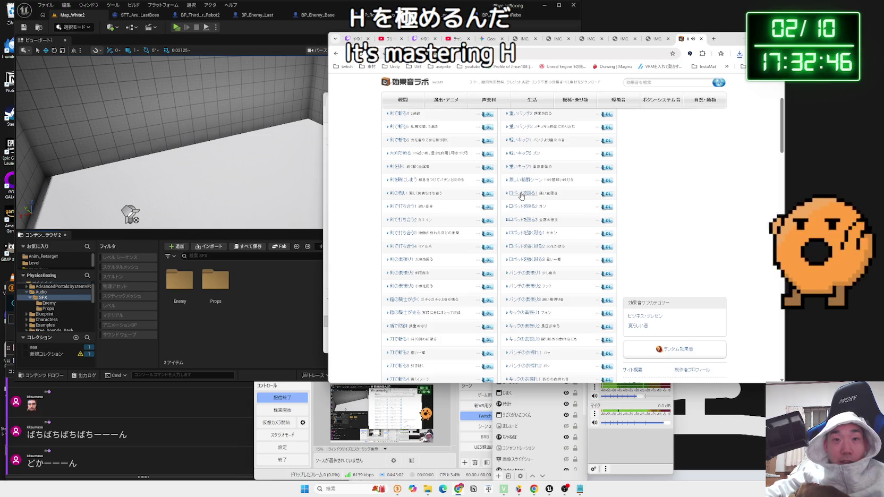
click(524, 222)
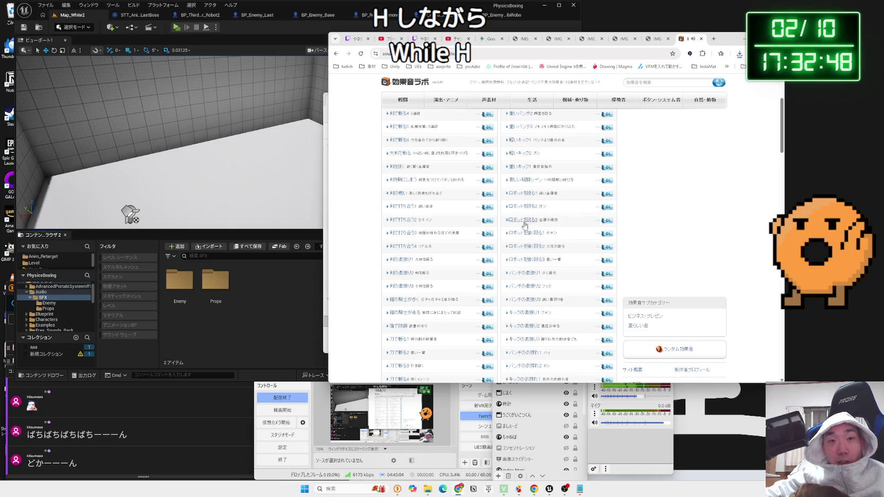
click(524, 247)
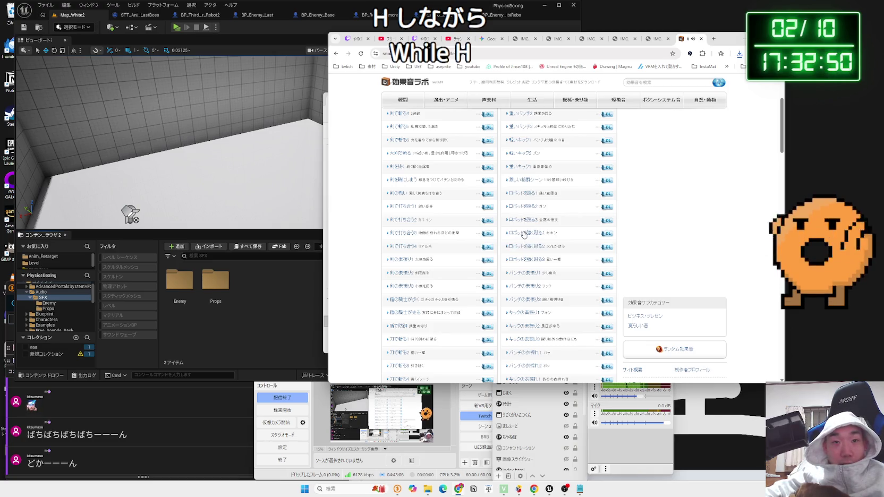
click(522, 220)
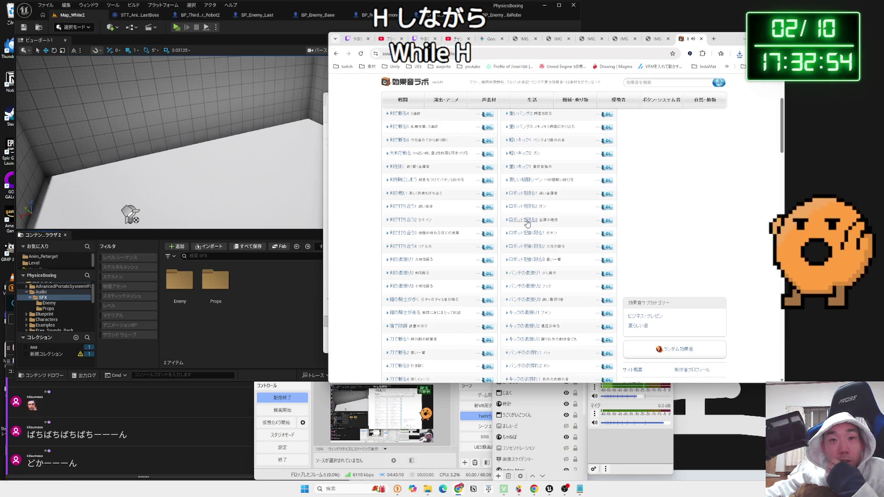
click(524, 221)
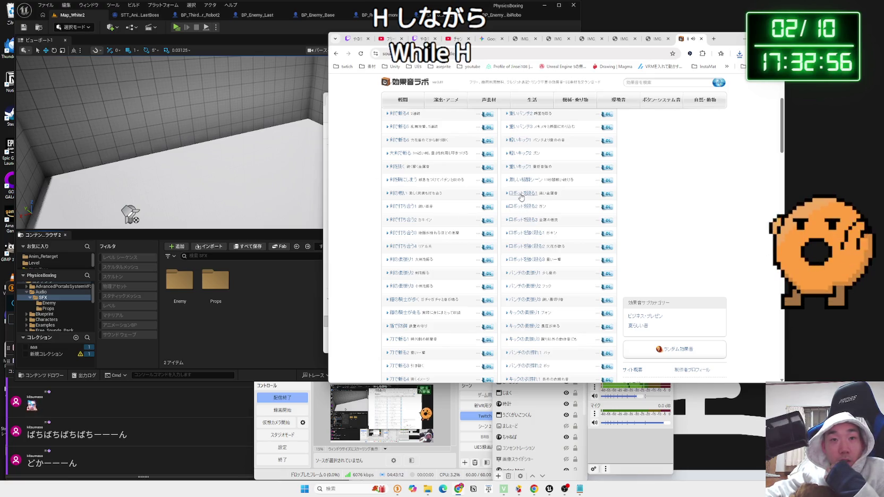
Compare ロボットを殴る1, 2 and 3, then save ロボットを殴る3.mp3 into PhysicsBoxing.
click(520, 195)
click(522, 194)
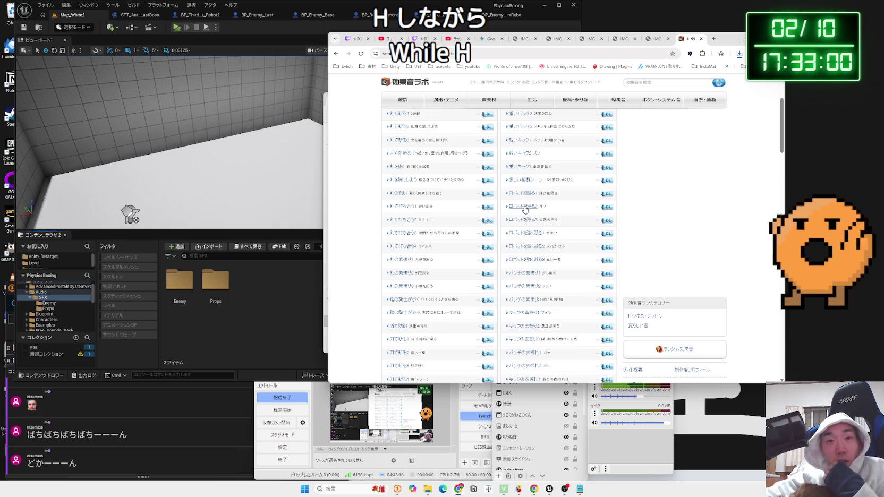
click(522, 207)
click(522, 195)
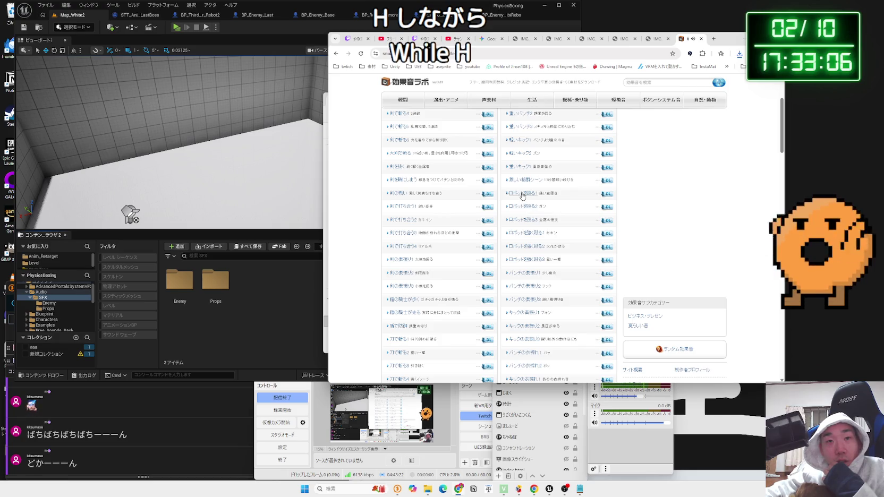
click(522, 207)
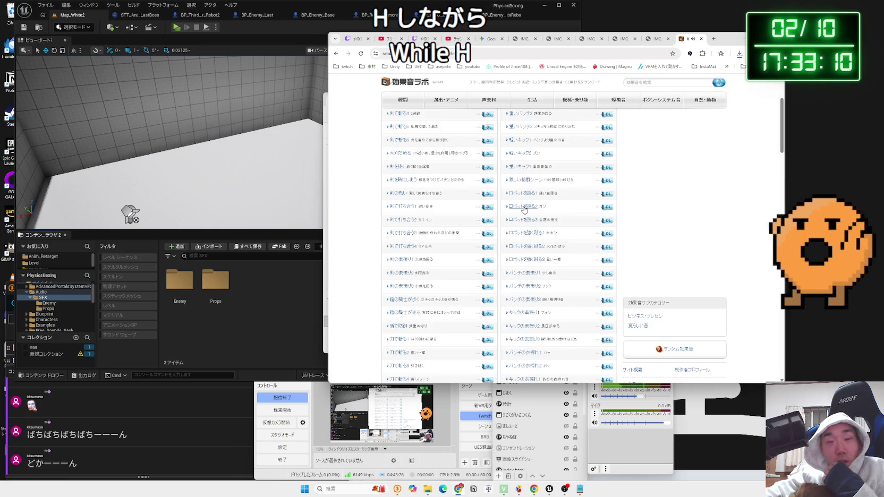
click(524, 194)
click(526, 221)
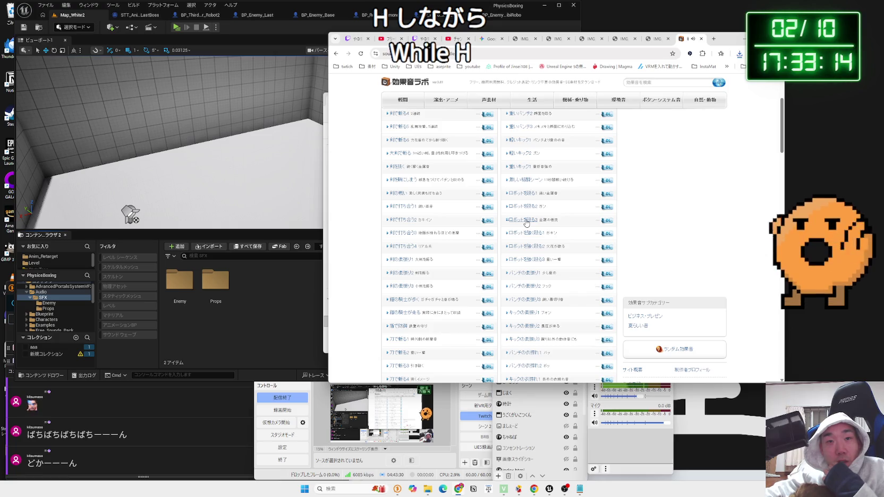
click(526, 221)
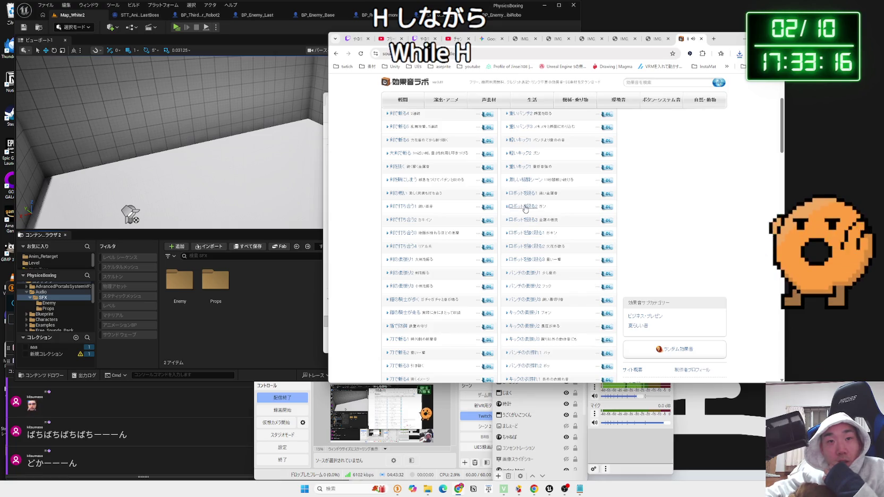
click(607, 221)
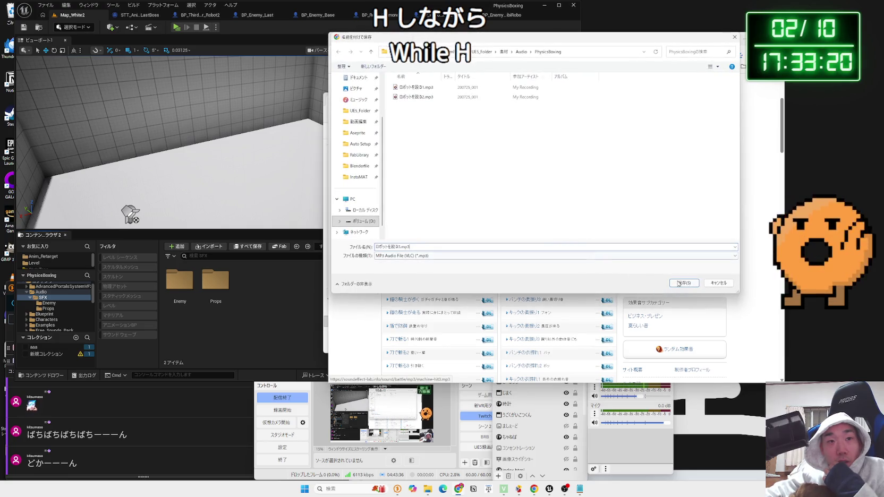
click(682, 283)
Preview the strong punches and save ロボットを強く殴る2.mp3 into PhysicsBoxing.
click(529, 235)
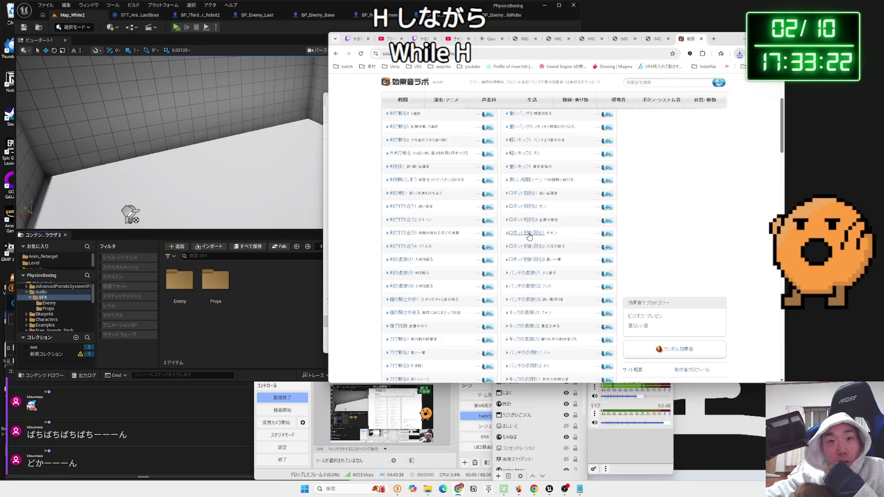
click(530, 247)
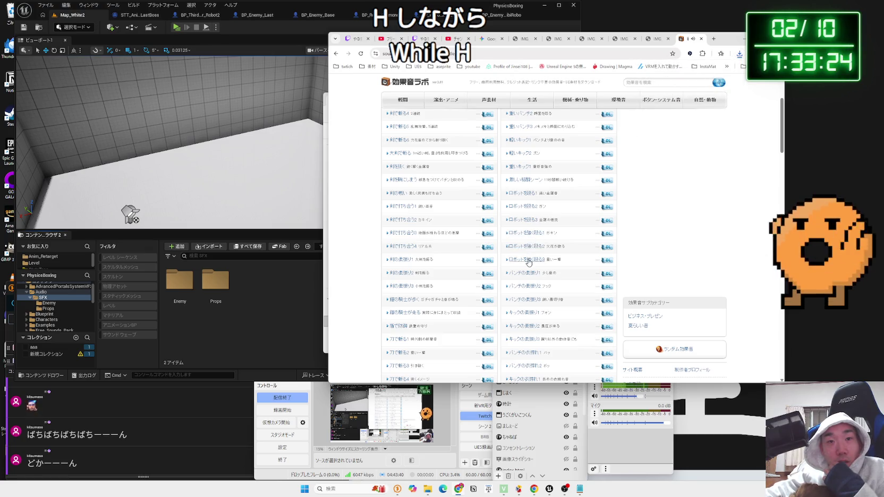
click(524, 221)
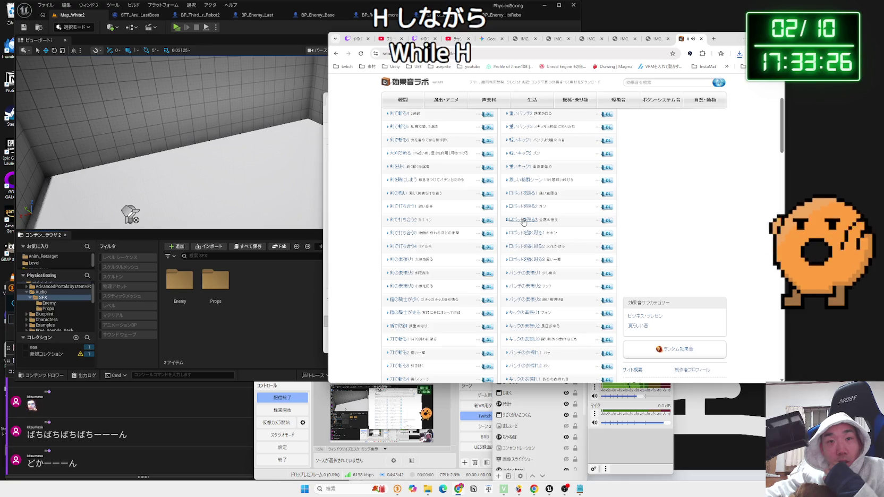
click(607, 247)
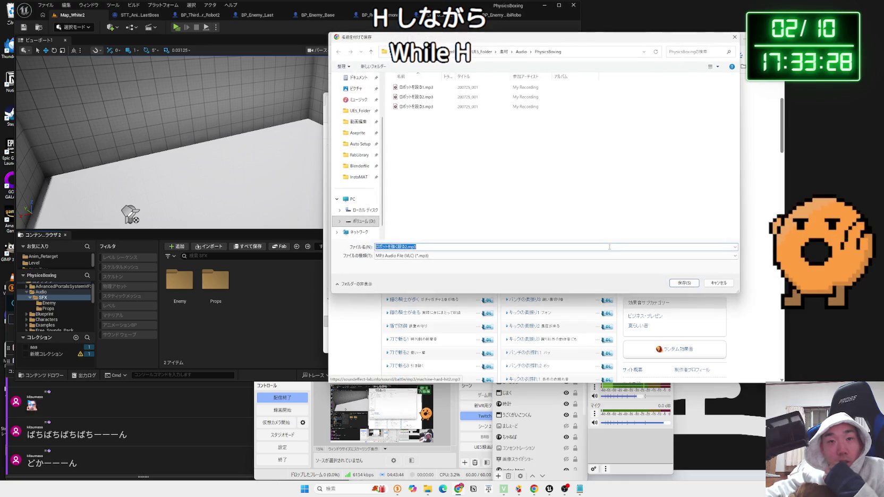
click(681, 283)
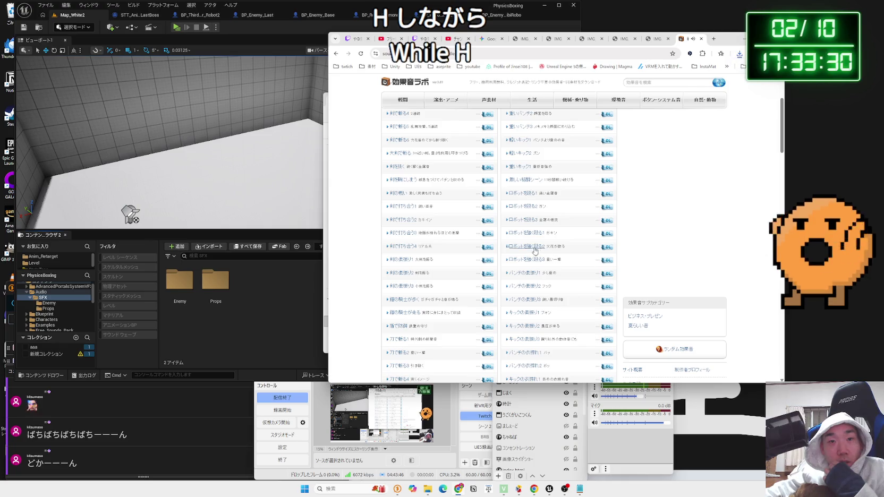
Replay the ロボットを殴る3 and ロボットを殴る2 sounds to check them.
click(526, 220)
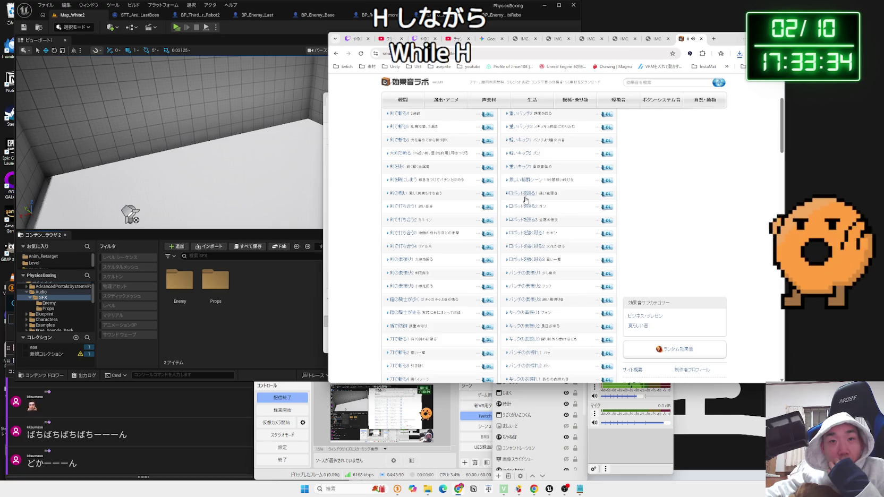
click(525, 207)
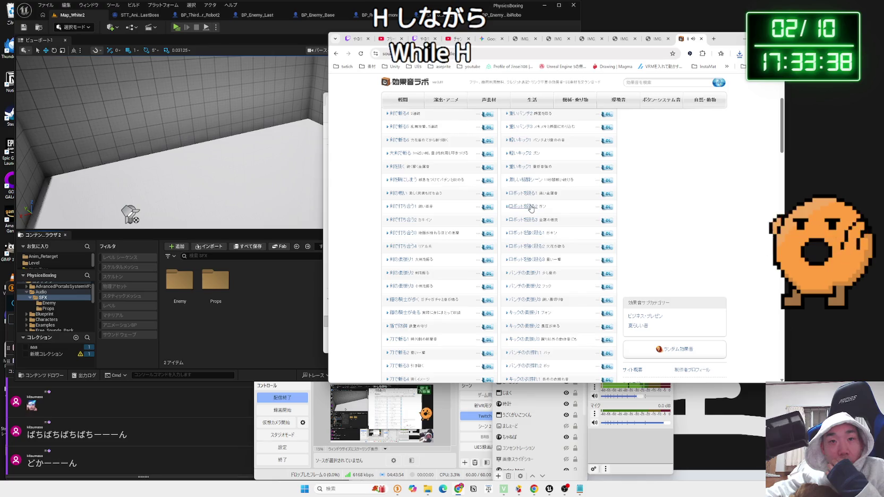
click(427, 488)
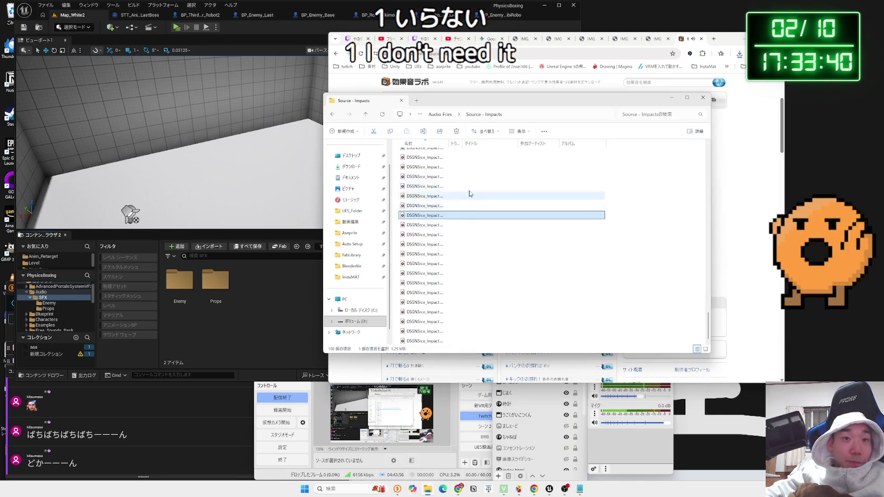
Browse the 動画編集/音声 folders (BGM, amezz, 効果音) and play a button-press sound.
click(350, 221)
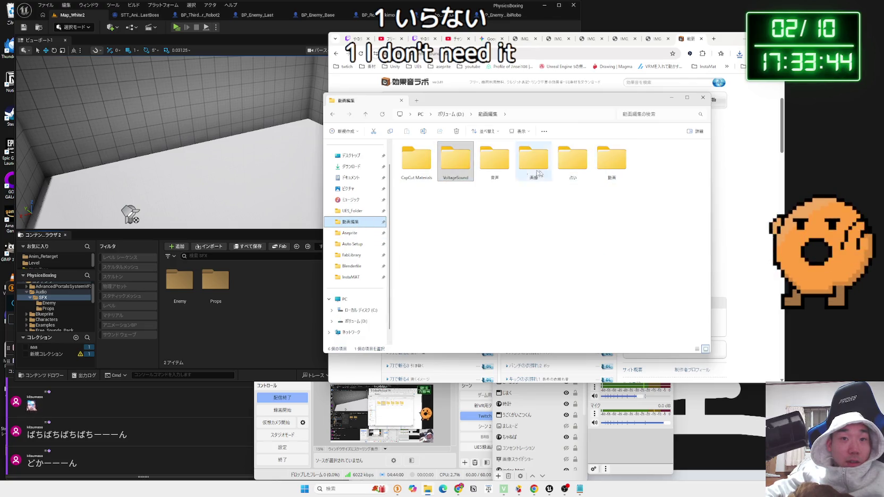
key(Right)
key(Return)
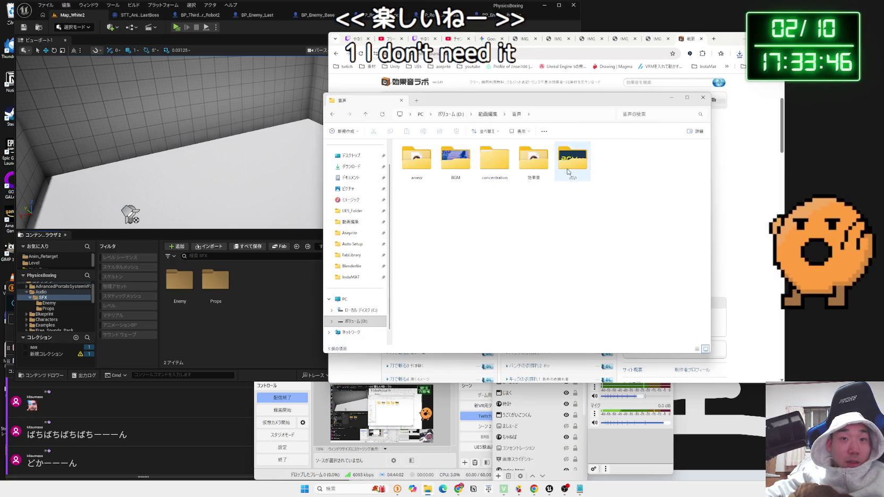
click(494, 172)
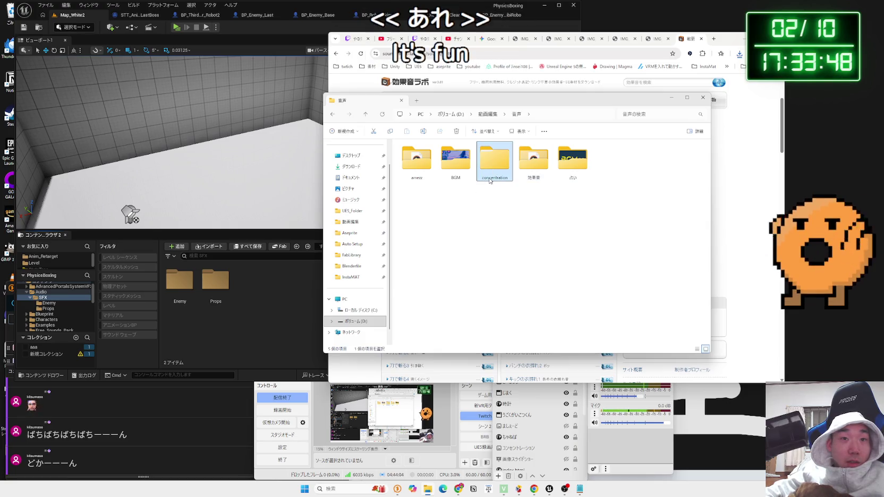
double_click(456, 165)
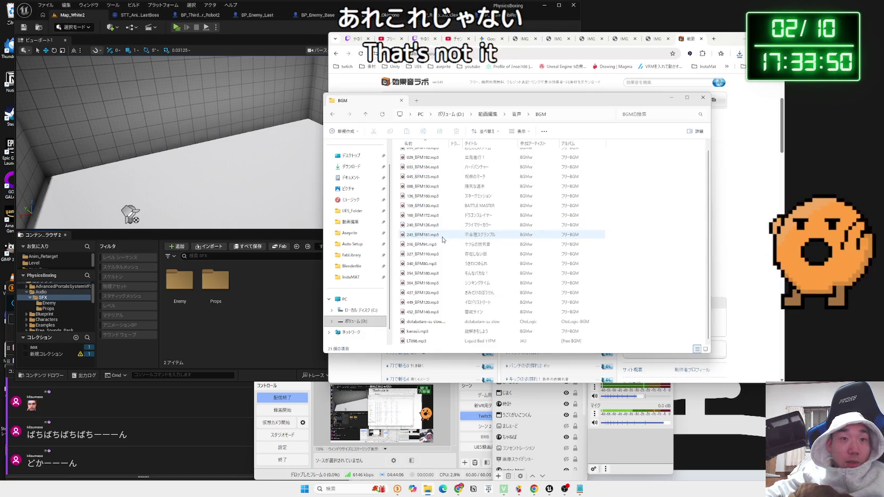
key(BackSpace)
double_click(413, 164)
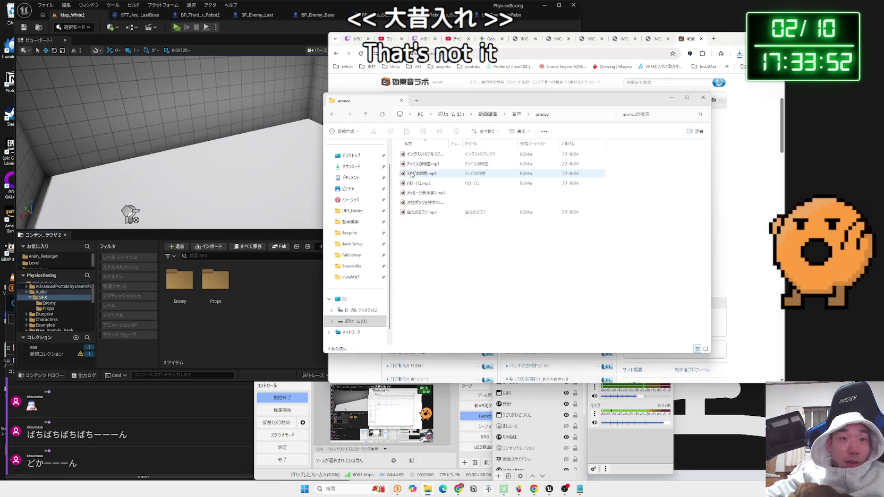
key(BackSpace)
double_click(533, 160)
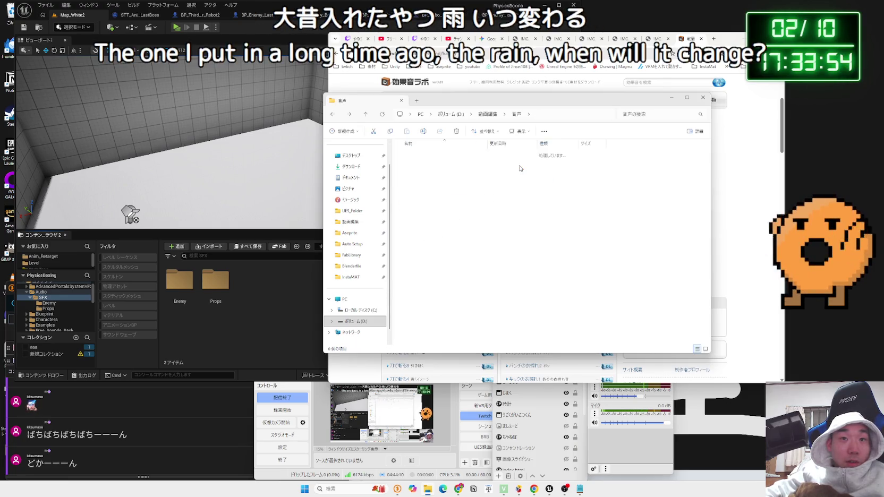
click(424, 211)
double_click(424, 212)
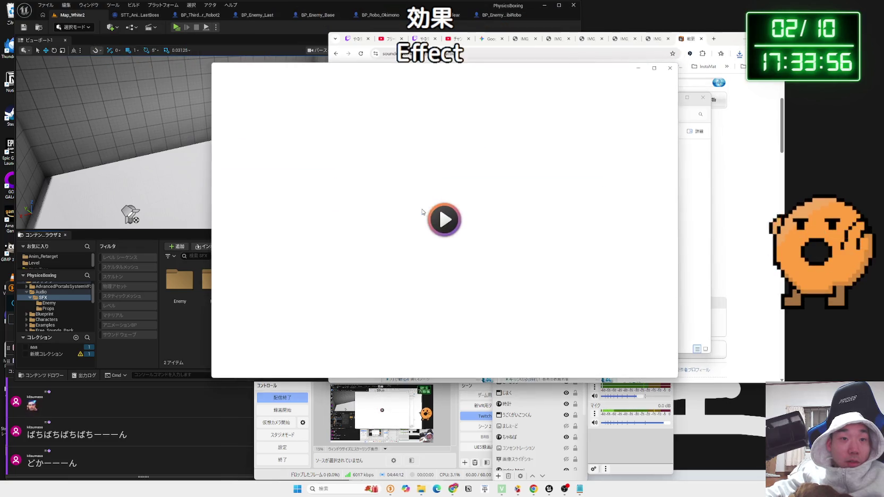
click(669, 68)
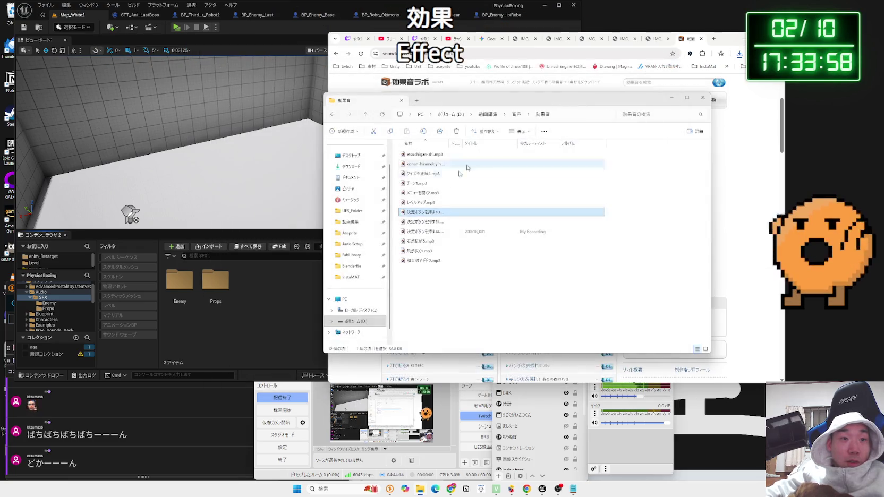
Go to UE5_Folder/素材/Audio/PhysicsBoxing and delete ロボットを殴る1.mp3.
click(349, 232)
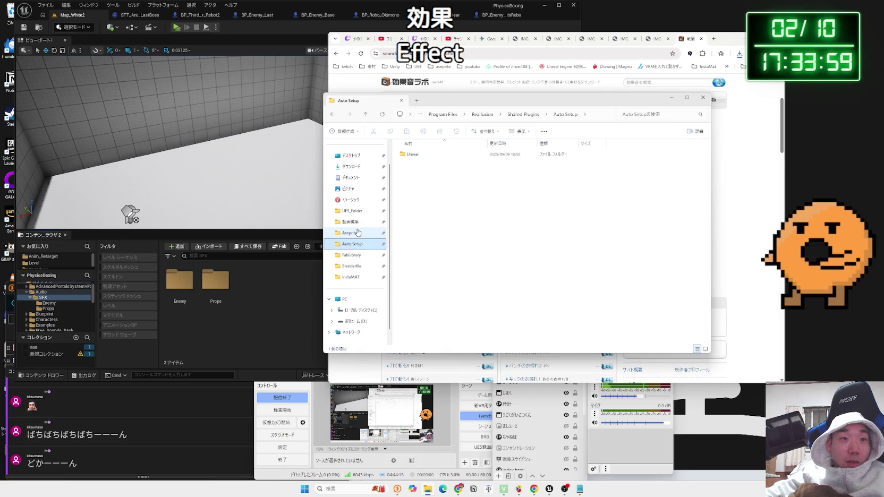
click(352, 244)
click(360, 220)
click(353, 210)
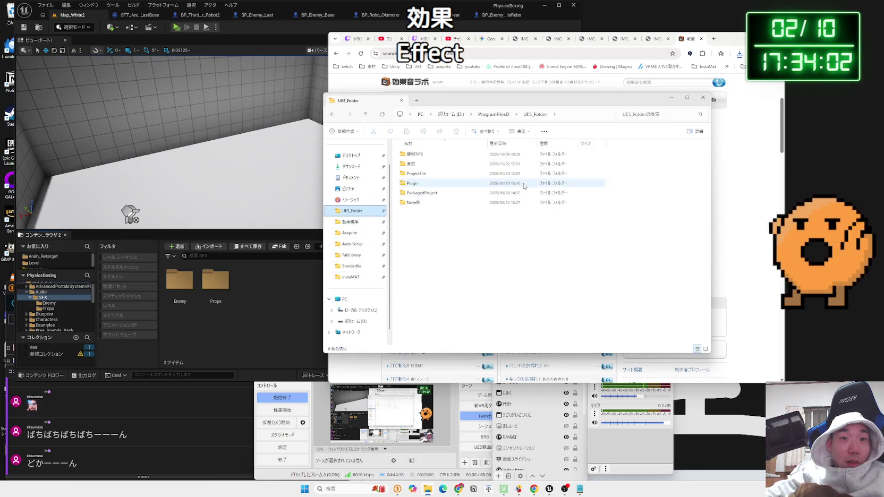
double_click(436, 164)
double_click(518, 162)
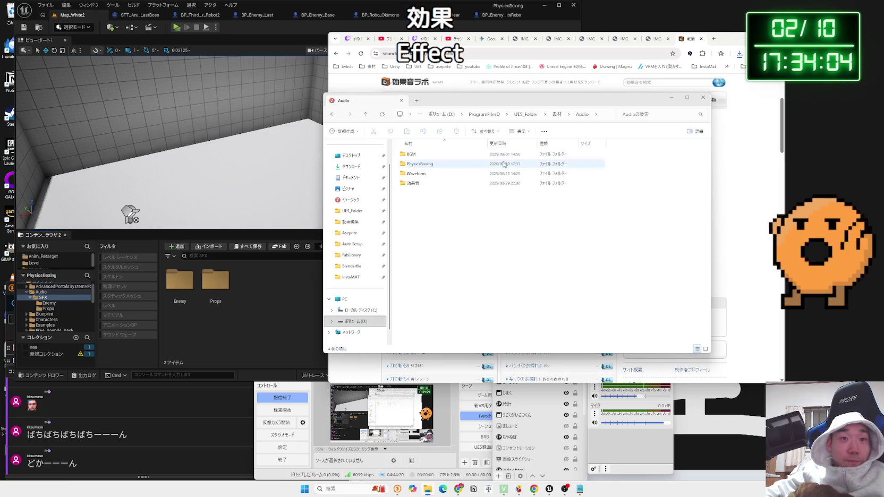
double_click(419, 164)
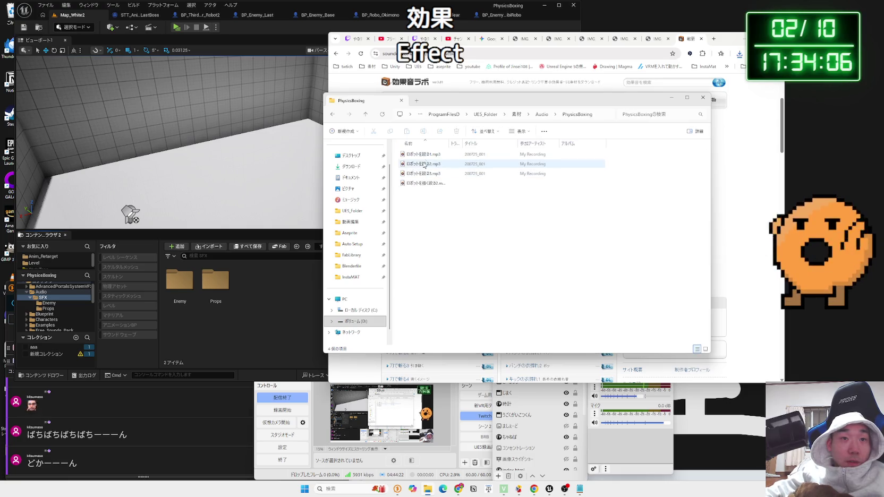
click(422, 154)
right_click(422, 154)
click(528, 173)
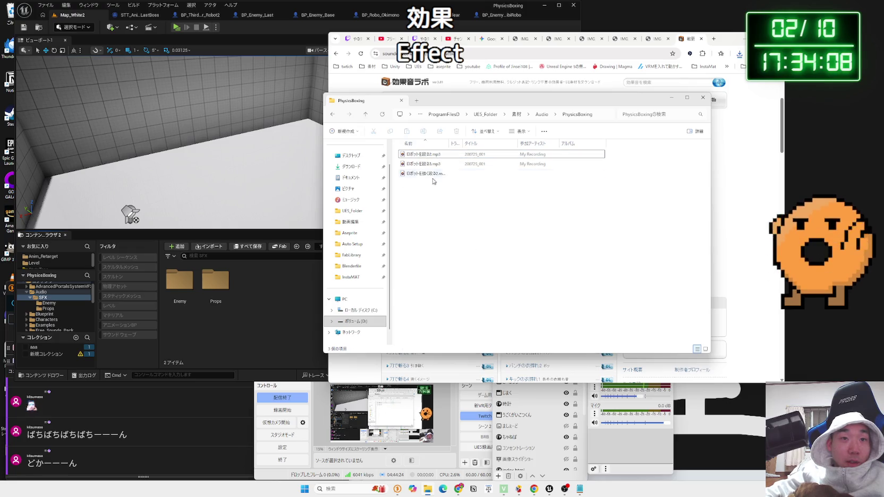
Rename the three punch mp3s to Impact1.mp3, Impact2.mp3 and Impact3.mp3.
key(F2)
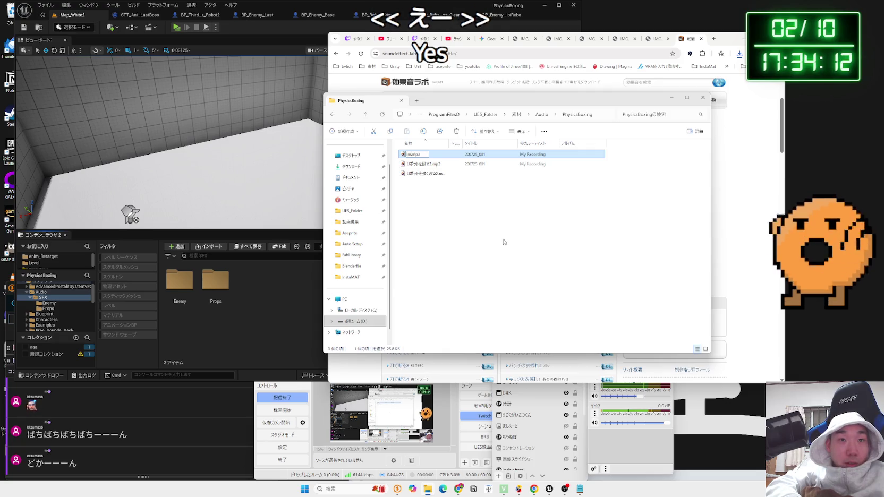
text(pact)
text(1)
key(Return)
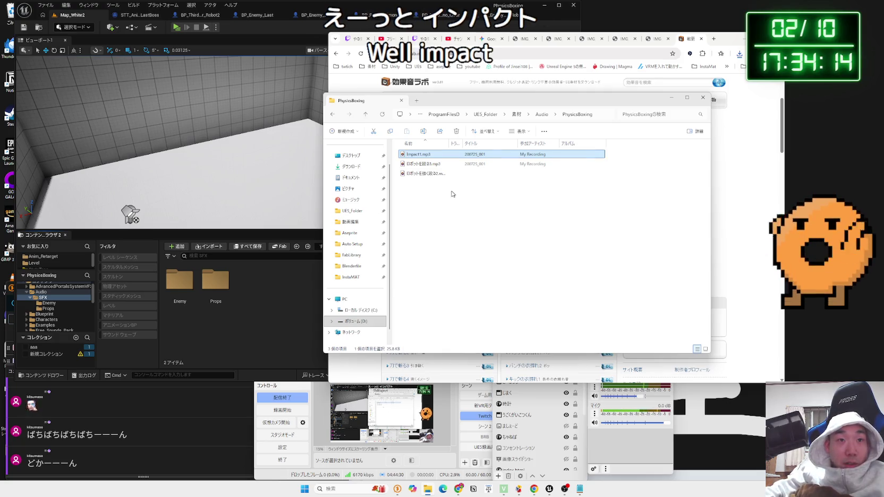
click(419, 164)
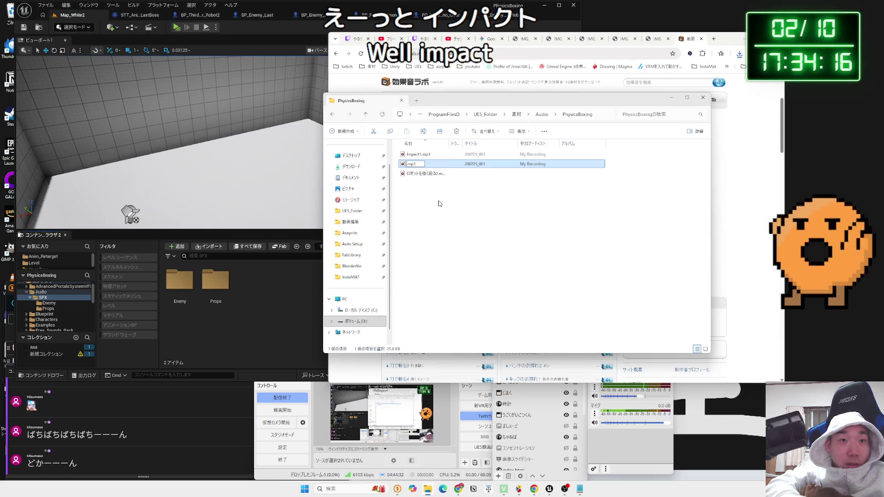
text(Impact2)
key(Return)
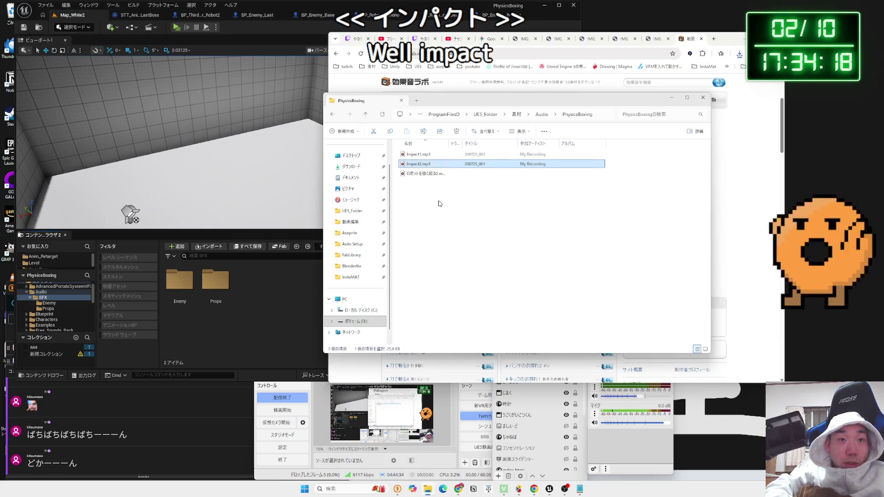
key(Down)
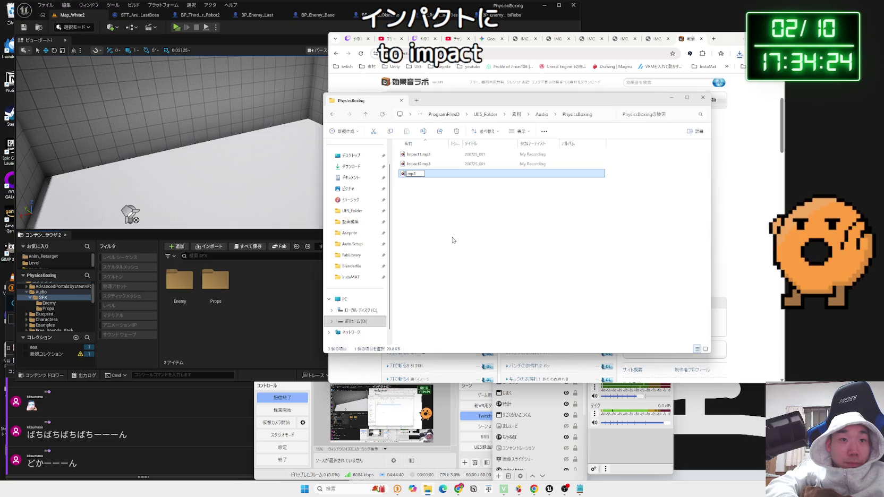
text(Impact3)
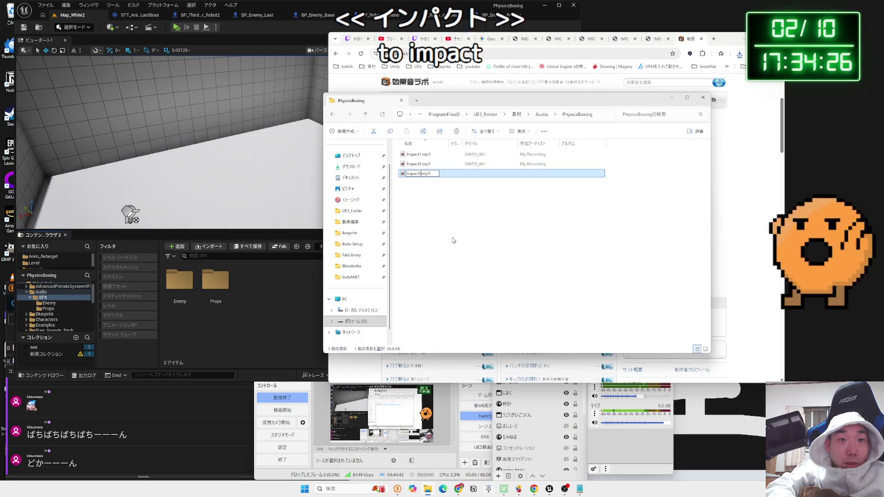
click(399, 241)
click(50, 298)
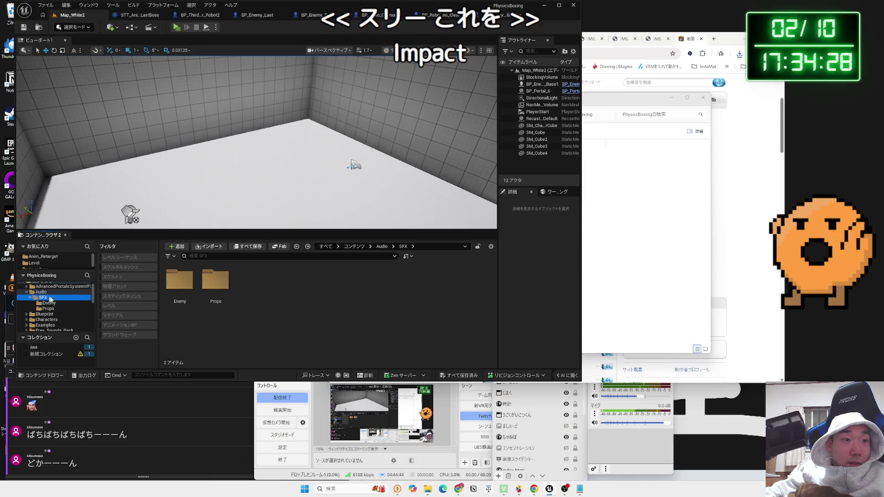
Drag the three Impact mp3s from Explorer into the SFX/Enemy folder.
double_click(174, 288)
key(alt+Tab)
drag(457, 189, 418, 155)
drag(418, 163, 275, 336)
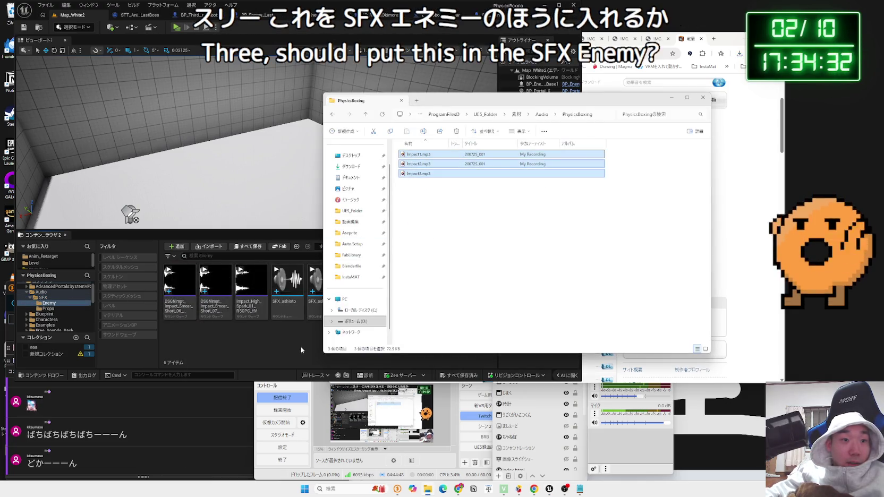
click(266, 350)
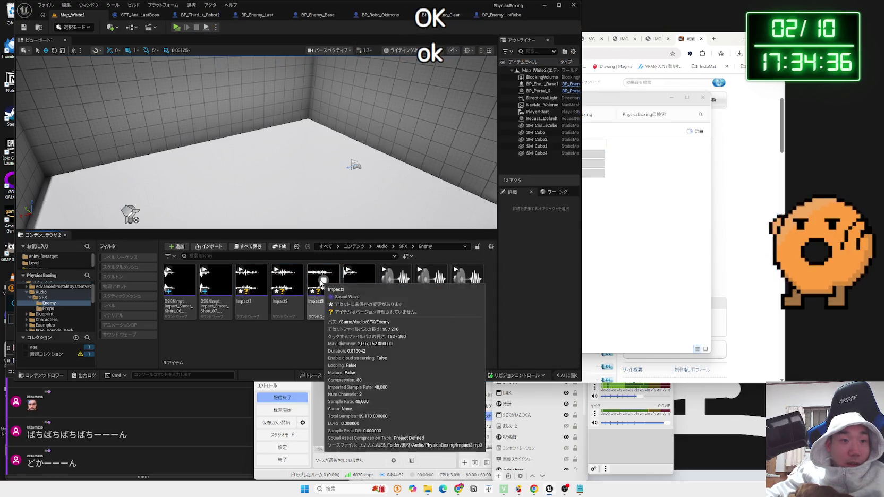
Create Impact1_Cue, Impact2_Cue and Impact3_Cue from the waves, save all, and open Impact1_Cue.
click(259, 309)
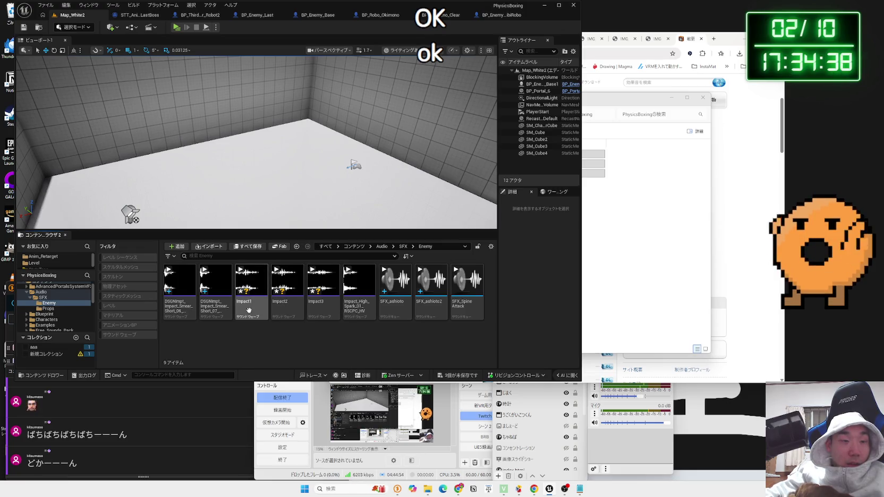
ctrl+click(287, 297)
ctrl+click(321, 297)
right_click(318, 298)
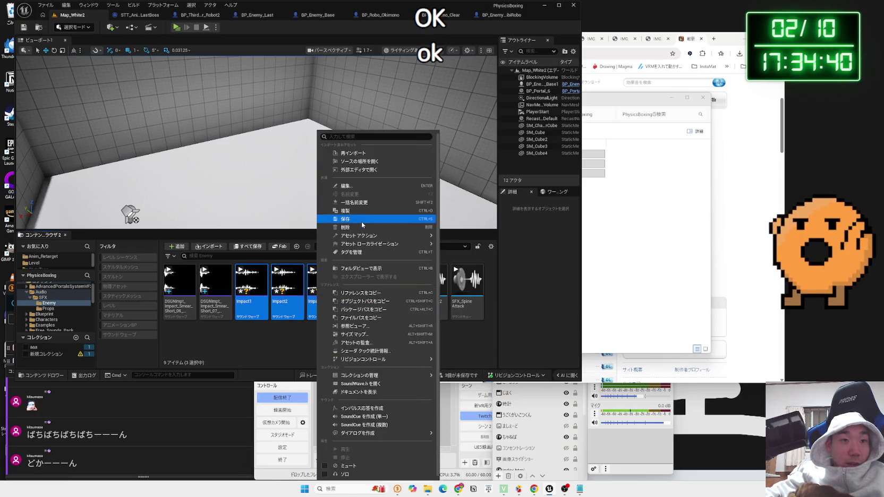
click(375, 425)
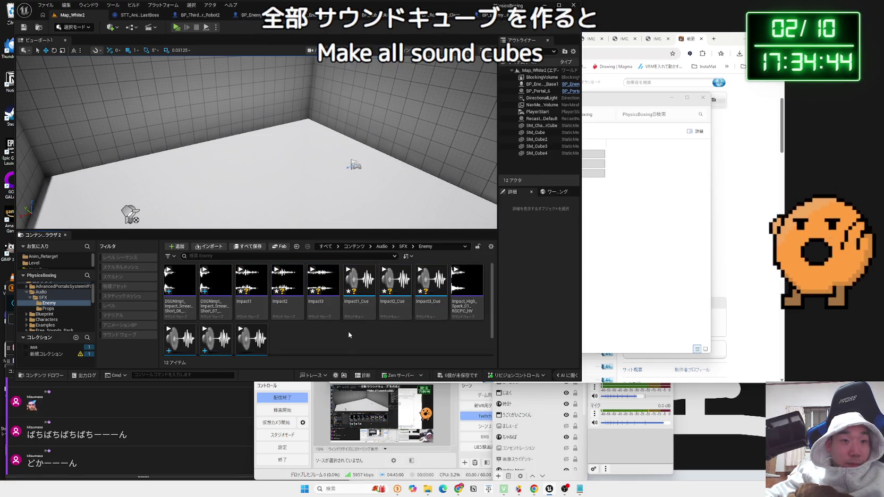
scroll(360, 335, up, 1)
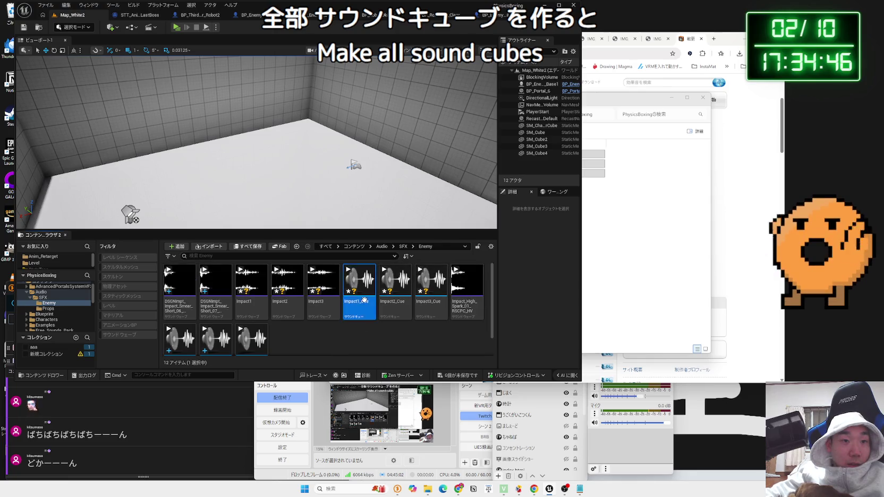
click(478, 376)
click(488, 321)
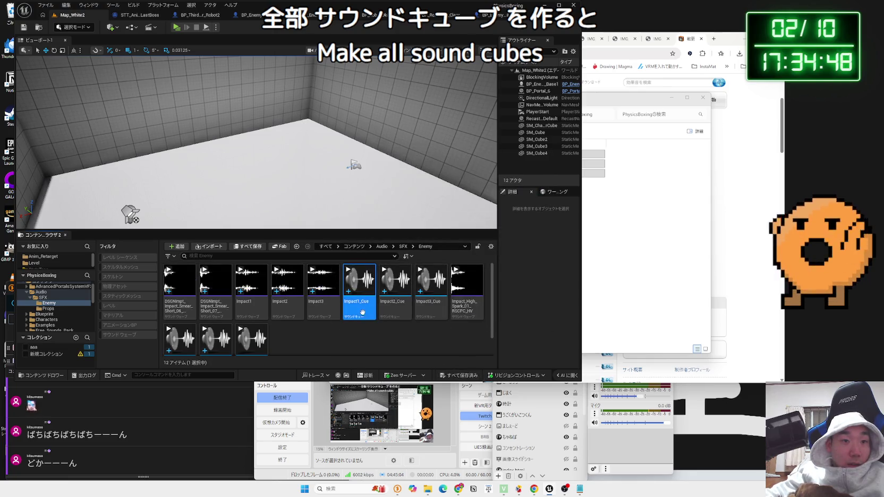
double_click(357, 305)
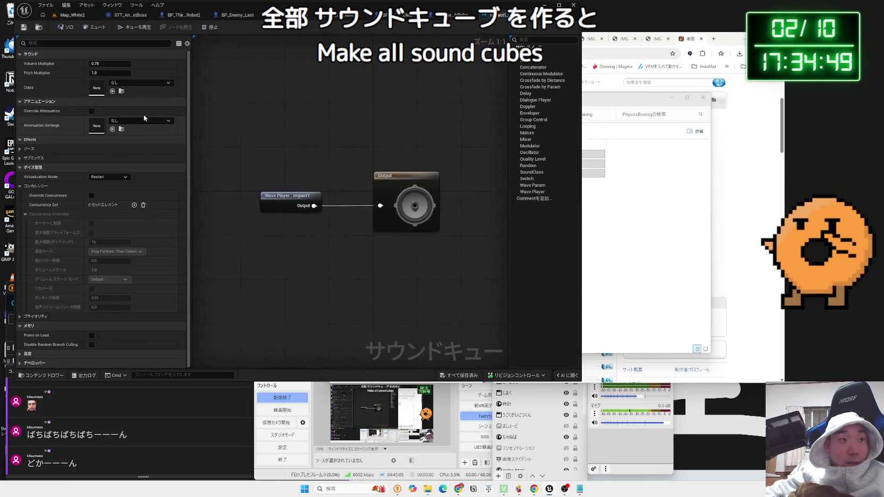
Set Impact1_Cue's sound class to SC_SFX and save it.
click(141, 83)
scroll(162, 210, down, 2)
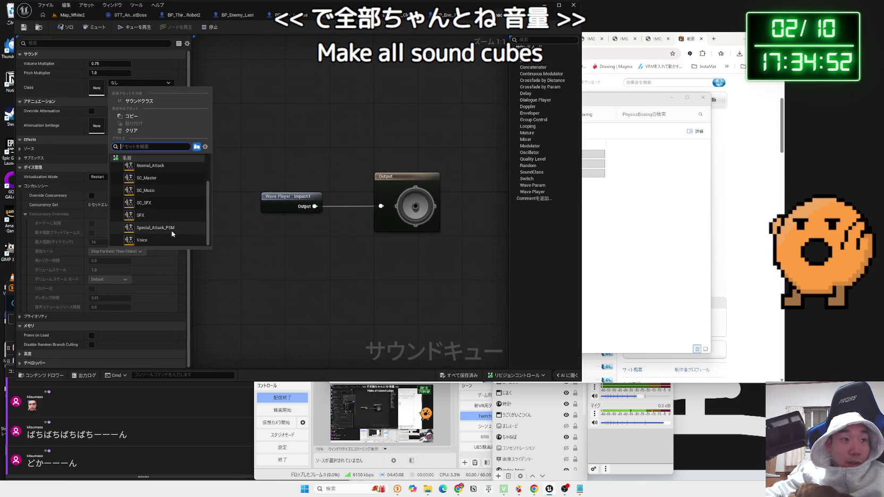
scroll(161, 235, up, 2)
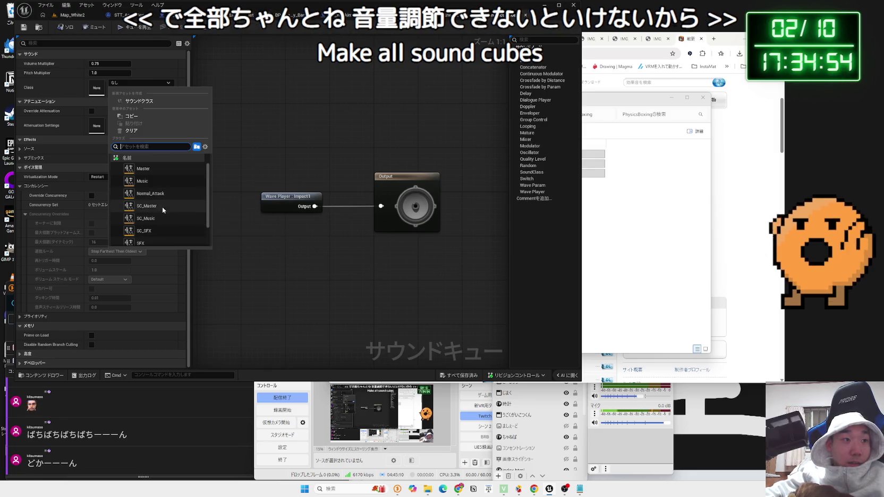
click(161, 230)
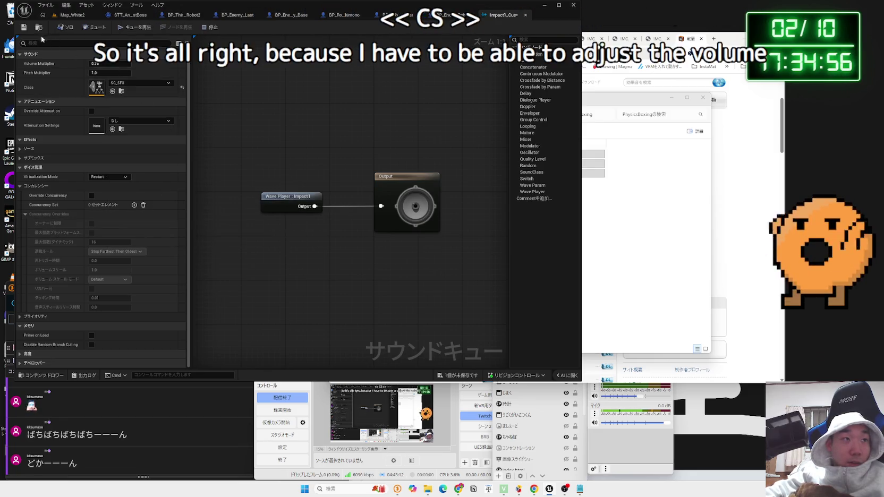
click(24, 27)
click(72, 15)
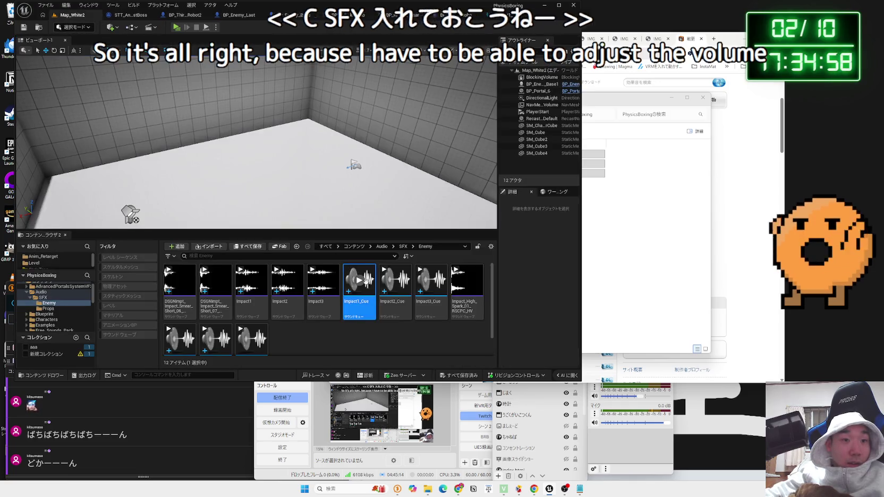
Set Impact2_Cue's sound class to SC_SFX and save it.
click(389, 286)
double_click(390, 287)
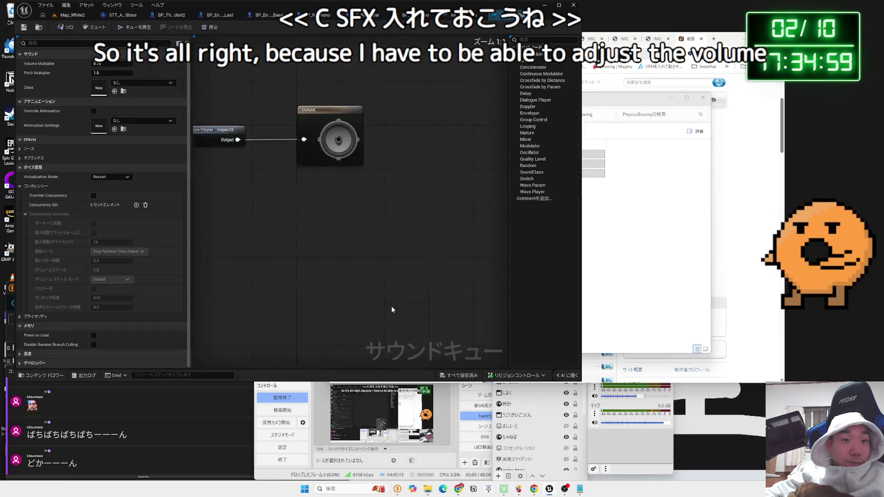
click(148, 122)
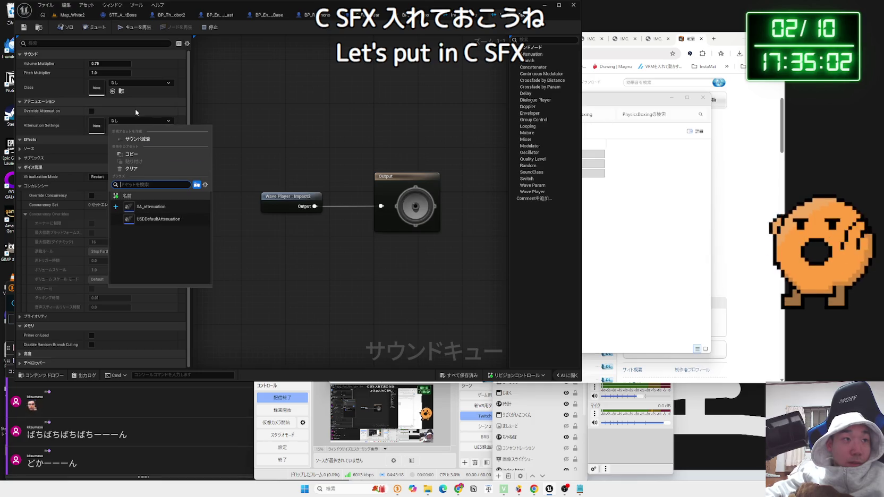
click(134, 83)
click(135, 84)
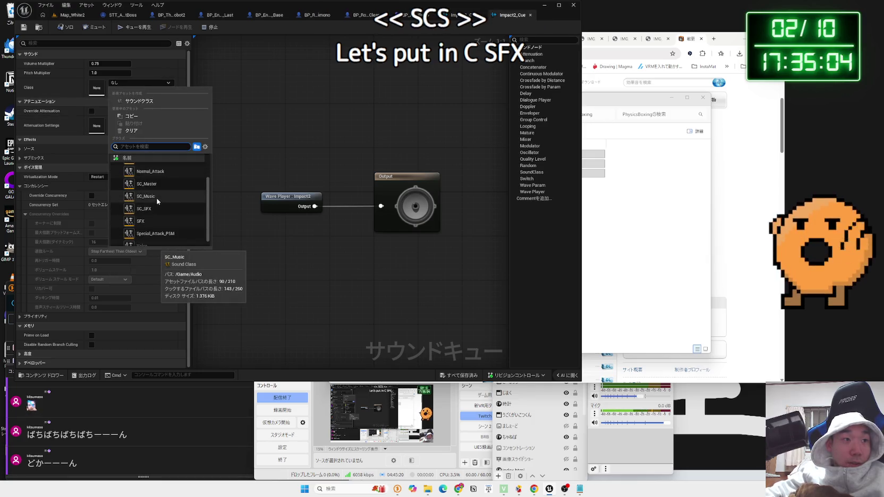
click(147, 208)
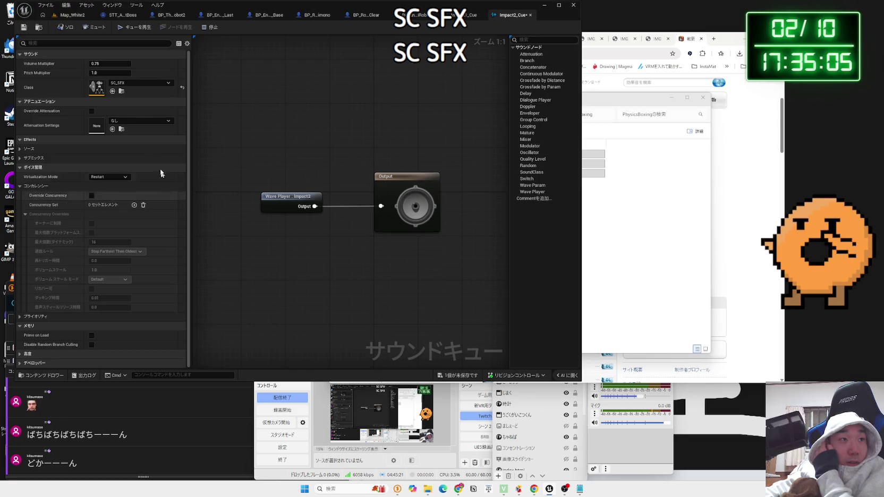
key(ctrl+s)
click(40, 27)
Give Impact3_Cue sound class SC_SFX and attenuation SA_attenuation, then save it.
double_click(437, 304)
click(126, 122)
click(135, 84)
click(135, 84)
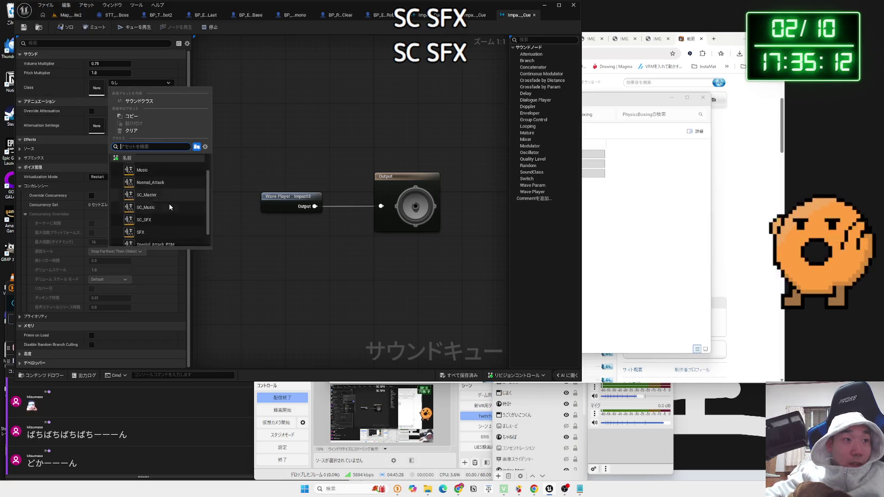
scroll(169, 204, down, 1)
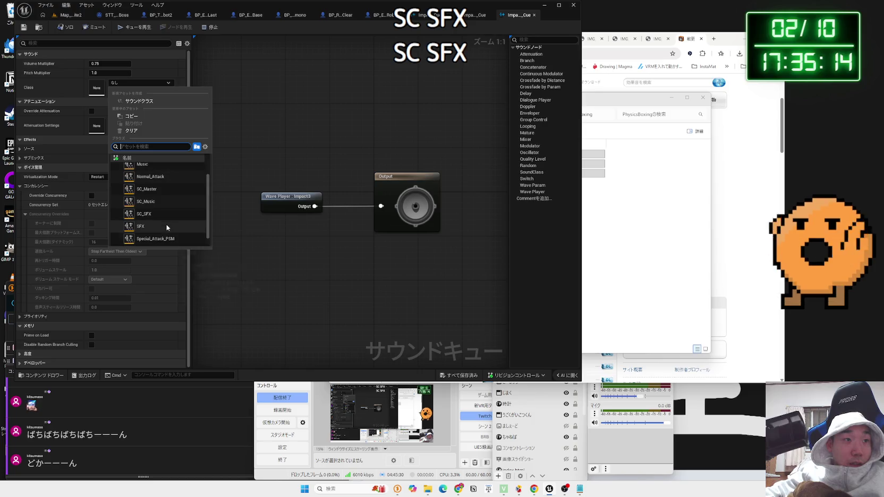
click(165, 214)
click(154, 121)
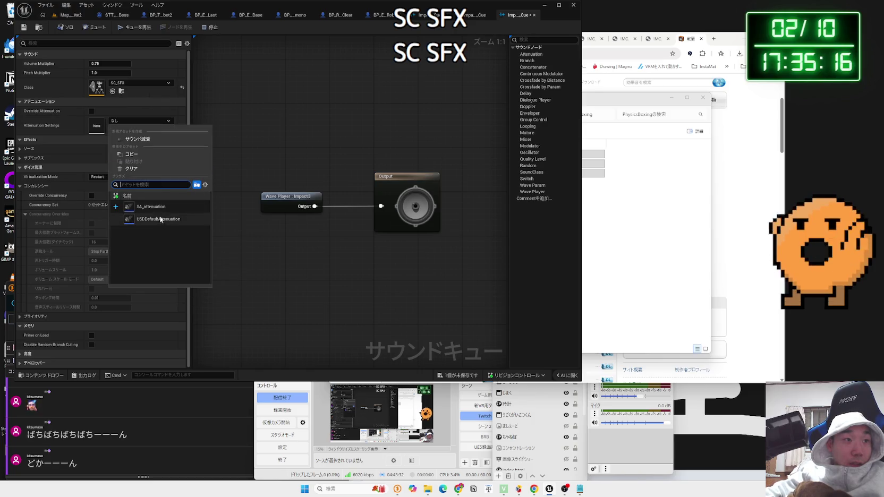
click(151, 206)
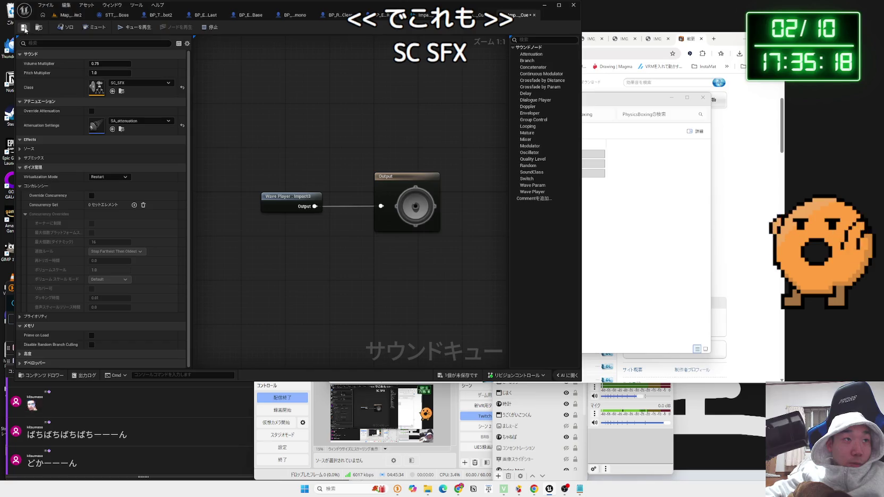
click(25, 29)
click(66, 15)
Set Impact2_Cue's attenuation settings to SA_attenuation.
double_click(363, 292)
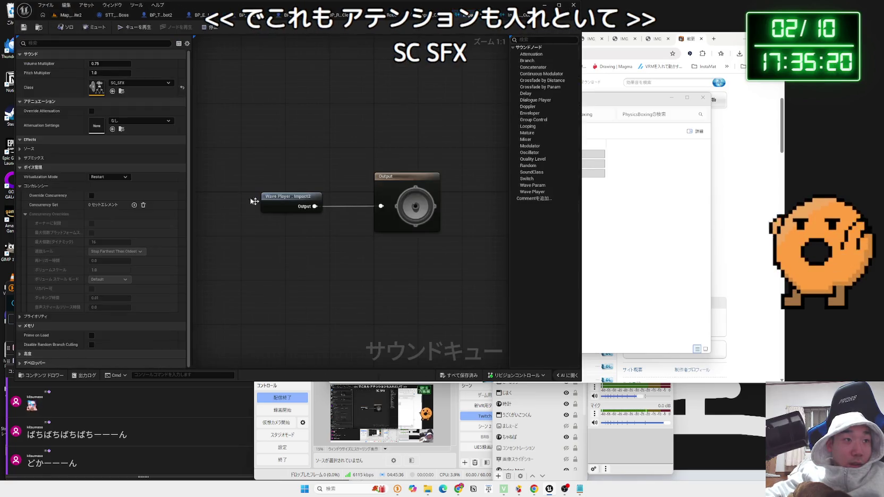
click(140, 120)
click(123, 118)
click(122, 118)
click(151, 206)
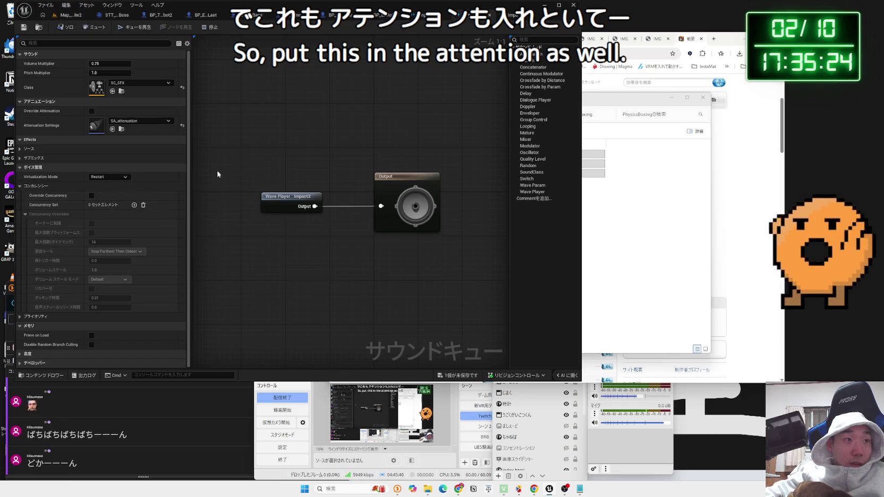
click(54, 19)
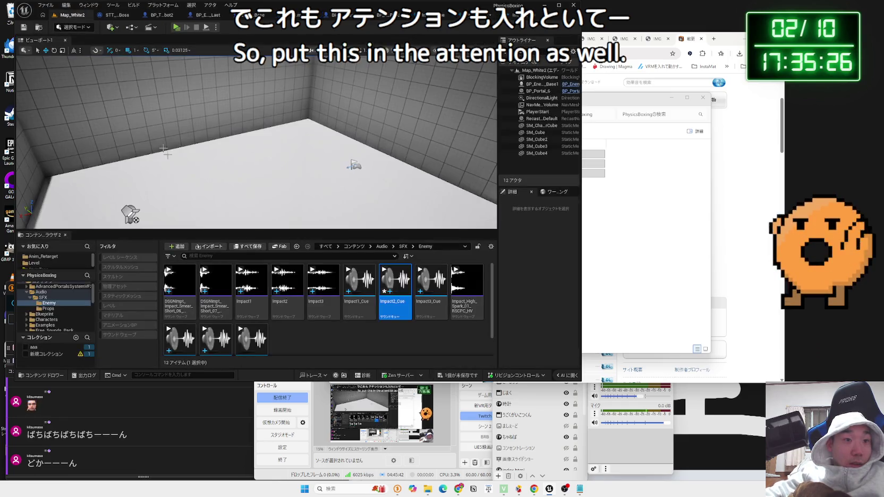
Set Impact1_Cue's attenuation settings to SA_attenuation.
double_click(366, 311)
click(135, 122)
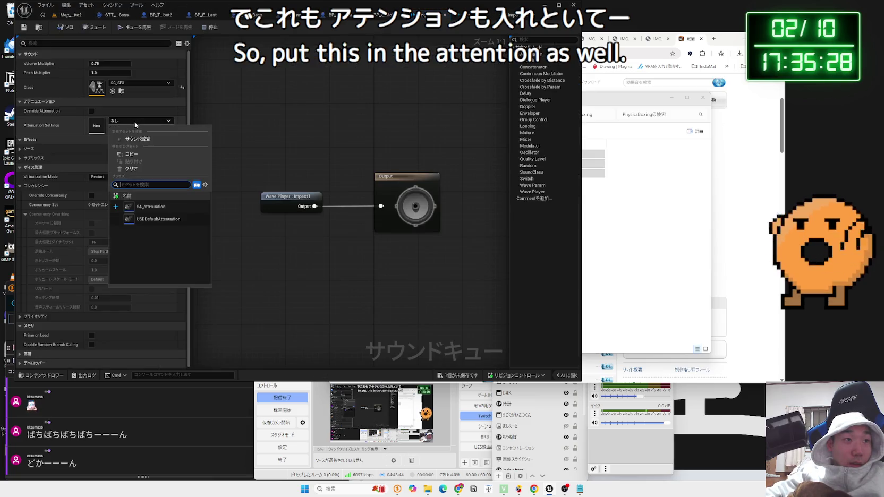
click(154, 218)
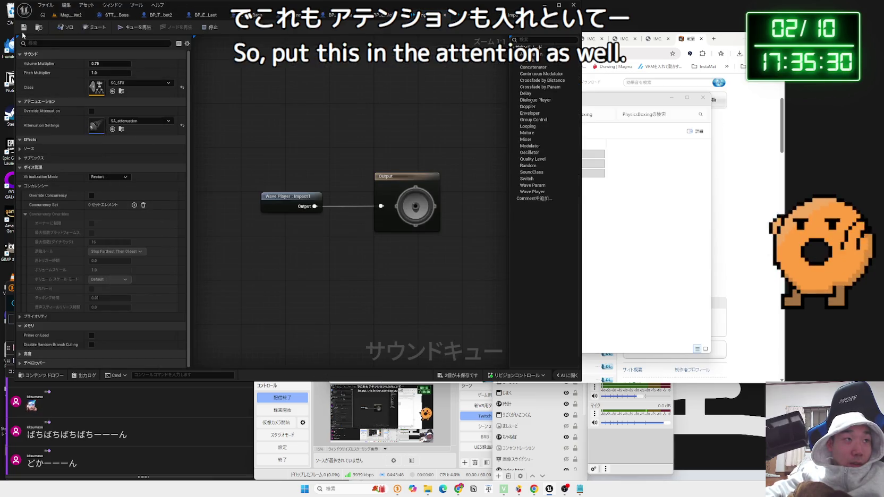
click(67, 18)
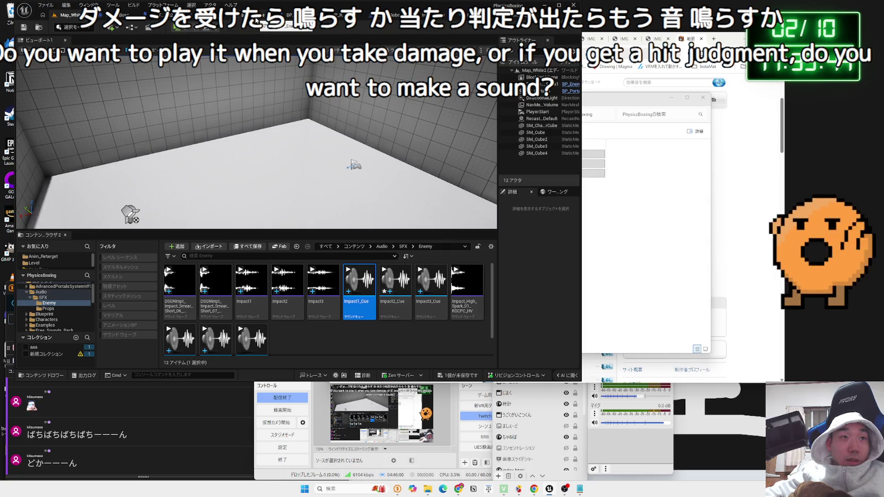
Open the BP_Enemy_Base event graph and bring the Add Impulse at Location node into view.
click(256, 20)
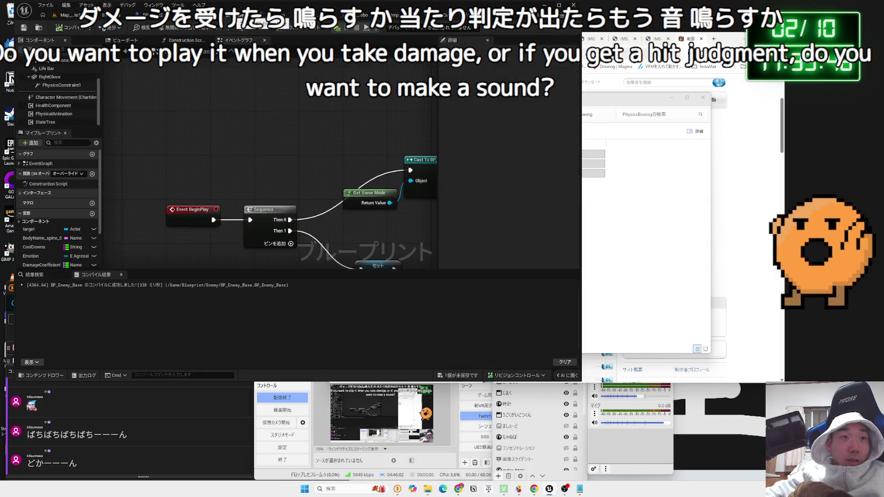
scroll(319, 176, down, 4)
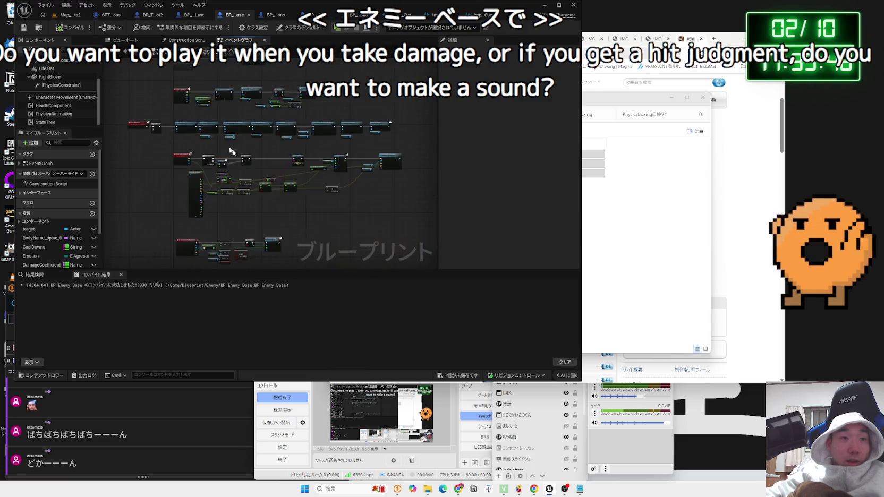
scroll(318, 138, up, 4)
scroll(317, 137, down, 4)
scroll(199, 167, up, 4)
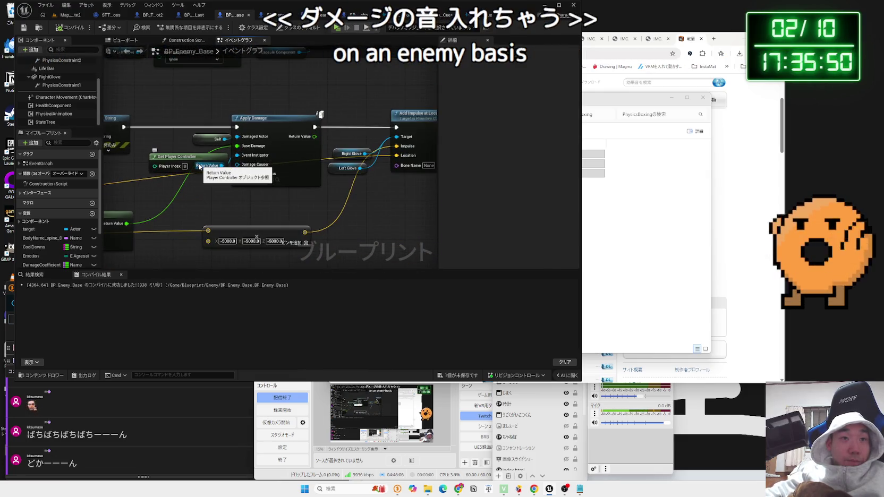
scroll(199, 167, down, 3)
scroll(184, 166, up, 3)
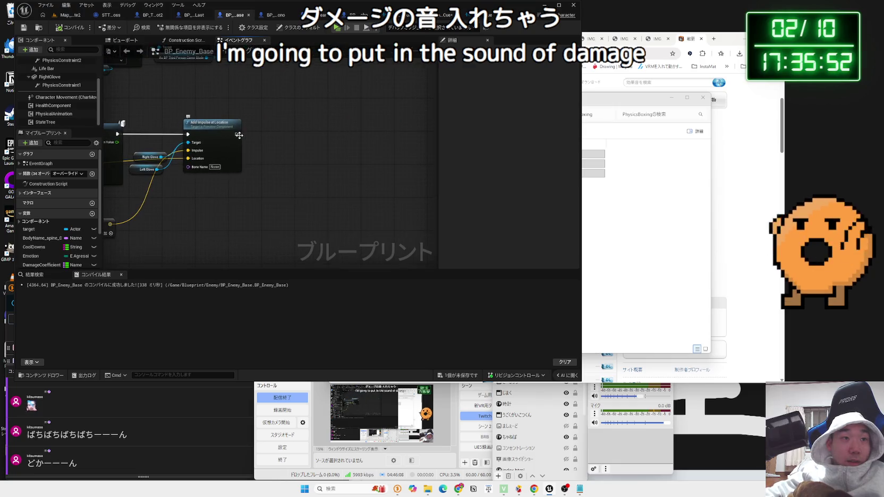
Add a Play Sound at Location node after Add Impulse at Location.
drag(284, 137, 284, 137)
text(play sound)
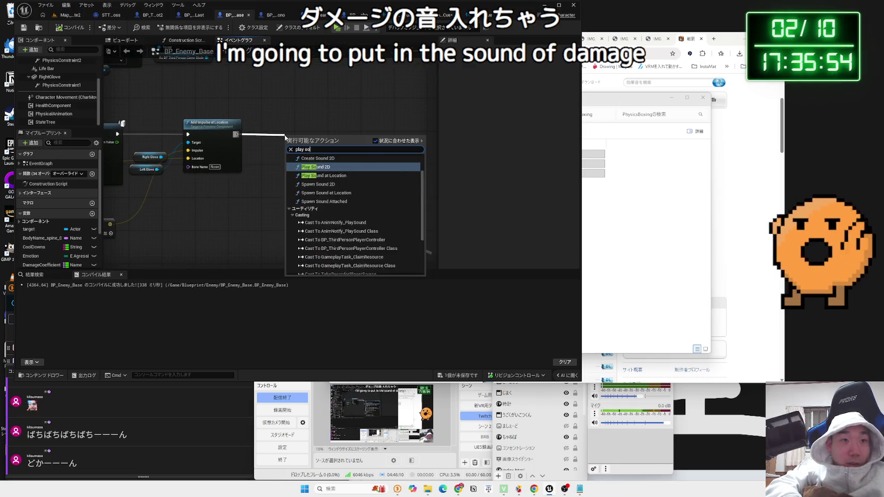
click(335, 205)
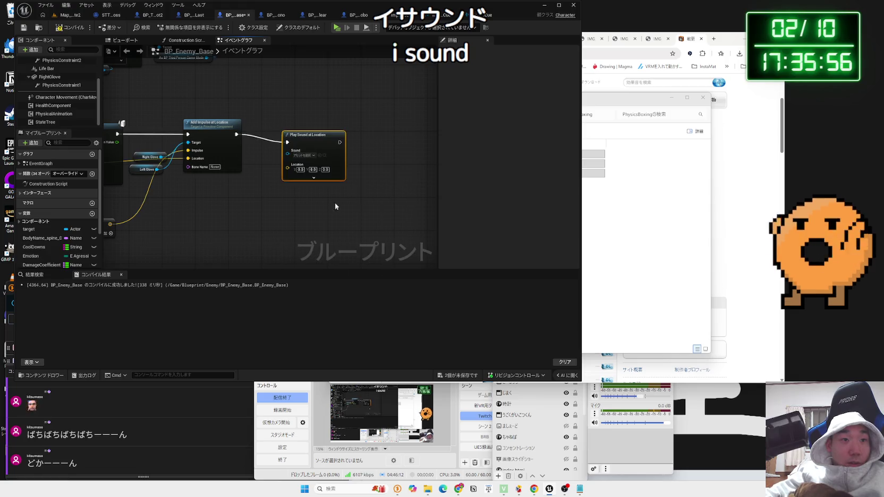
drag(357, 133, 382, 133)
click(300, 146)
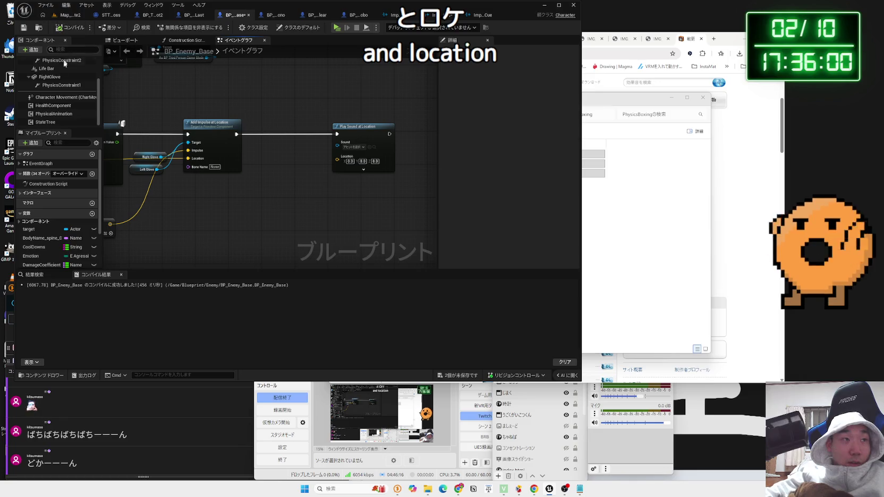
Try adding a 'self' node, deleting the shadow bias nodes added by mistake.
scroll(58, 105, up, 2)
right_click(265, 171)
text(self)
key(Return)
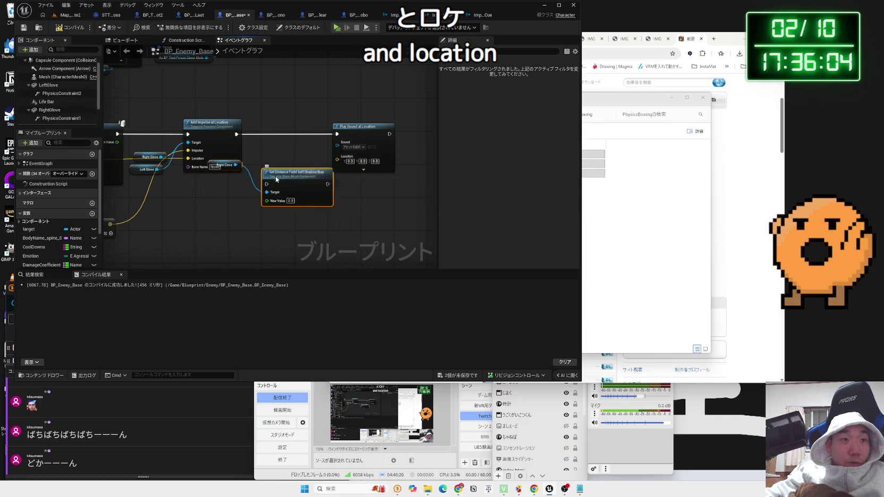
drag(274, 176, 310, 201)
key(Delete)
Add a Self reference, search its 'get at' actions, then delete the Self node.
right_click(266, 158)
text(self)
click(303, 214)
drag(294, 157, 352, 154)
key(Escape)
scroll(284, 154, up, 2)
click(297, 162)
drag(295, 181, 296, 181)
text(get at)
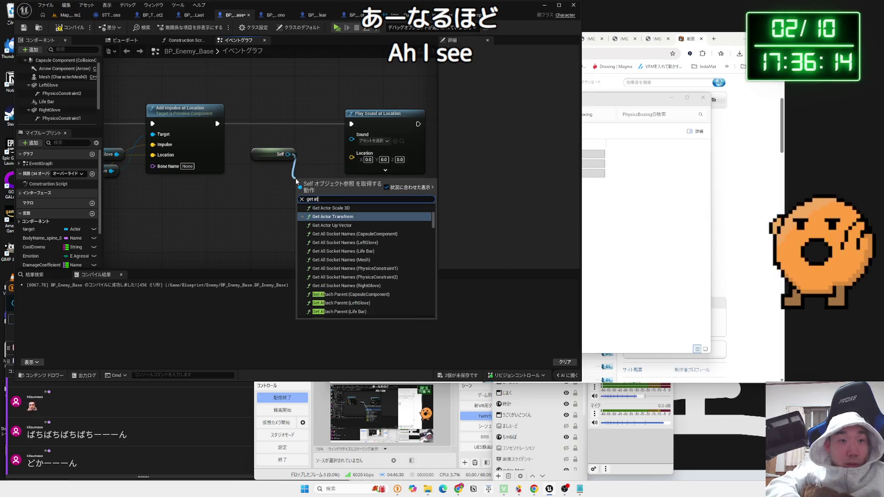
key(BackSpace)
key(BackSpace)
key(BackSpace)
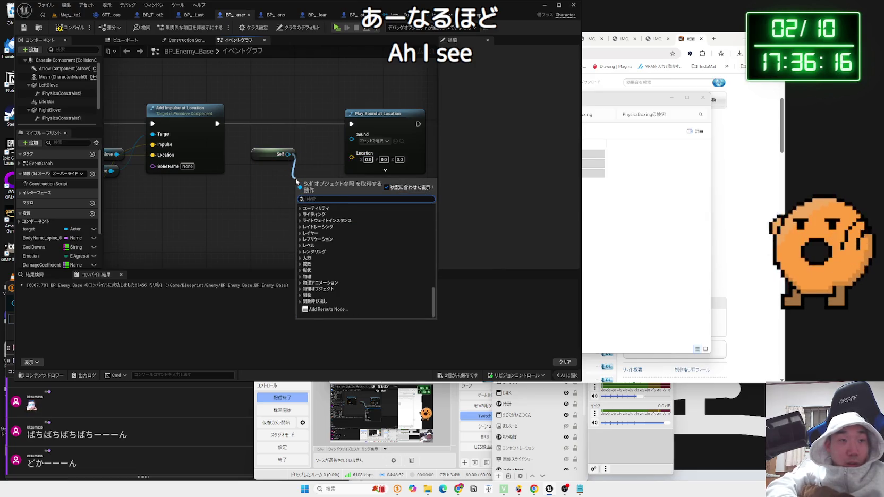
text(get)
click(262, 152)
key(Delete)
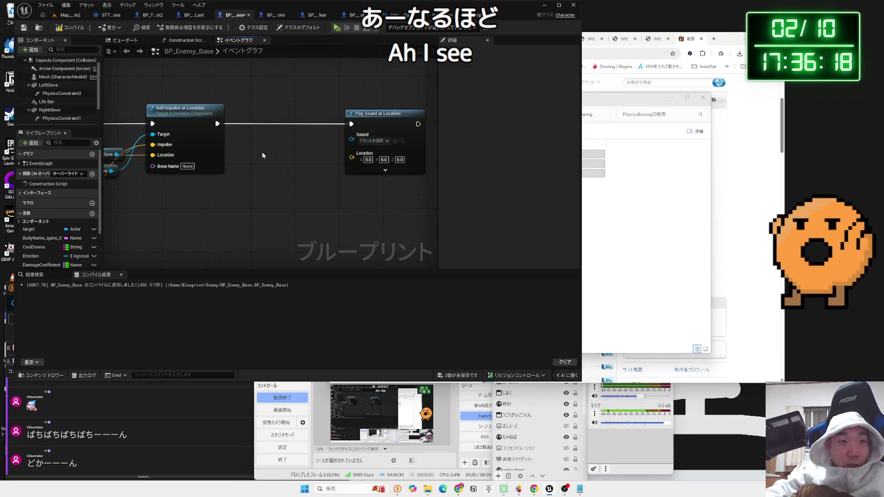
Add Get Actor Location and wire it into the sound's Location input.
right_click(262, 152)
text(get actor location)
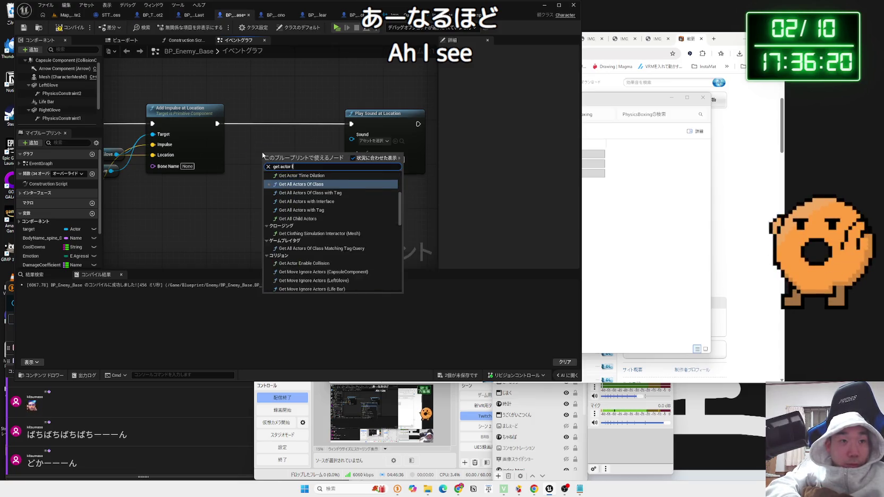
key(Return)
drag(325, 168, 351, 154)
mouse_move(297, 153)
mouse_down()
mouse_move(336, 166)
mouse_move(403, 168)
mouse_up()
Add a Select node feeding the Play Sound at Location Sound input.
drag(351, 139, 297, 182)
text(select)
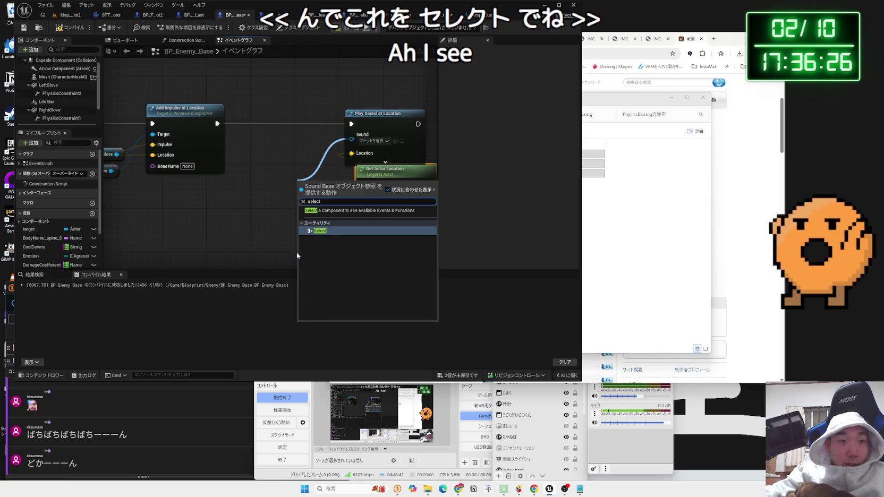
key(Return)
Try a Select Float driven by the clamped damage value, then delete it.
mouse_move(384, 220)
mouse_down()
mouse_move(337, 219)
mouse_move(276, 176)
mouse_up()
scroll(336, 220, down, 1)
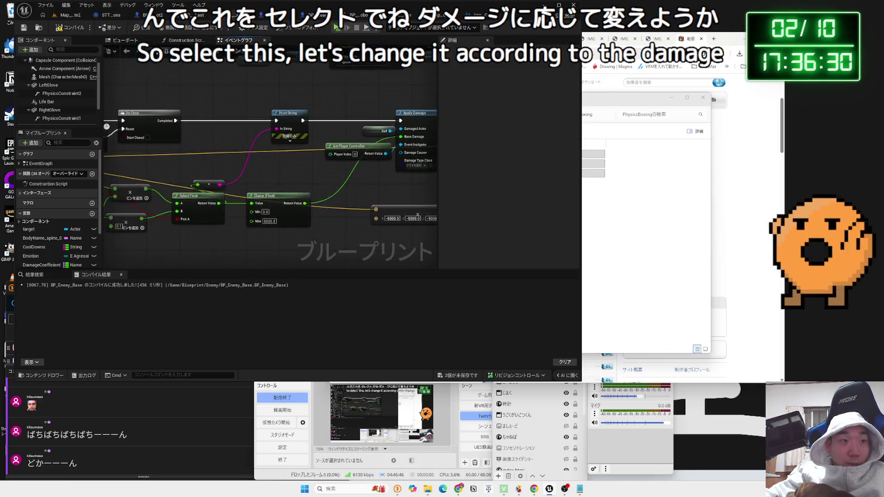
drag(528, 222, 428, 203)
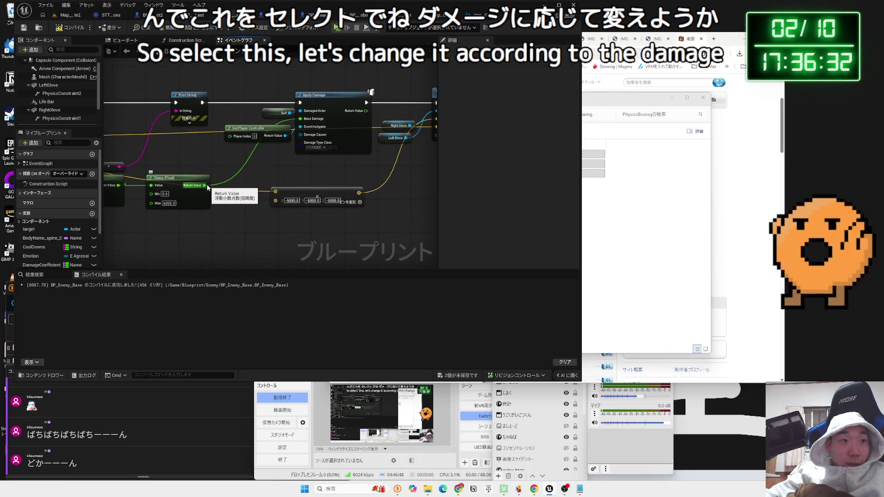
mouse_move(209, 185)
mouse_down()
mouse_move(240, 200)
mouse_move(114, 190)
mouse_move(379, 206)
mouse_up()
click(226, 200)
click(164, 170)
text(select)
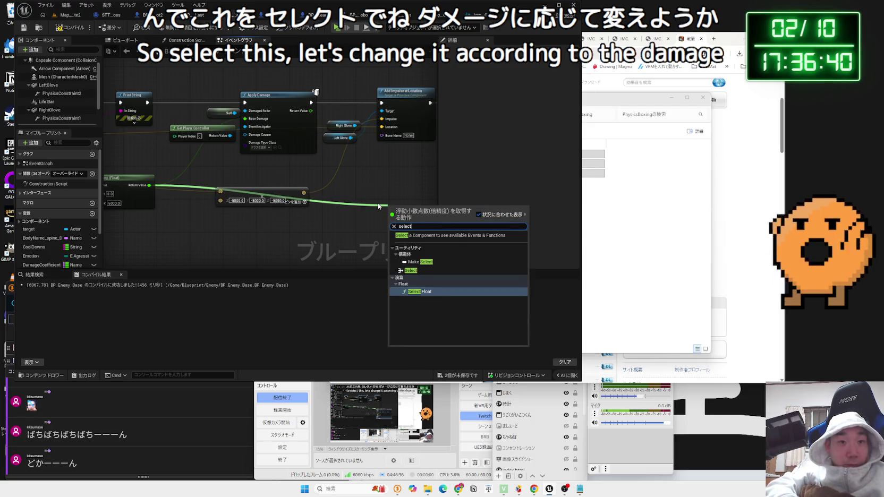
key(Return)
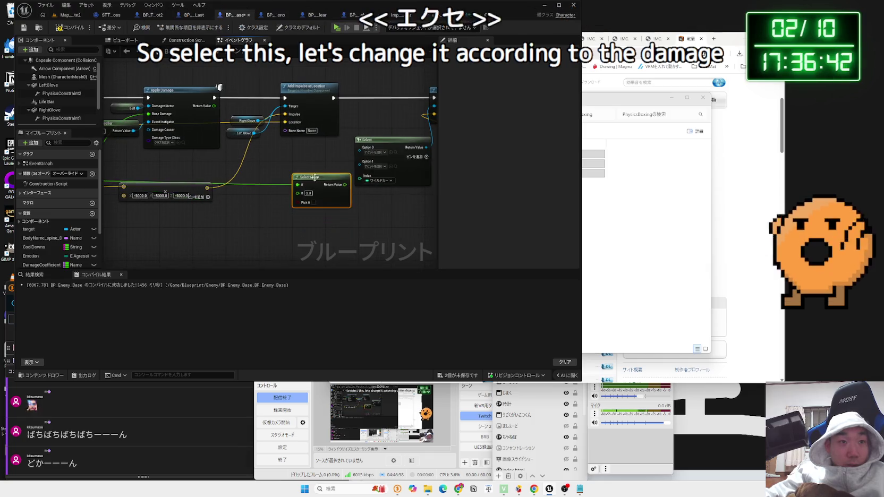
scroll(314, 178, up, 2)
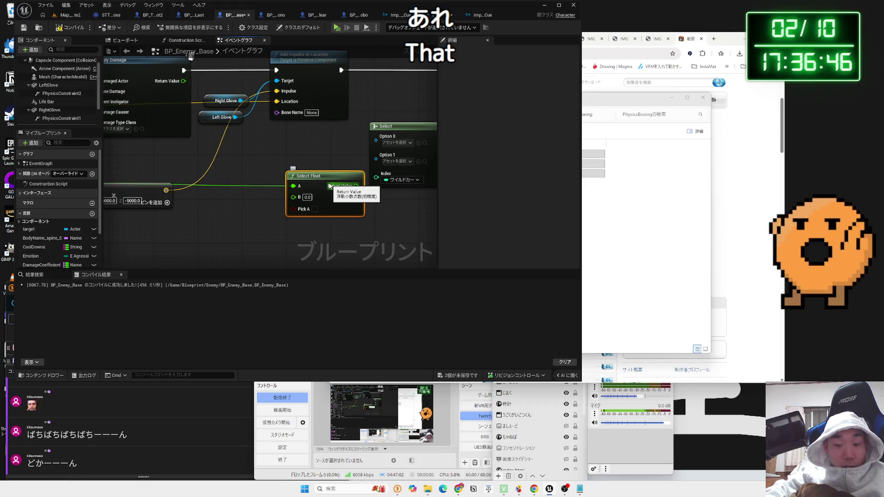
key(Delete)
Try an Integer index and a greater-than comparison on the Select node, undoing both.
click(378, 181)
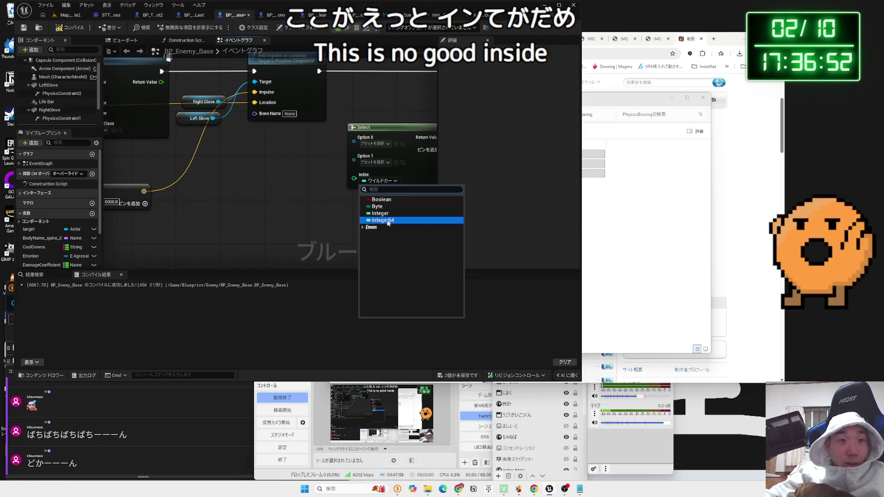
click(381, 213)
key(ctrl+z)
click(412, 150)
drag(322, 196, 284, 226)
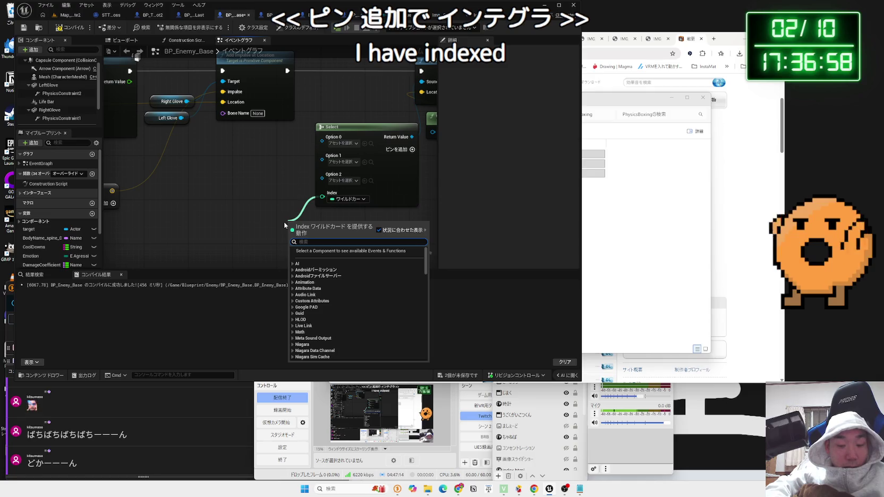
text(>)
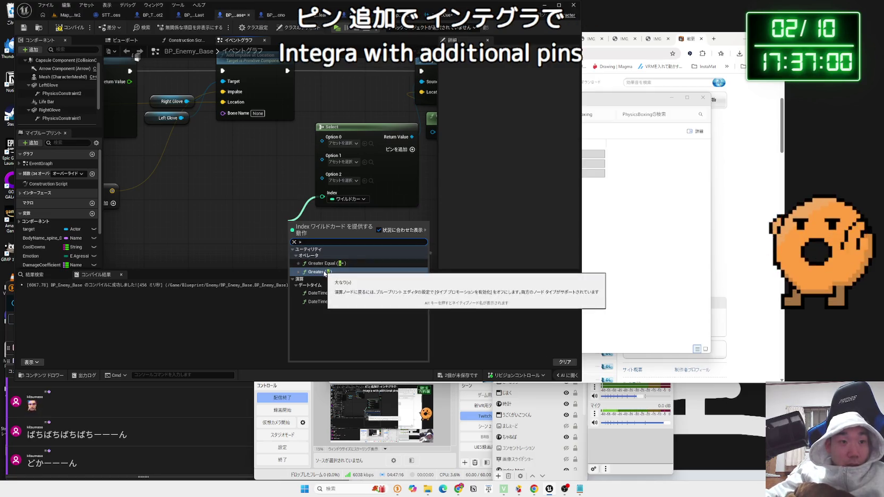
key(Return)
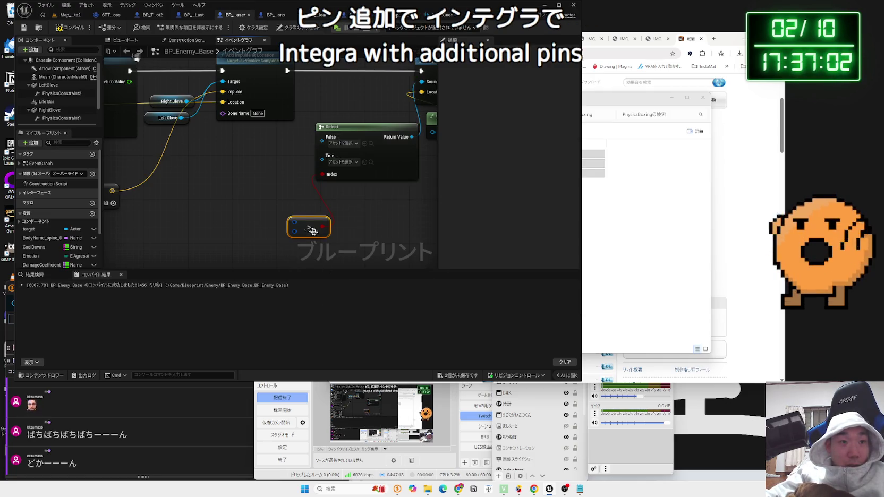
key(Delete)
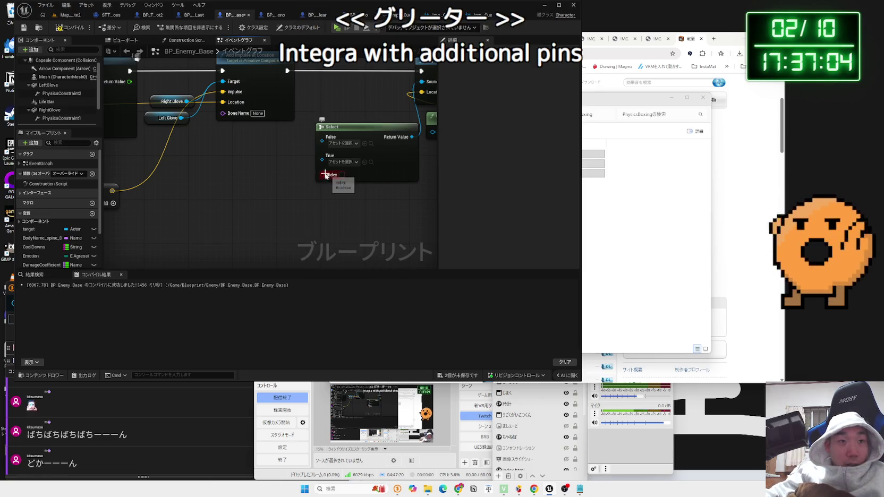
Browse the Select Index pin's type options, expanding the enum types list.
right_click(285, 201)
key(Escape)
right_click(334, 175)
key(Escape)
right_click(334, 175)
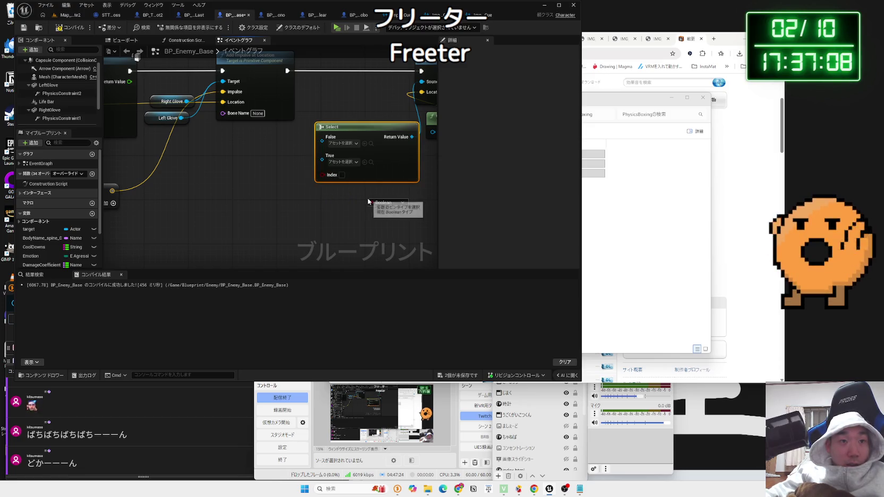
click(397, 203)
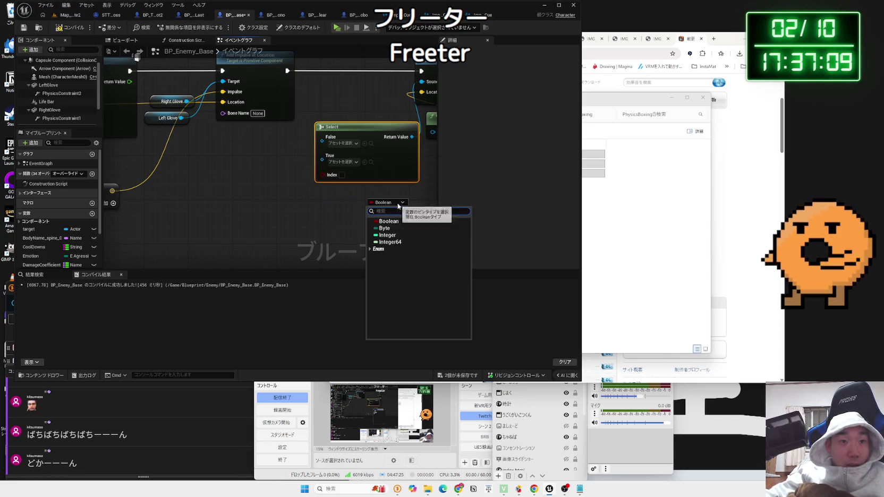
click(379, 249)
scroll(387, 273, down, 5)
scroll(388, 276, down, 5)
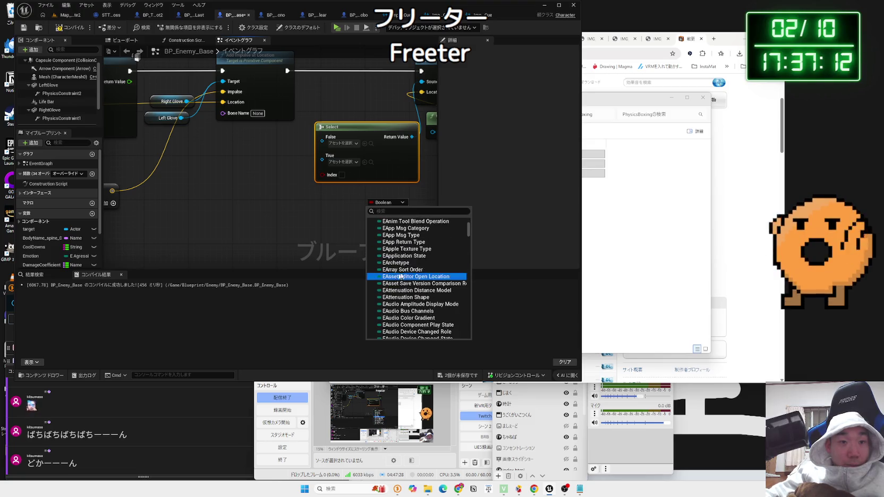
scroll(470, 244, up, 10)
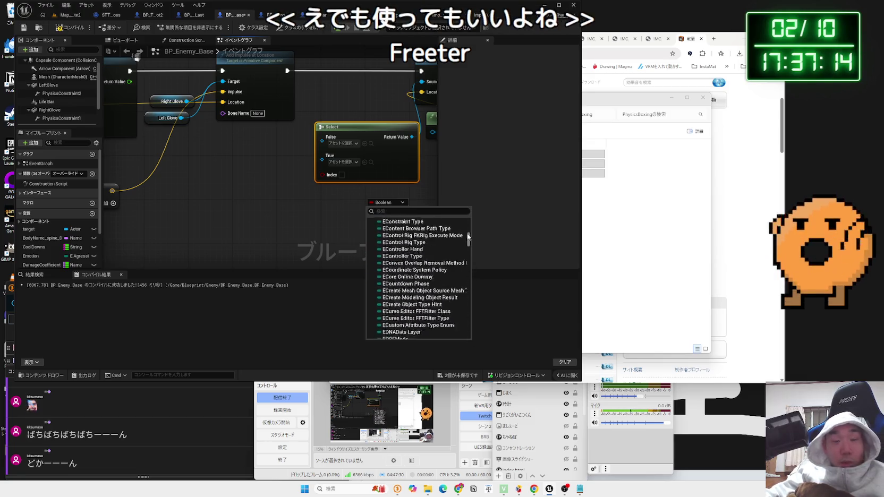
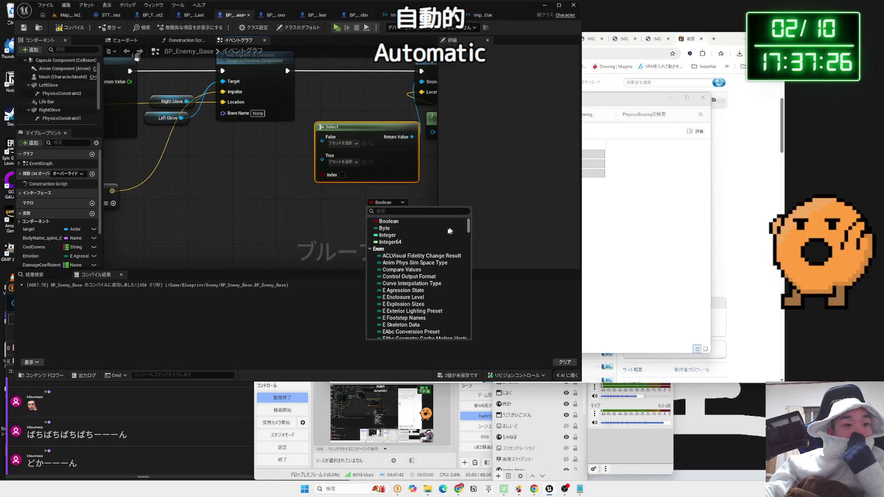
Set the Select node's index to integer, then add and remove a Make To Int node off the Clamp result.
click(404, 235)
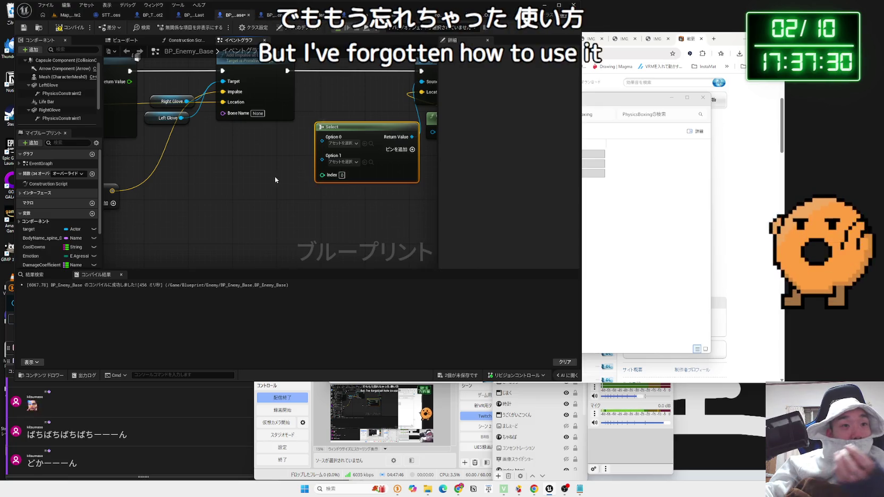
scroll(337, 178, down, 5)
mouse_move(174, 166)
mouse_down()
mouse_move(278, 196)
mouse_move(271, 194)
mouse_up()
text(toint)
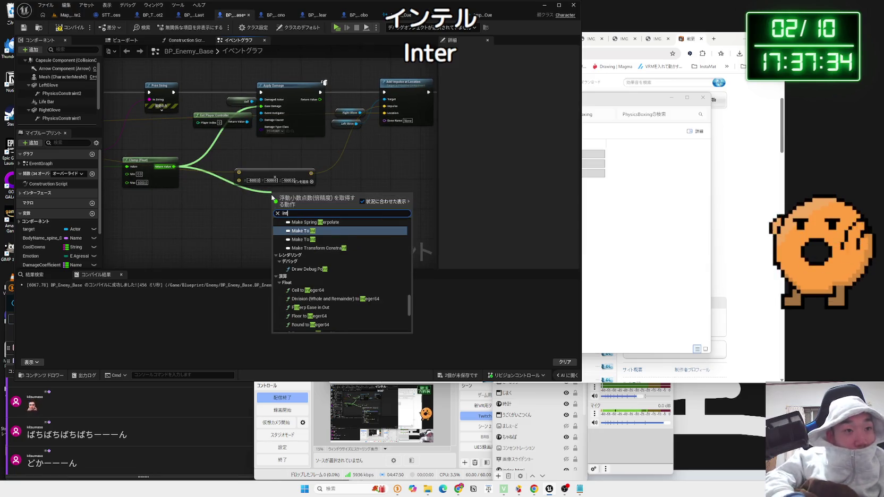
click(324, 224)
scroll(313, 223, up, 2)
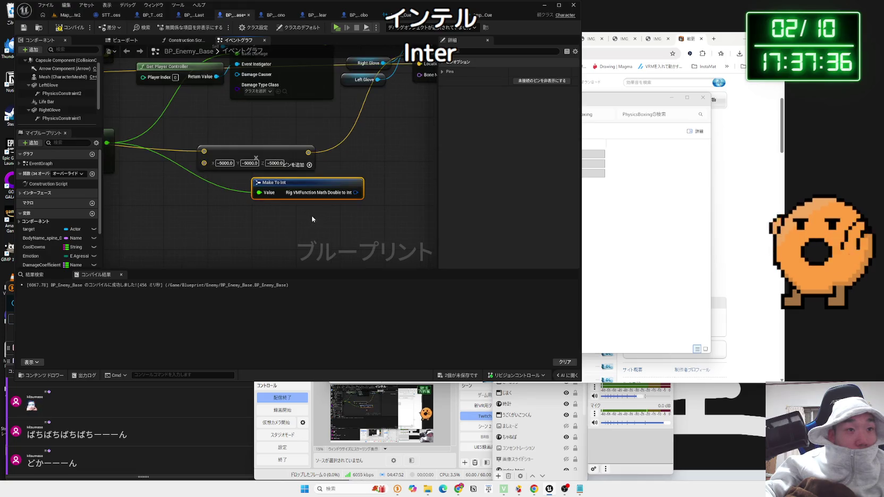
key(Delete)
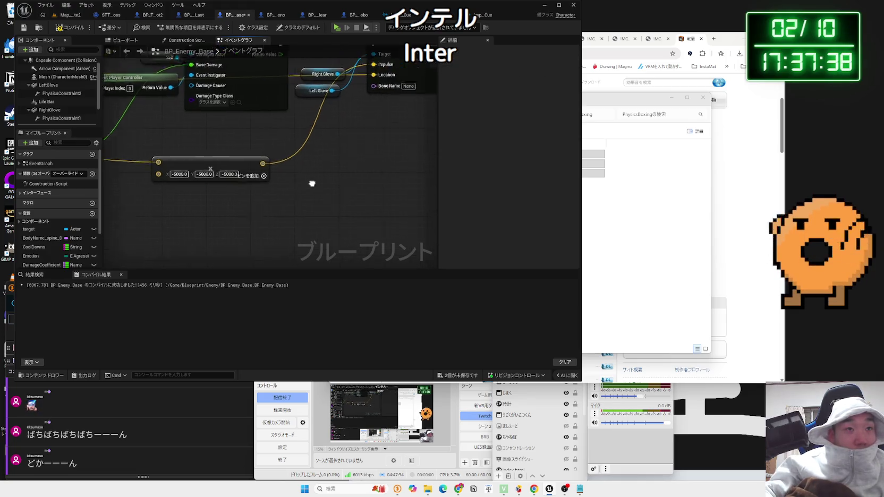
Delete the Select node, leaving Play Sound at Location's Sound input unconnected.
click(308, 122)
key(Delete)
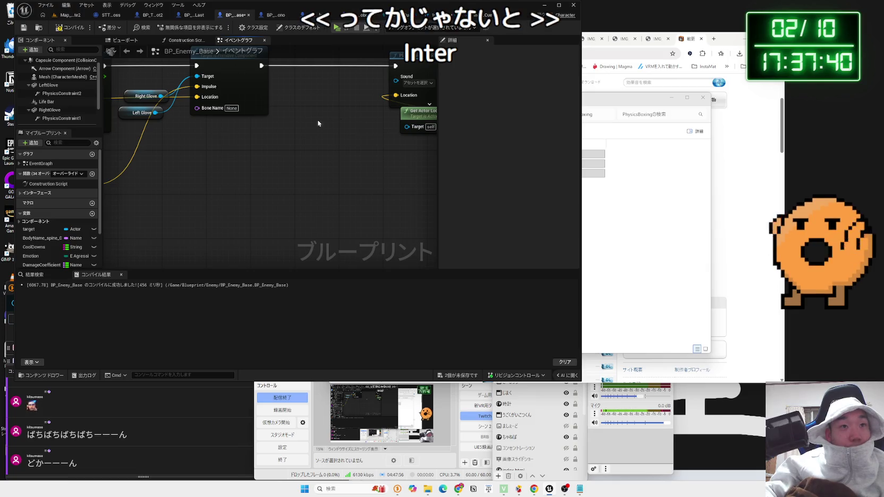
drag(329, 105, 271, 159)
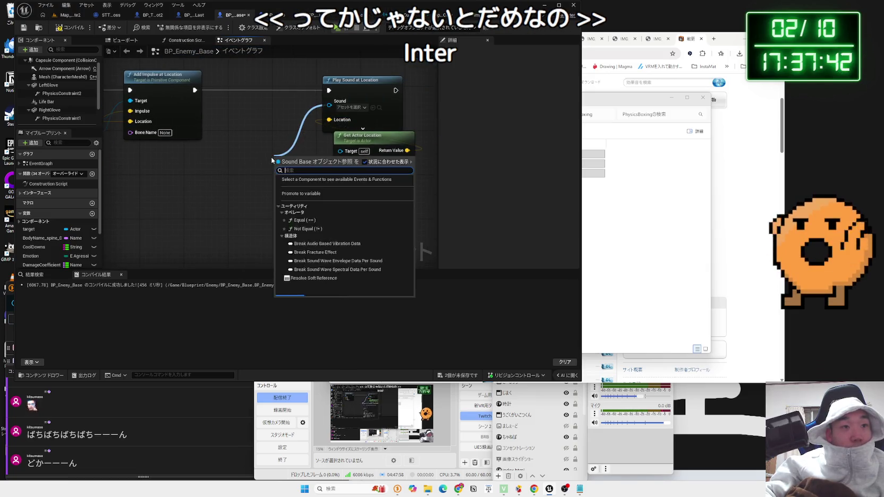
click(271, 157)
Bring the Apply Damage and glove nodes into view, dismissing a '>' node search unused.
mouse_move(204, 210)
mouse_down()
mouse_move(331, 166)
mouse_move(145, 156)
mouse_move(344, 177)
mouse_up()
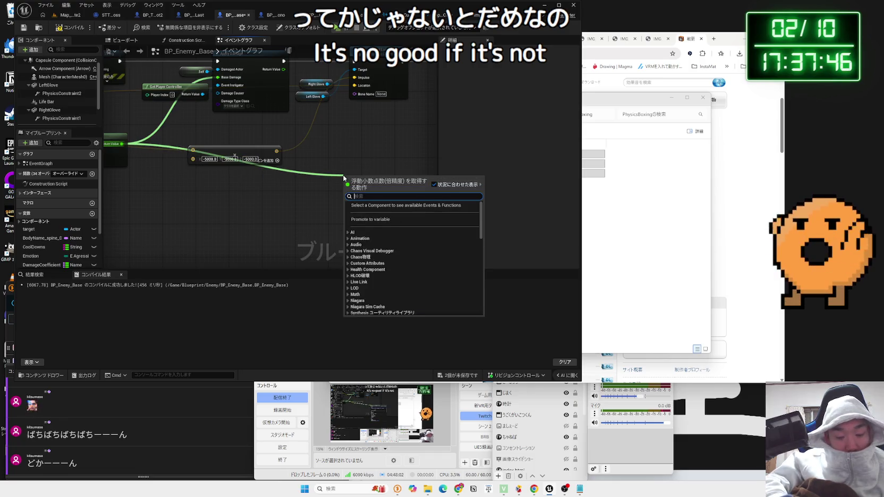
text(>)
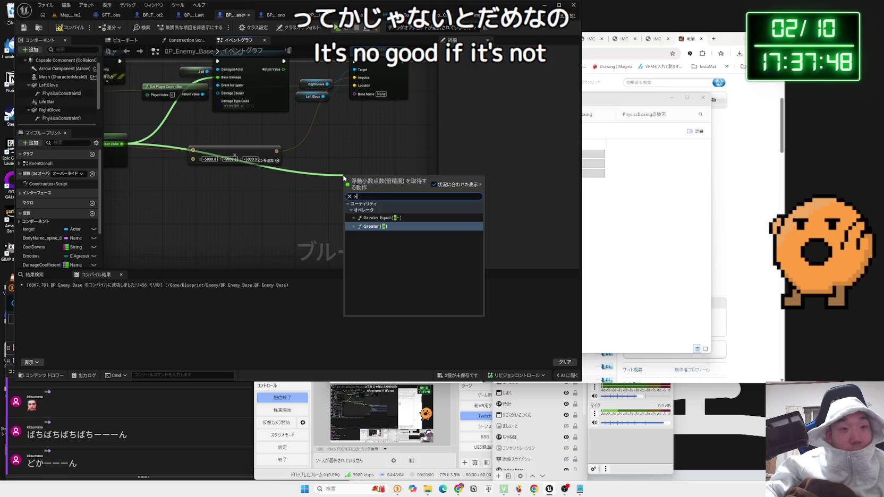
key(BackSpace)
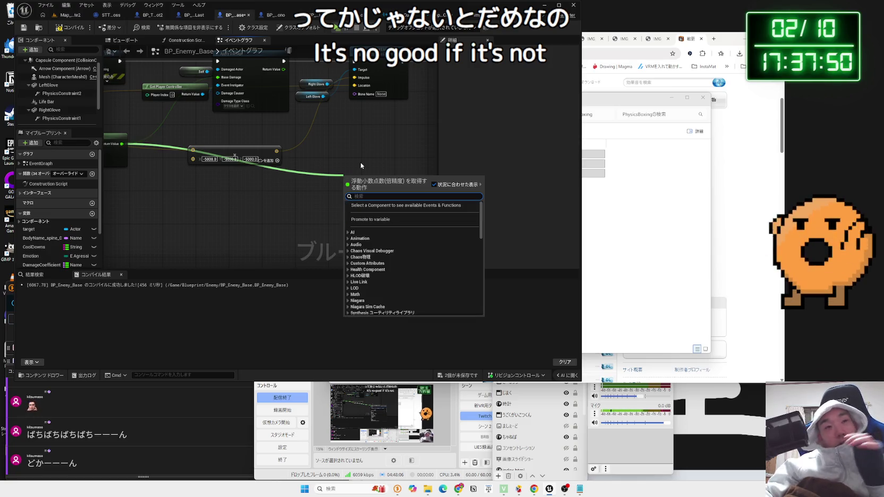
click(361, 163)
drag(282, 186, 377, 189)
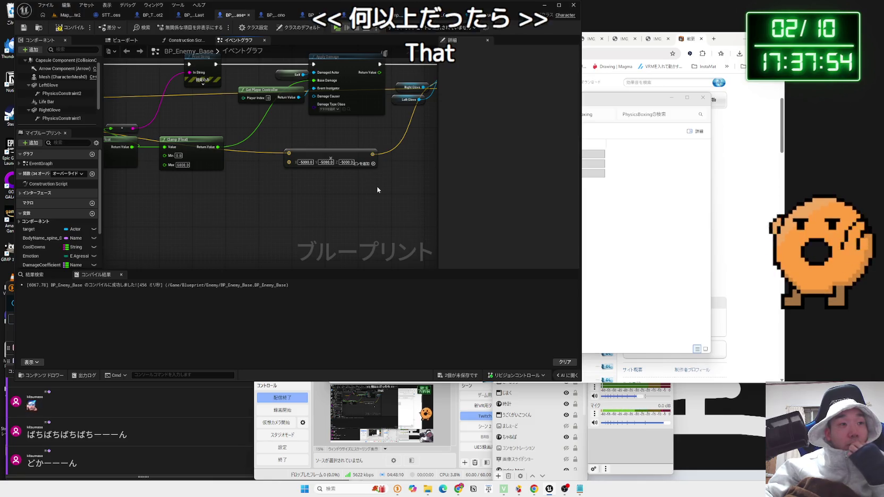
Add a Greater node checking whether the Clamp result exceeds 2000, then bring up the PhysicsBoxing sound folder.
mouse_move(229, 155)
mouse_down()
mouse_move(128, 162)
mouse_move(329, 178)
mouse_up()
click(299, 198)
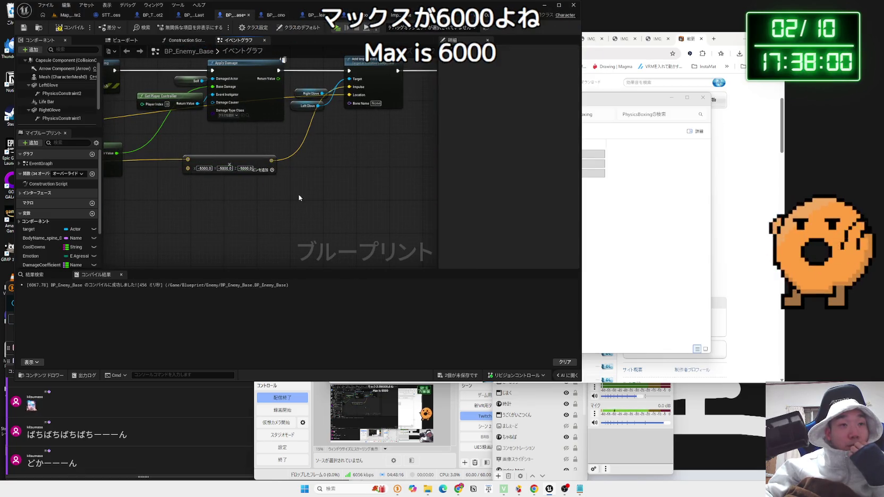
drag(118, 153, 331, 166)
drag(118, 154, 340, 180)
text(>)
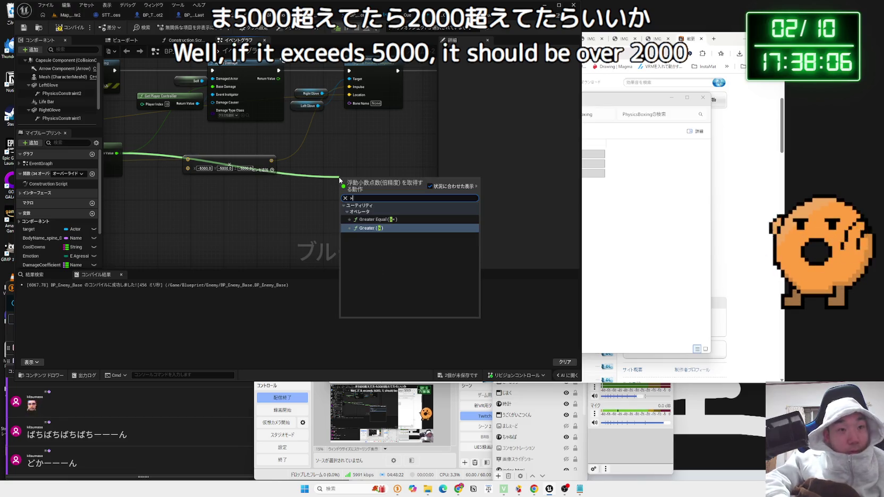
click(368, 228)
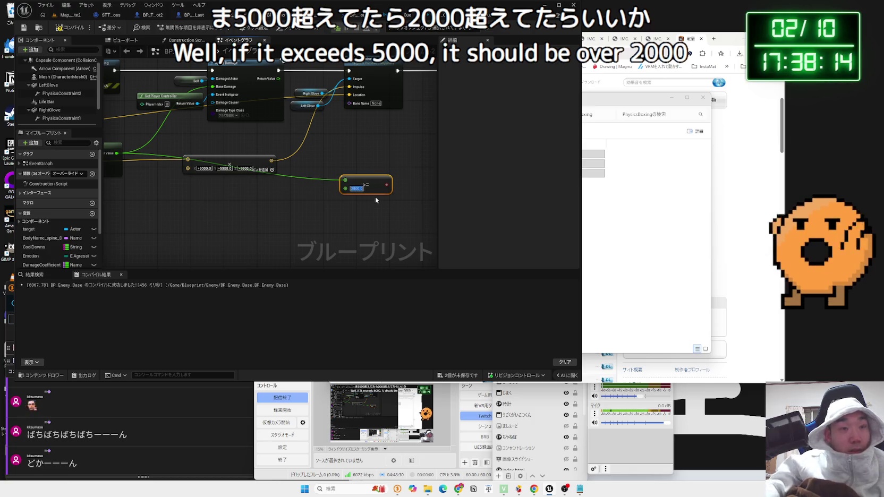
mouse_move(371, 186)
mouse_down()
mouse_move(388, 153)
mouse_move(278, 145)
mouse_up()
click(627, 116)
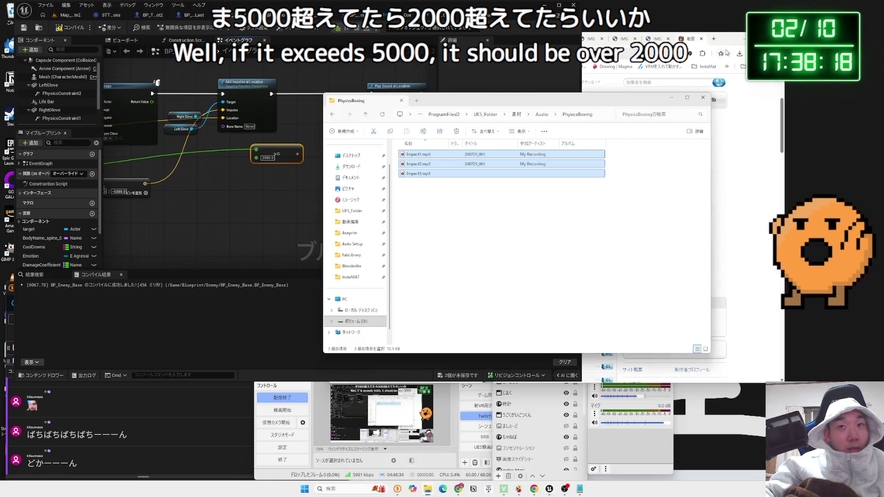
Ask Gemini, in Japanese, which node picks sounds for damage under 2000, up to 5000, or above.
click(727, 52)
click(486, 38)
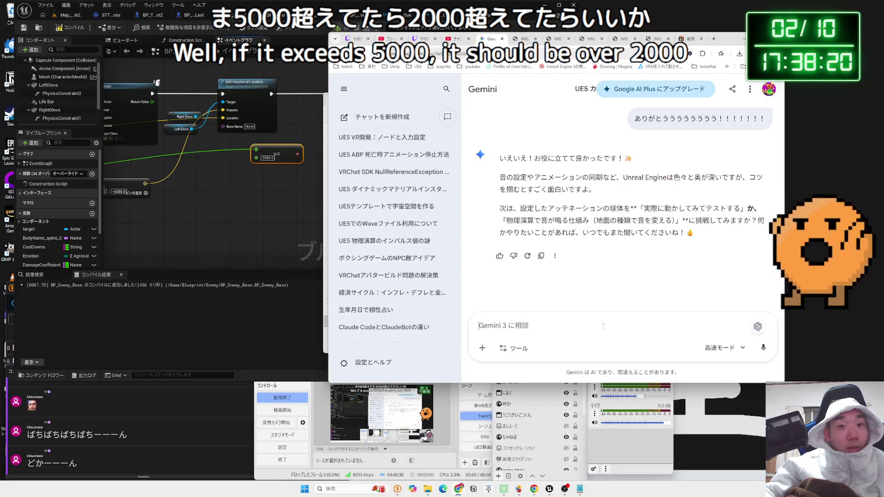
text(だ)
key(BackSpace)
key(BackSpace)
key(BackSpace)
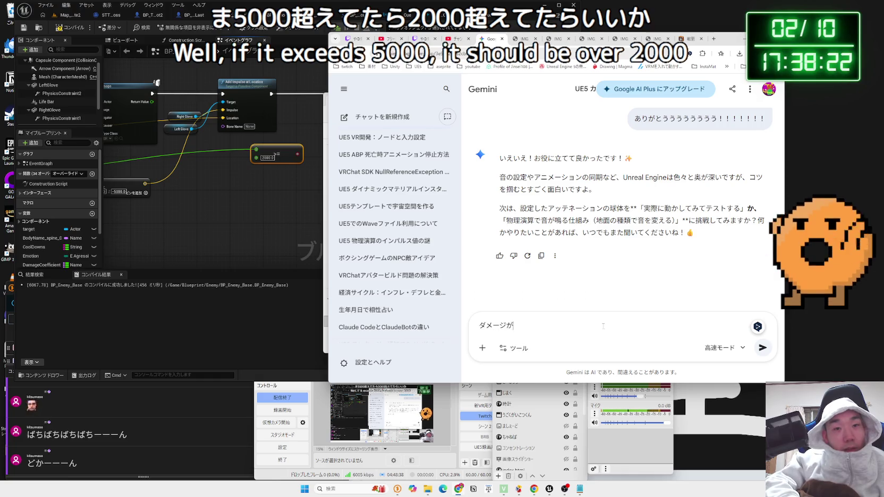
text(ダメージが)
text(0)
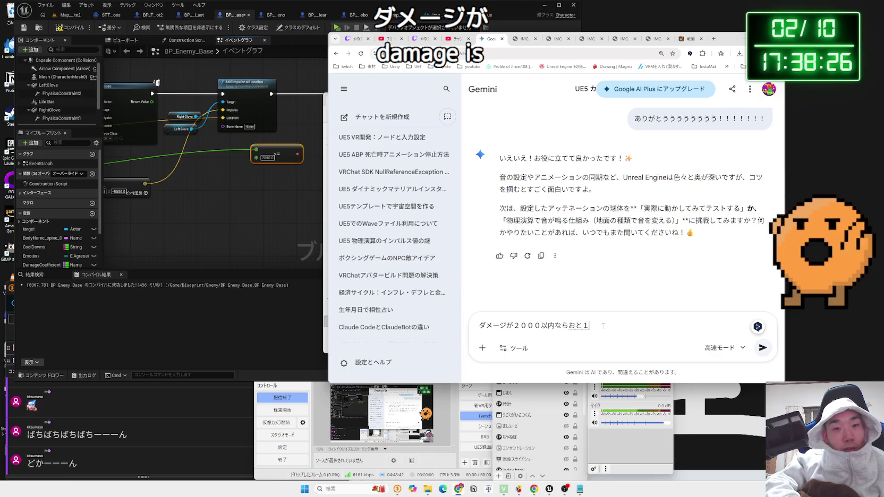
text(、５００ー)
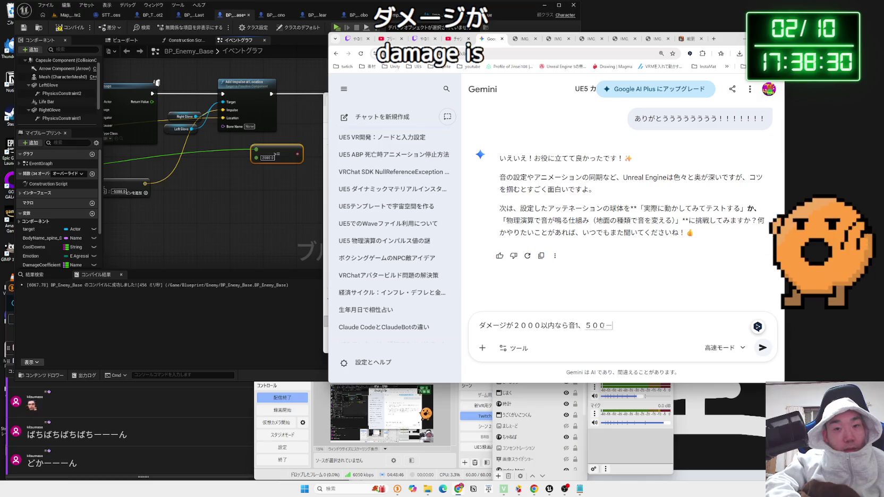
key(BackSpace)
key(BackSpace)
key(BackSpace)
text(000以上)
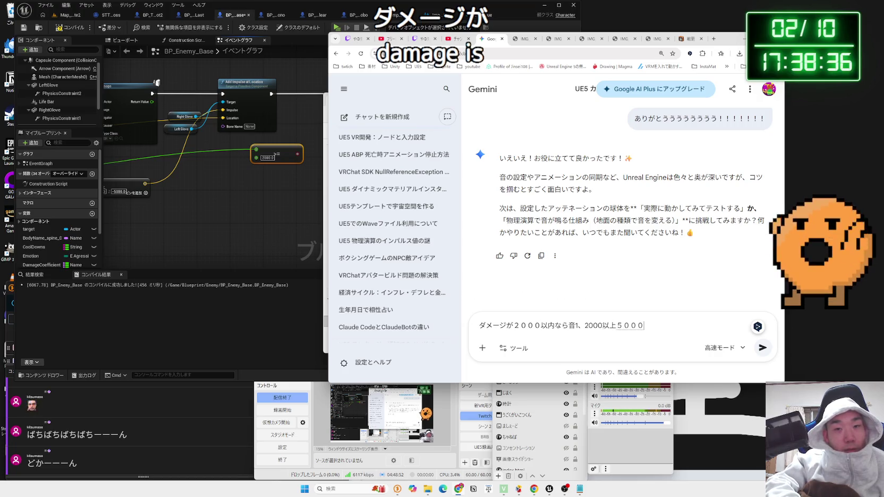
text(ai)
key(space)
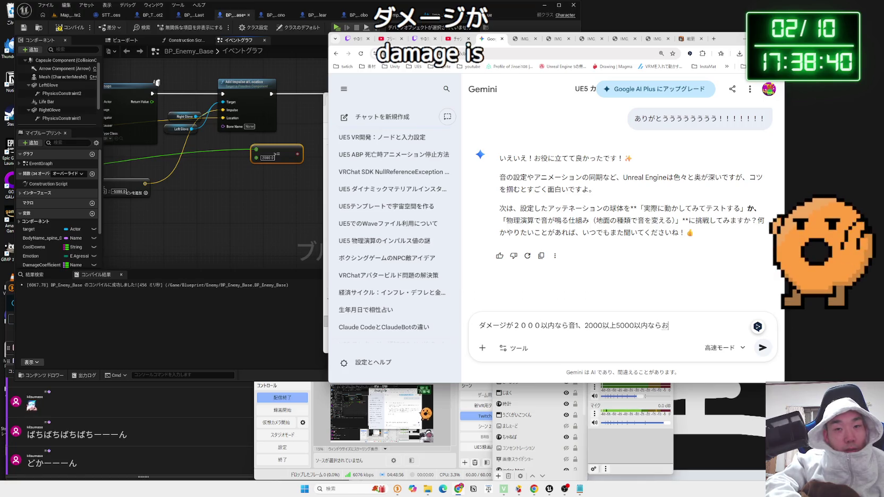
text(2,)
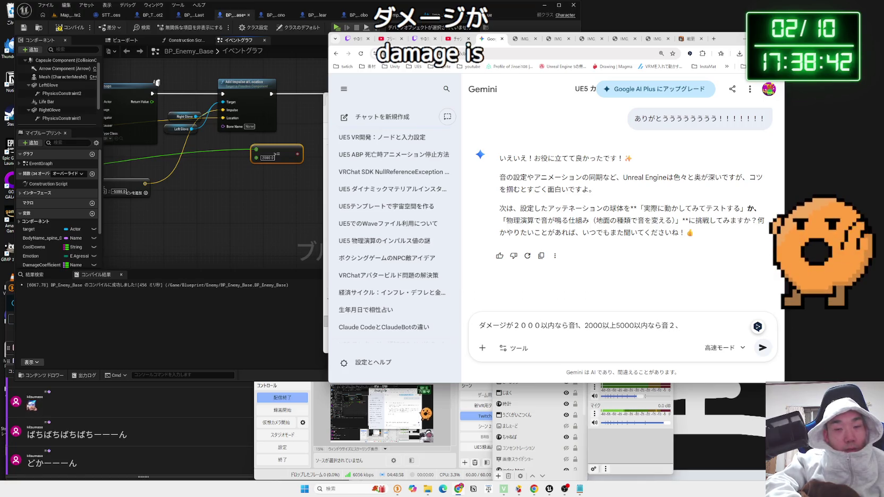
key(space)
text(o)
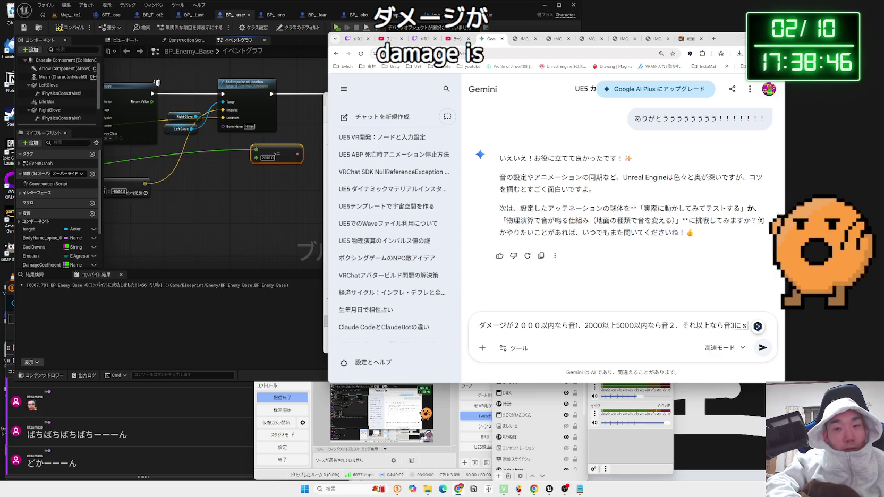
text(hitaitoki)
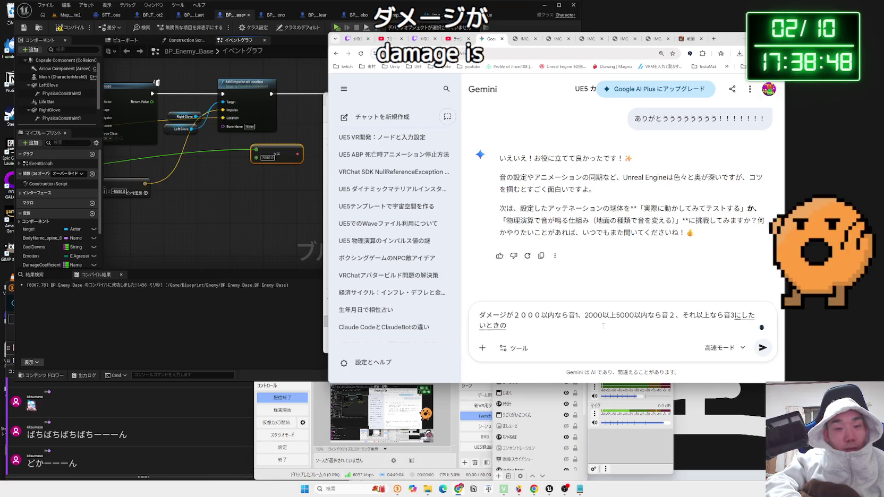
key(space)
text(n)
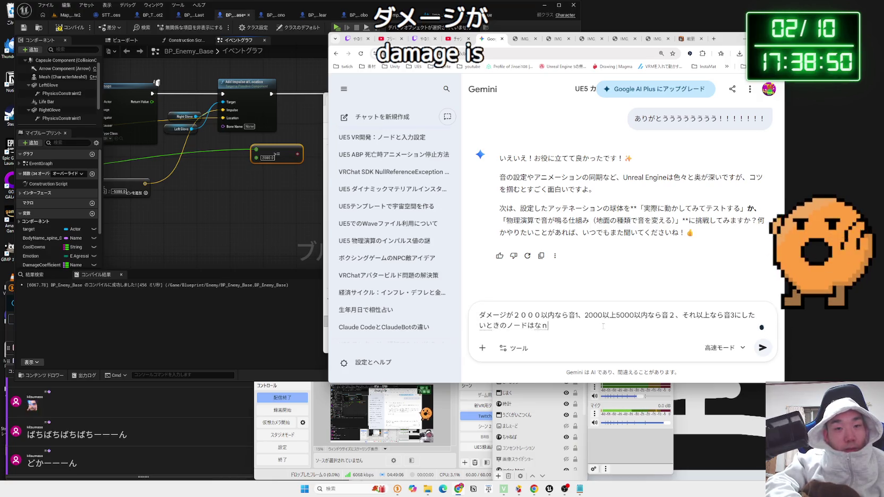
text(ankaekana?)
key(space)
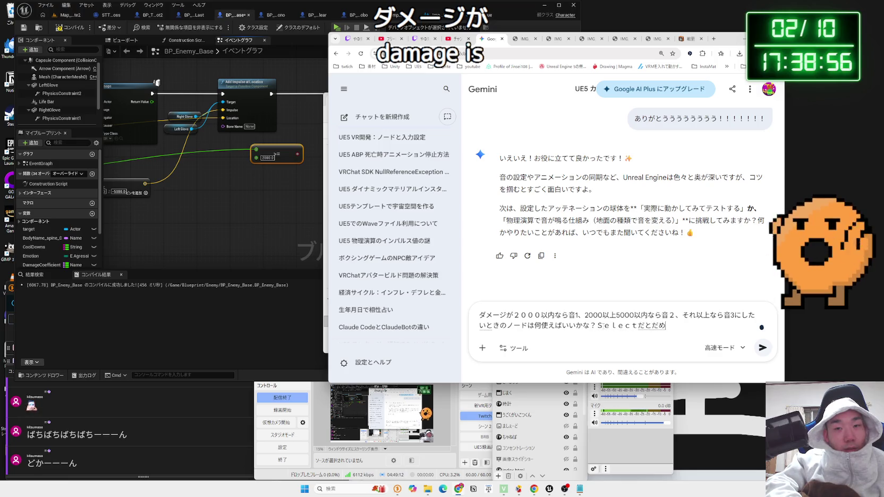
text(atta)
key(Return)
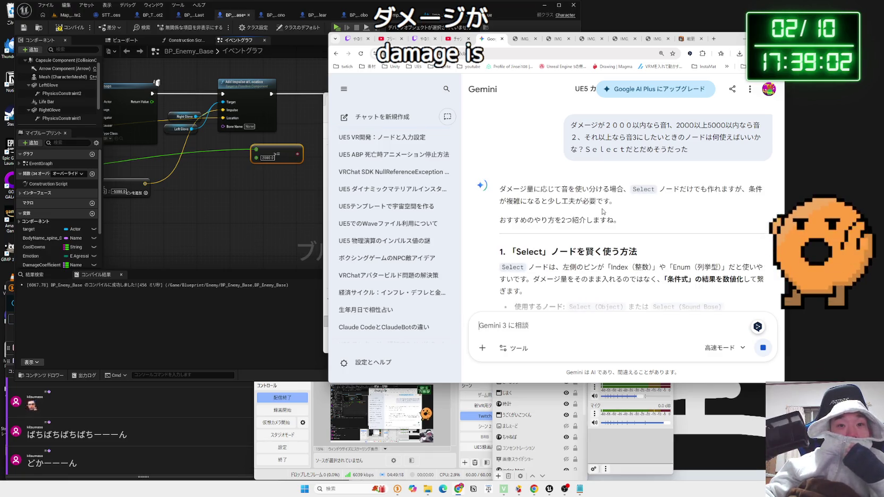
Read Gemini's answer suggesting a Select node or Switch on Int over damage ranks 0–2.
scroll(602, 210, down, 2)
scroll(594, 204, down, 1)
mouse_move(514, 203)
mouse_down()
mouse_move(723, 203)
mouse_move(569, 203)
mouse_up()
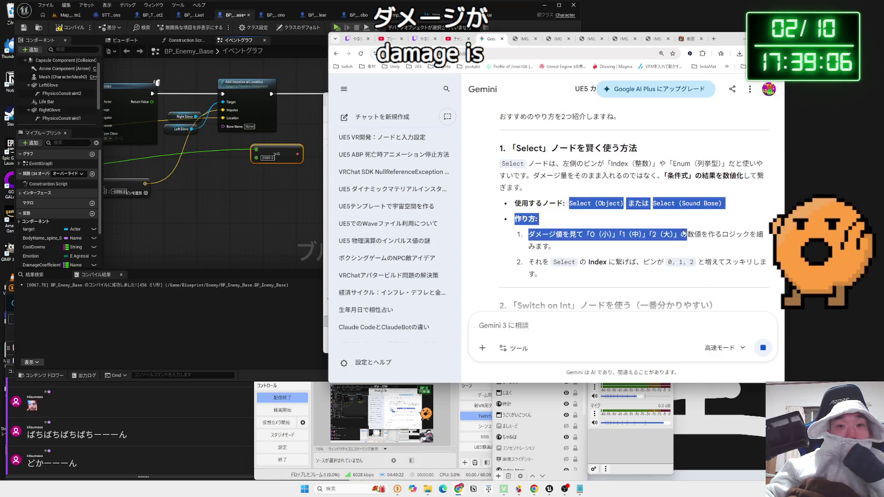
click(550, 194)
scroll(636, 237, down, 1)
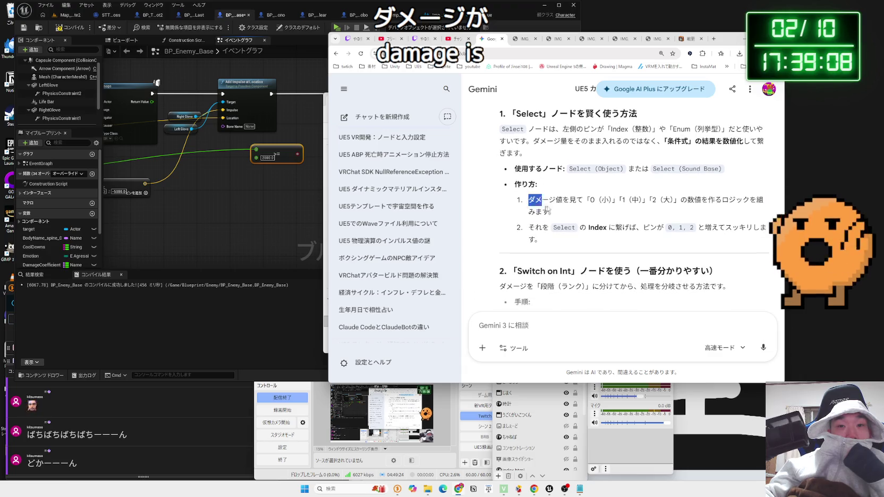
scroll(636, 236, down, 2)
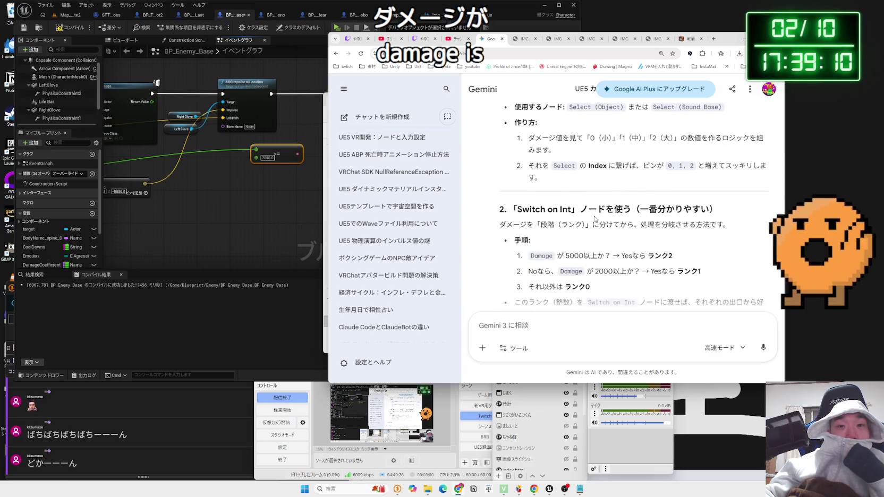
click(282, 241)
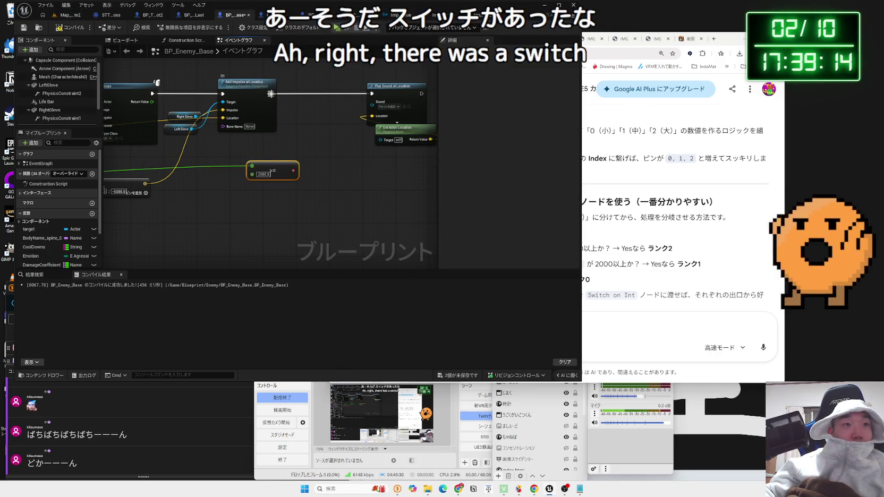
Search the node menu for 'switch on float' nodes after Add Impulse, browsing the switch results.
drag(272, 93, 303, 128)
text(switch on int)
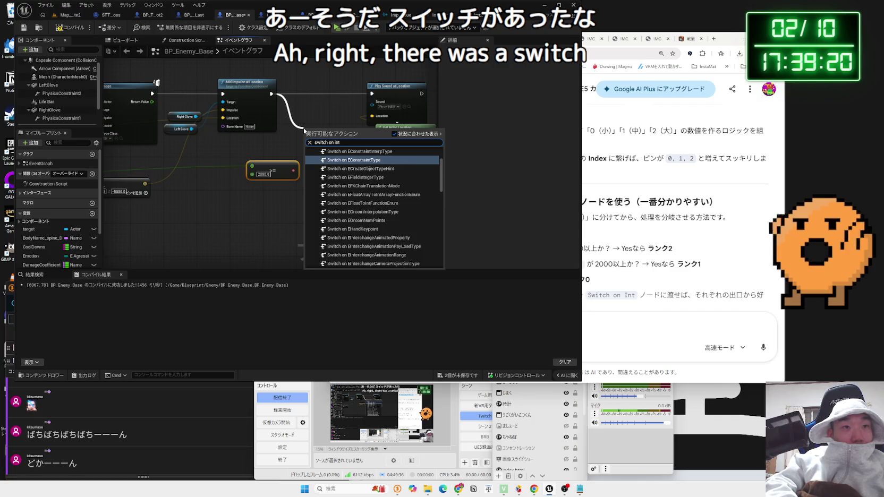
key(BackSpace)
key(BackSpace)
key(BackSpace)
text(float)
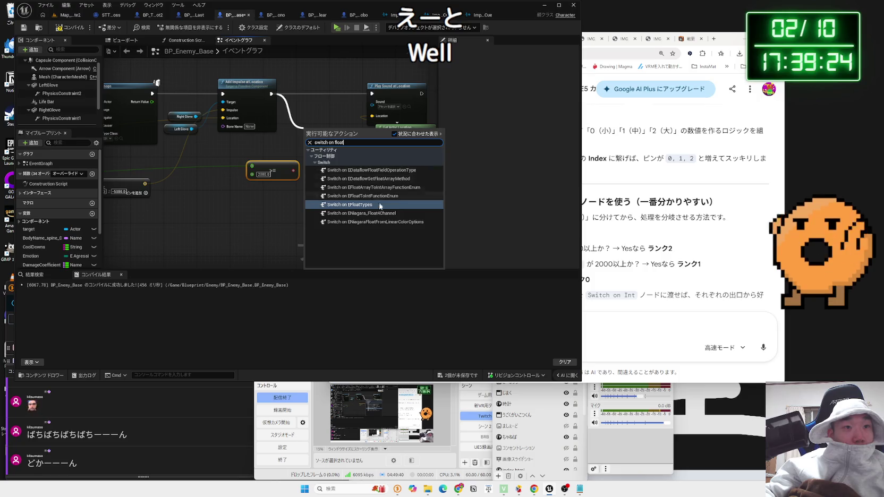
key(BackSpace)
key(BackSpace)
key(BackSpace)
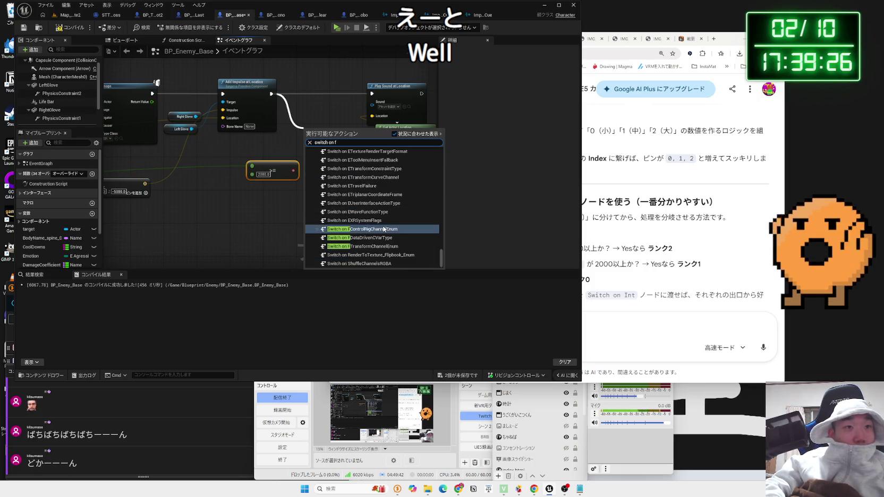
click(267, 203)
right_click(267, 204)
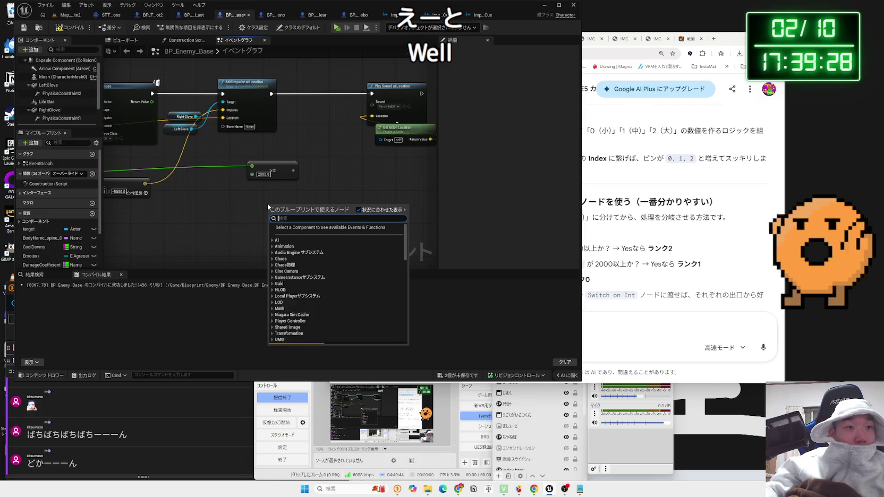
text(swit)
text(hc)
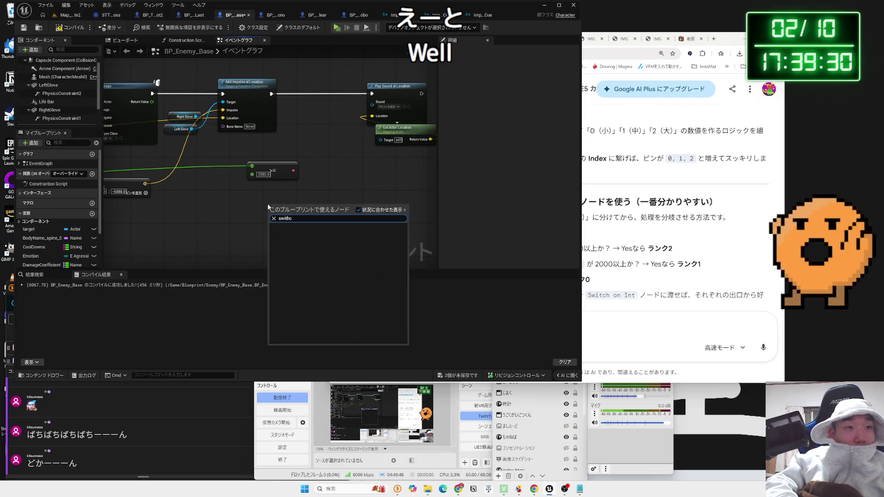
key(BackSpace)
key(BackSpace)
text(ch floa)
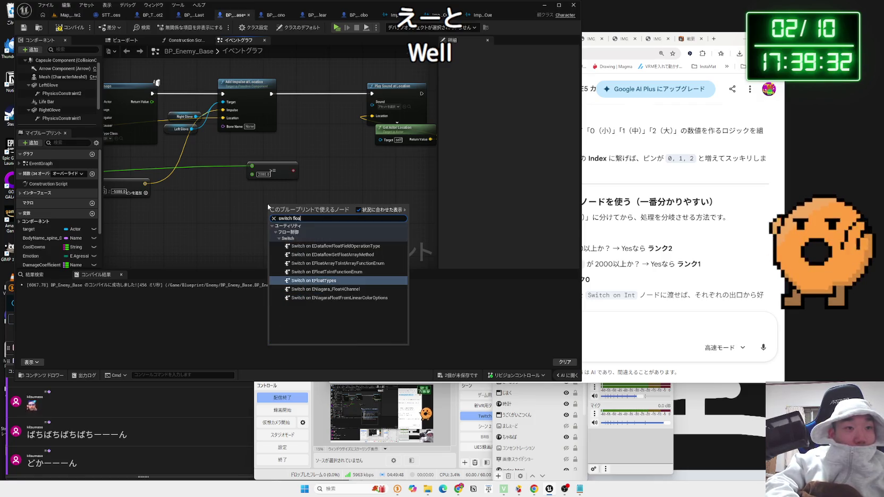
key(BackSpace)
key(BackSpace)
key(BackSpace)
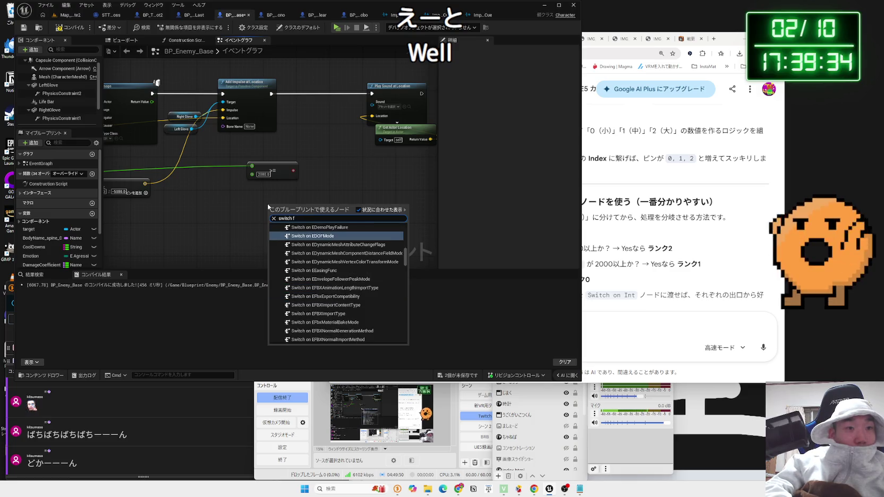
scroll(348, 266, down, 5)
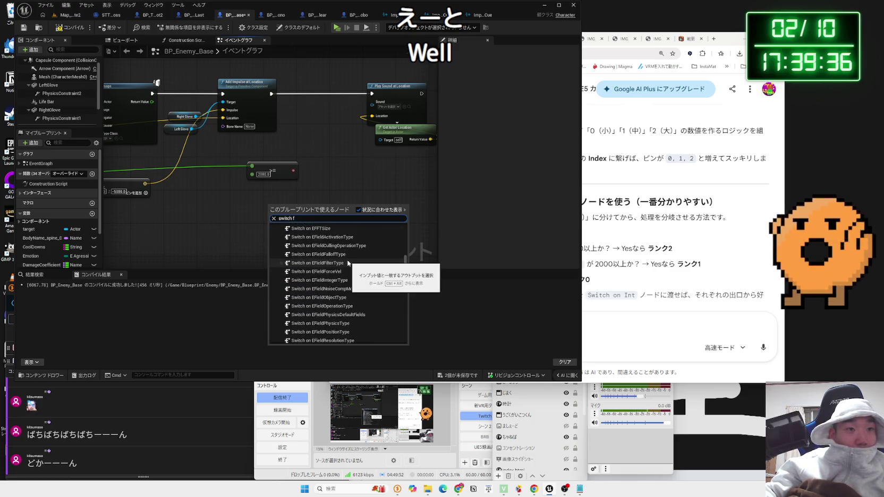
scroll(348, 263, down, 5)
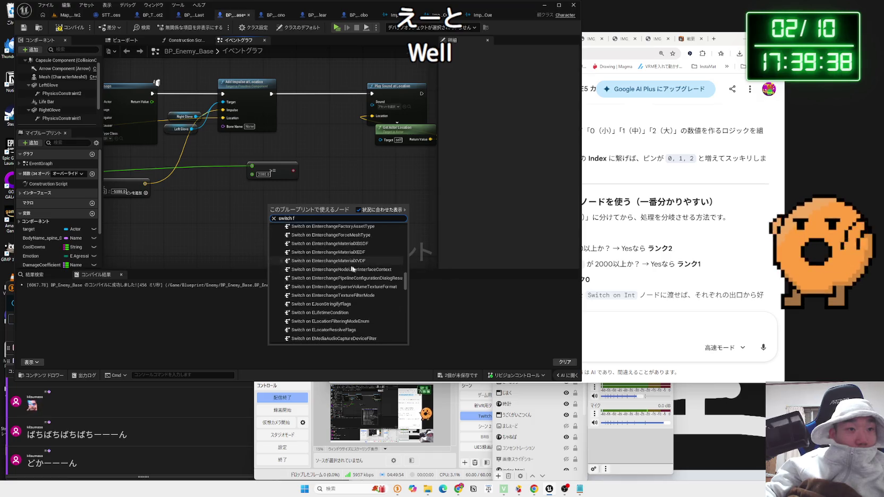
drag(405, 291, 408, 350)
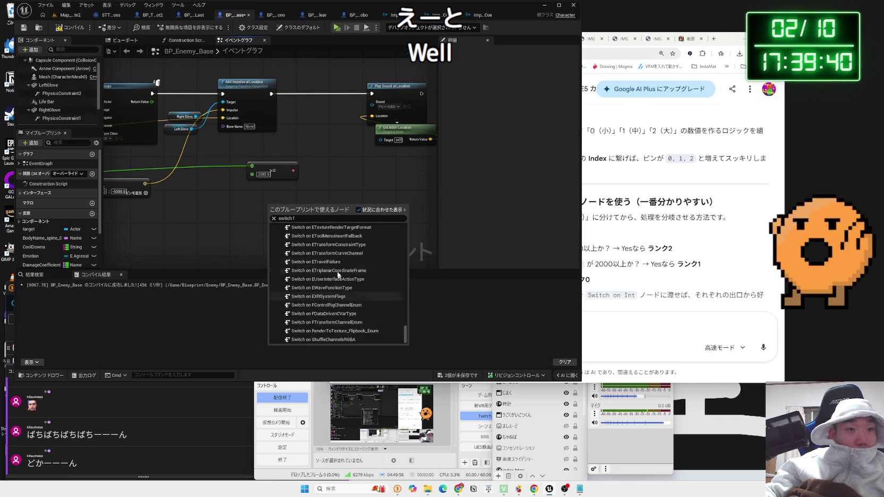
click(333, 191)
Add a Switch on EFloatTypes node, check its Float selection, delete it, and return to Gemini.
right_click(283, 194)
text(sw)
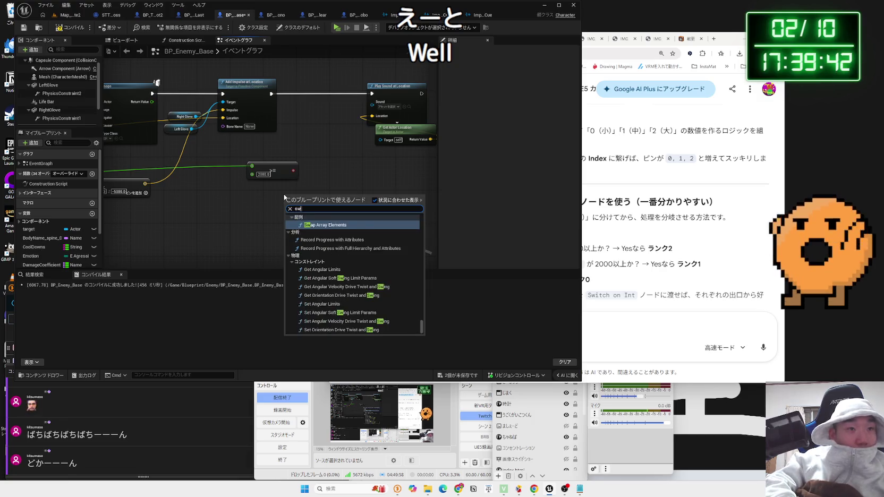
text(itch float)
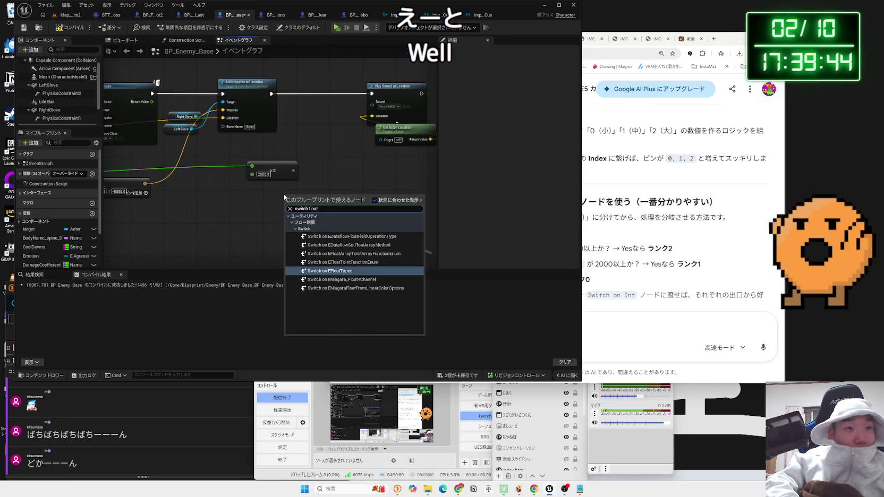
click(334, 271)
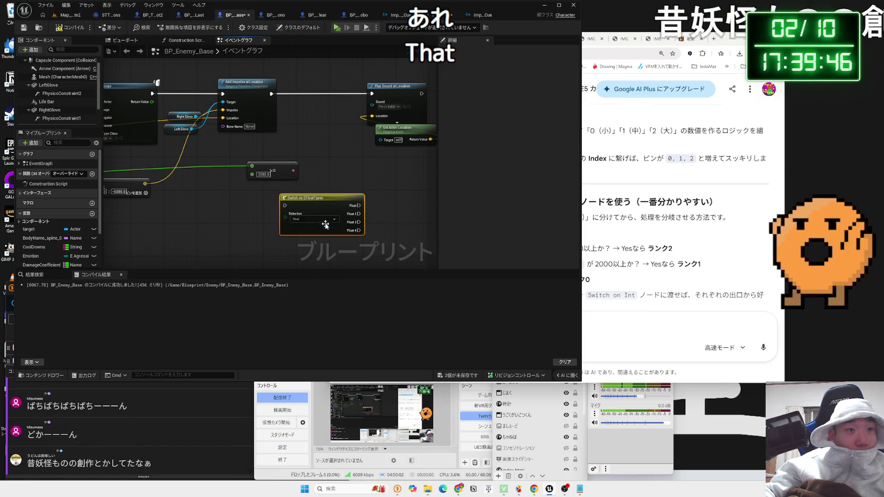
scroll(298, 223, up, 2)
click(311, 213)
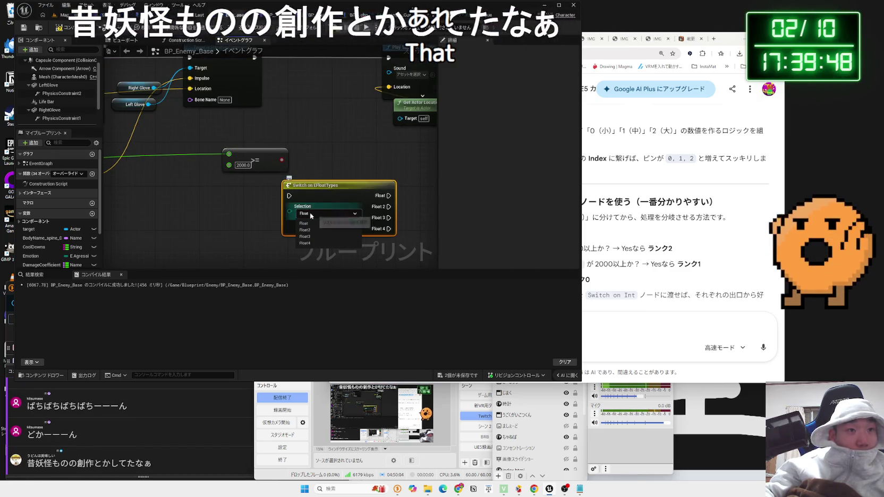
click(260, 215)
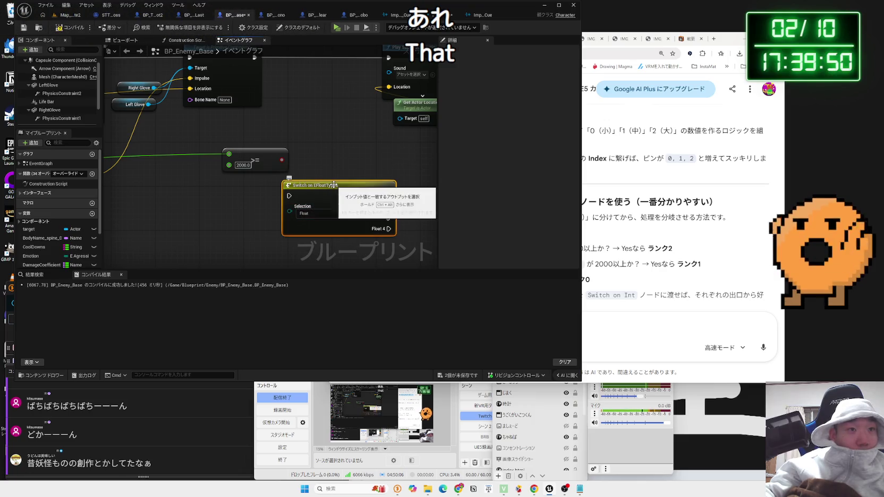
key(Delete)
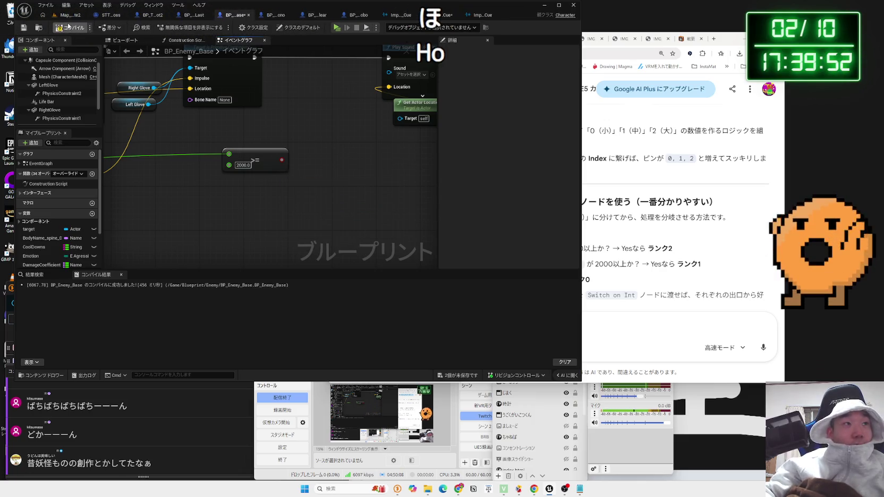
drag(313, 129, 247, 156)
click(610, 243)
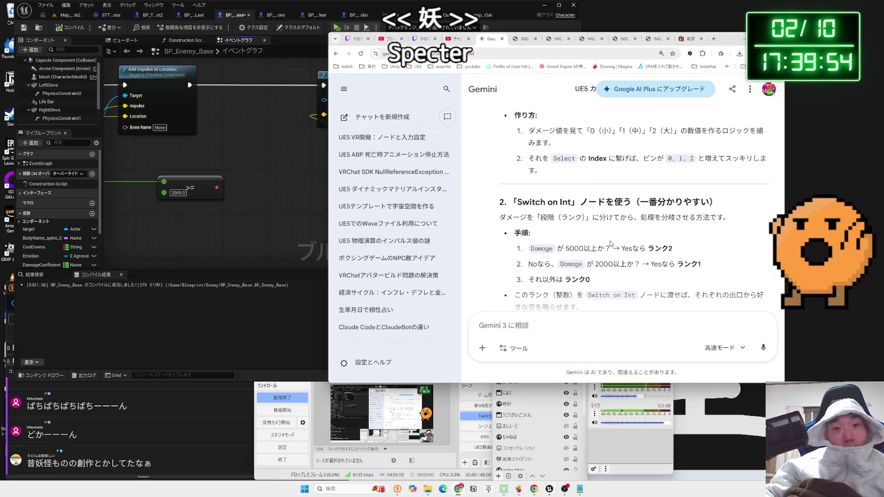